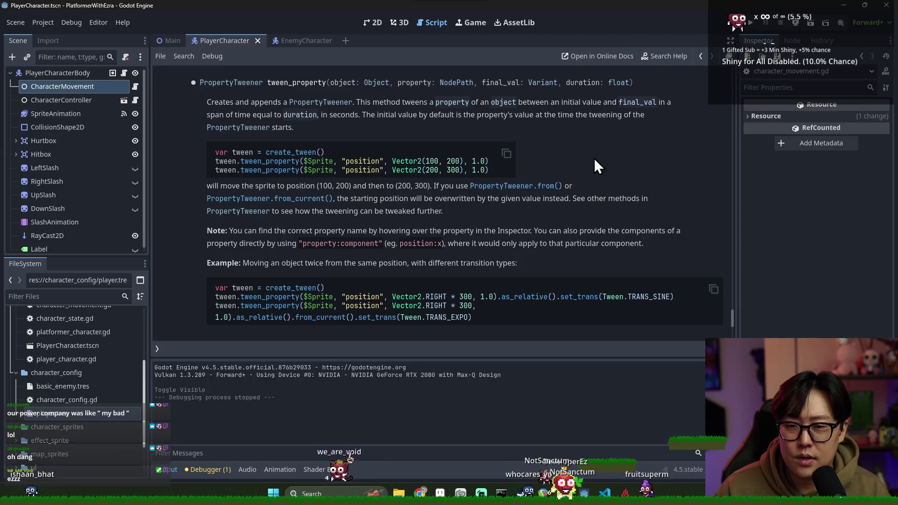
# Step: Search the Tween help for 'tran' and open set_trans's TransitionType constants
pyautogui.write('step')
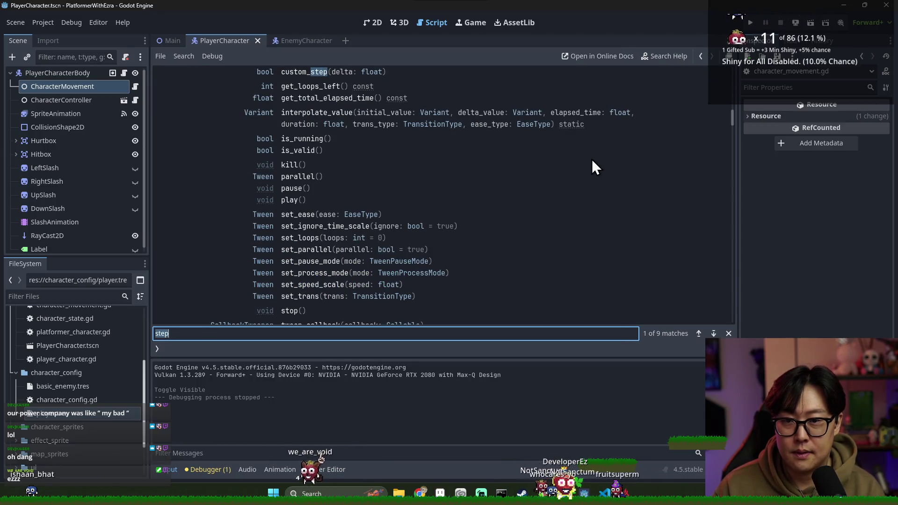
pyautogui.write('tween')
pyautogui.hotkey('ctrl', 'a')
pyautogui.write('tran')
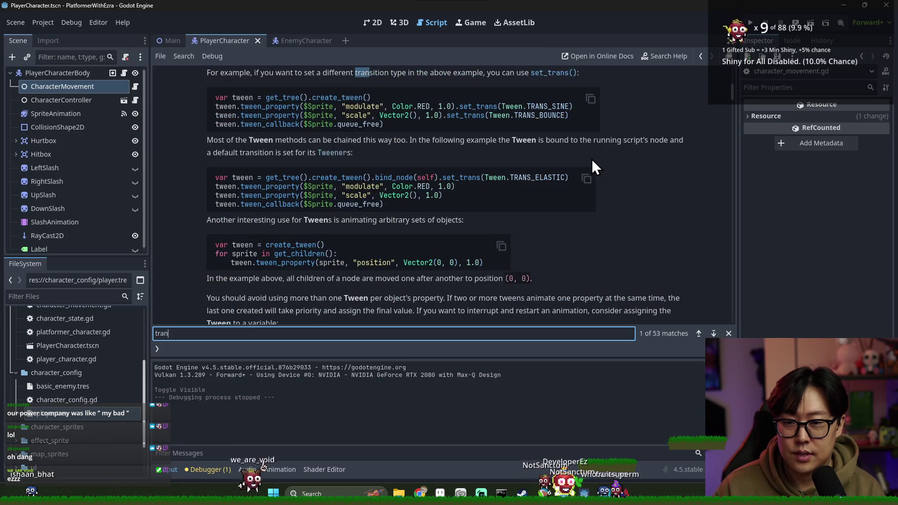
pyautogui.click(559, 72)
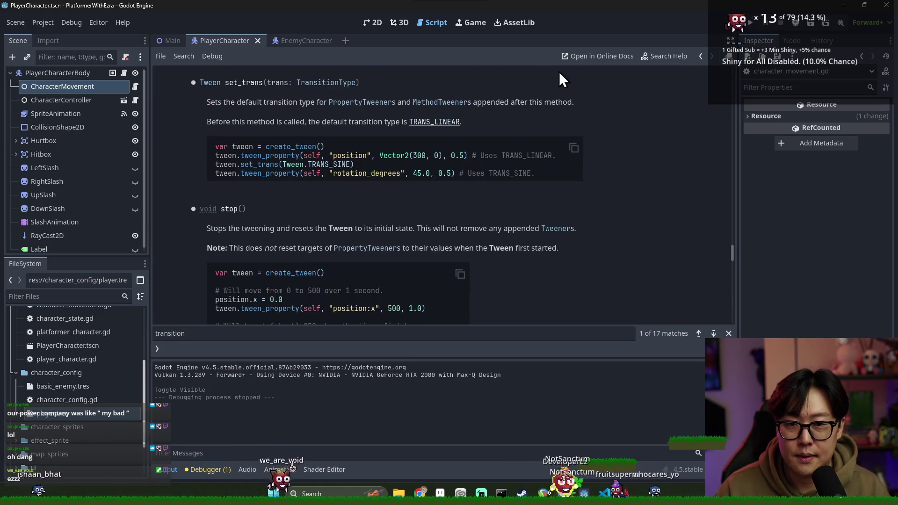
pyautogui.click(300, 81)
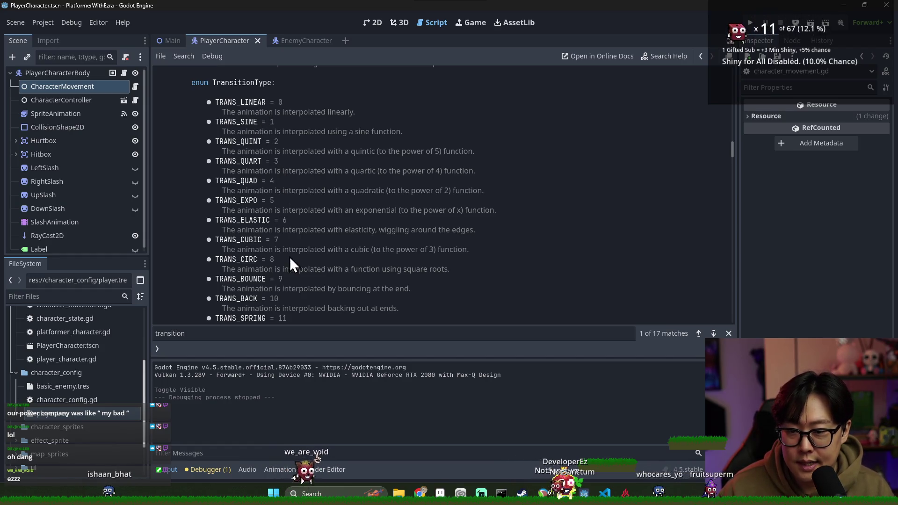
# Step: Read through the TransitionType list, then return to character_movement.gd at perform_blink
pyautogui.scroll(-1, 290, 257)
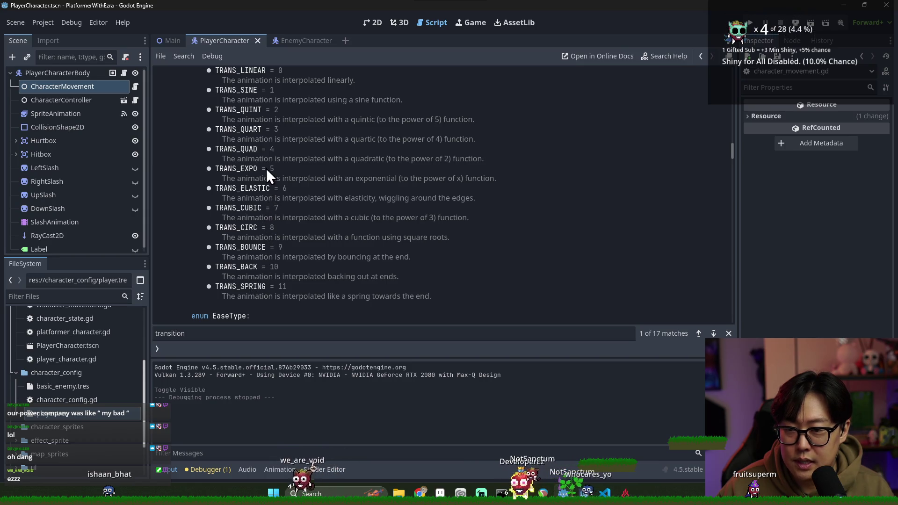
pyautogui.scroll(2, 281, 131)
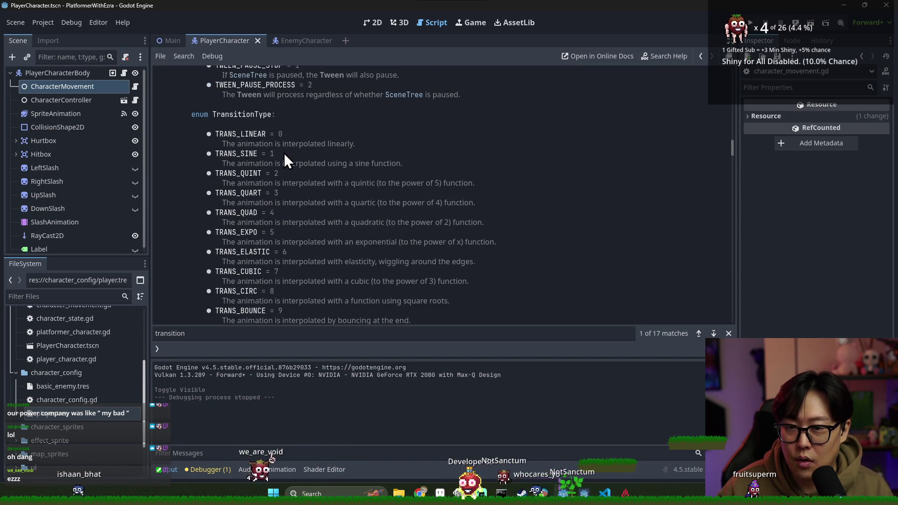
pyautogui.scroll(-10, 286, 157)
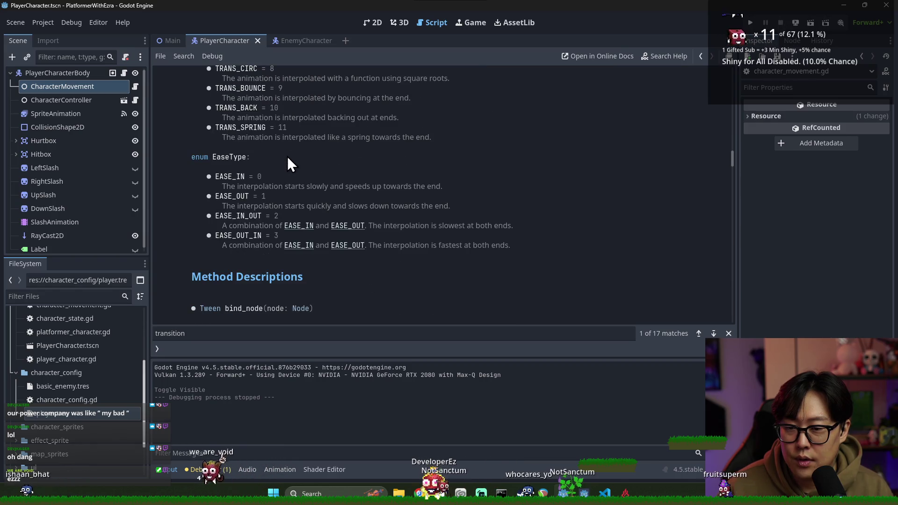
pyautogui.scroll(-13, 286, 166)
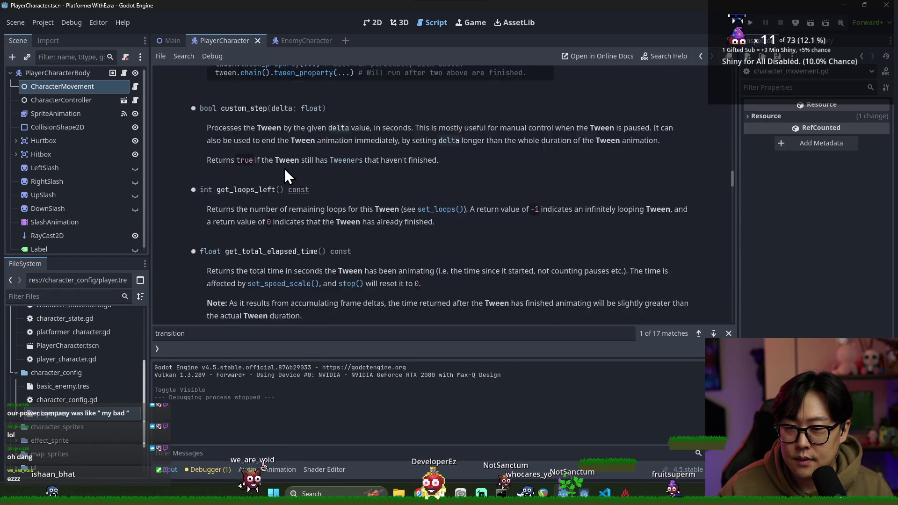
pyautogui.scroll(-6, 286, 173)
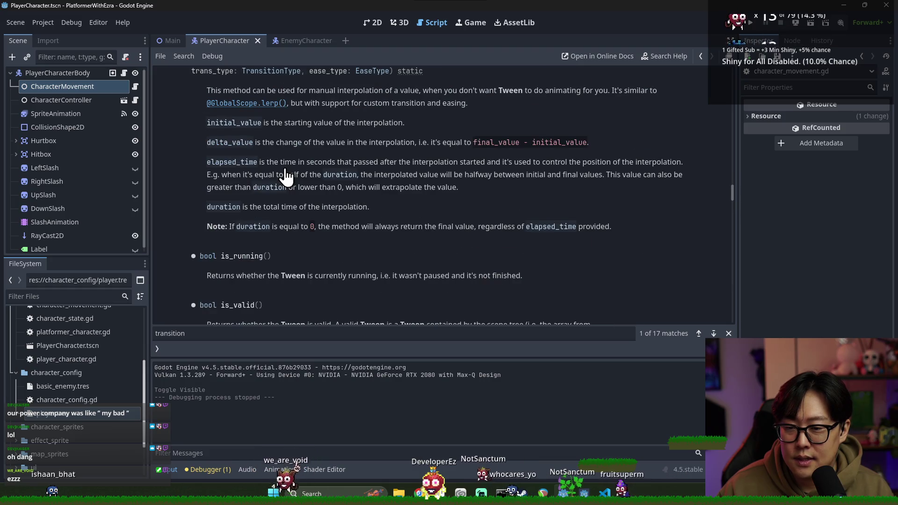
pyautogui.scroll(-6, 286, 178)
pyautogui.scroll(4, 259, 200)
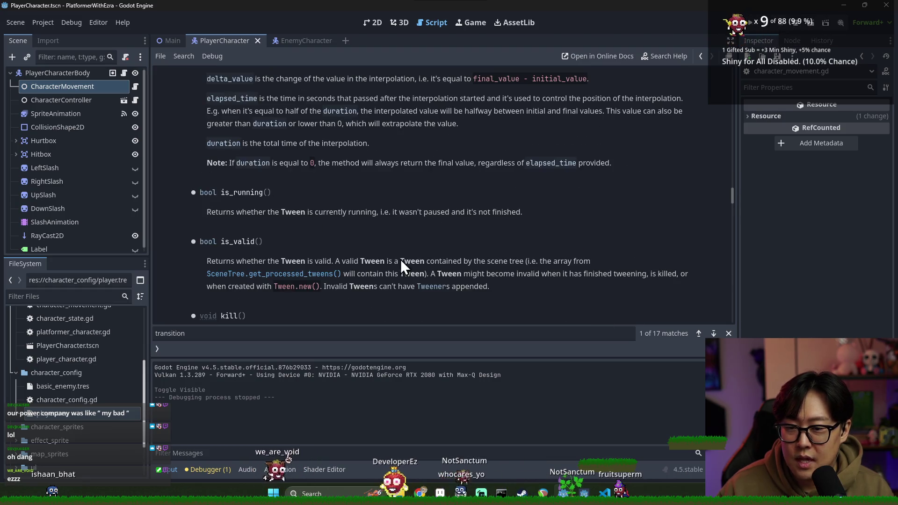
pyautogui.hotkey('alt', 'Left')
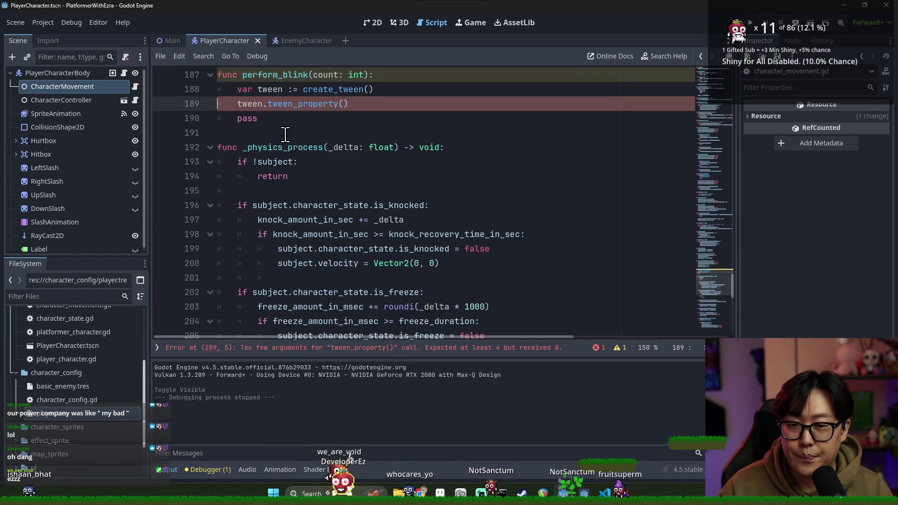
# Step: Replace tween_property on line 189 with tween_method
pyautogui.doubleClick(344, 103)
pyautogui.click(309, 104)
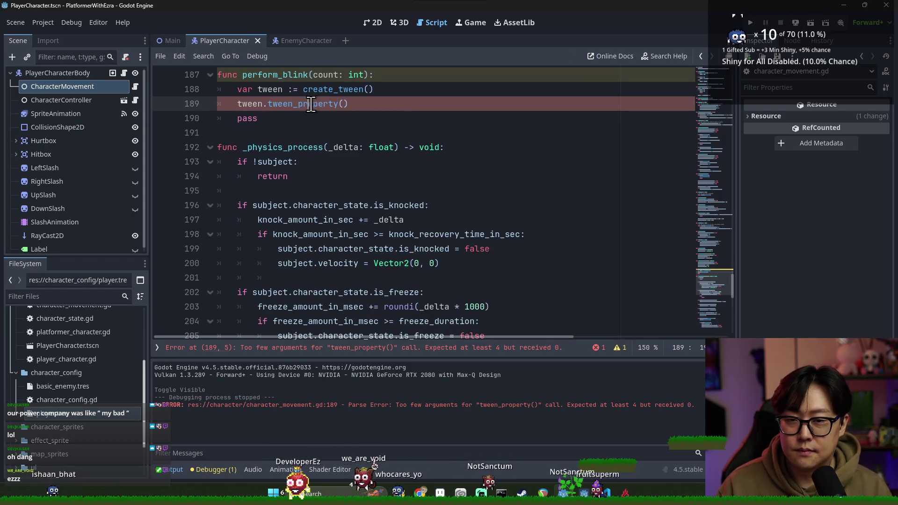
pyautogui.scroll(2, 353, 108)
pyautogui.doubleClick(304, 191)
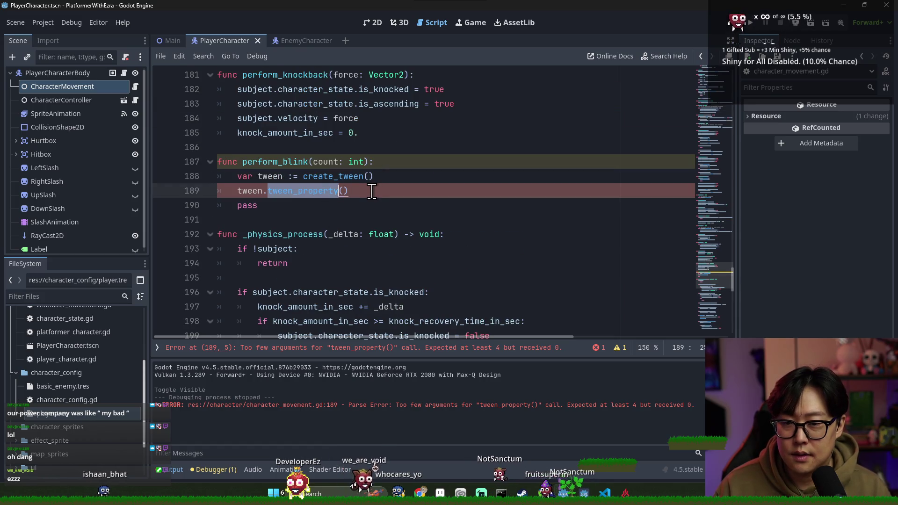
pyautogui.write('twee')
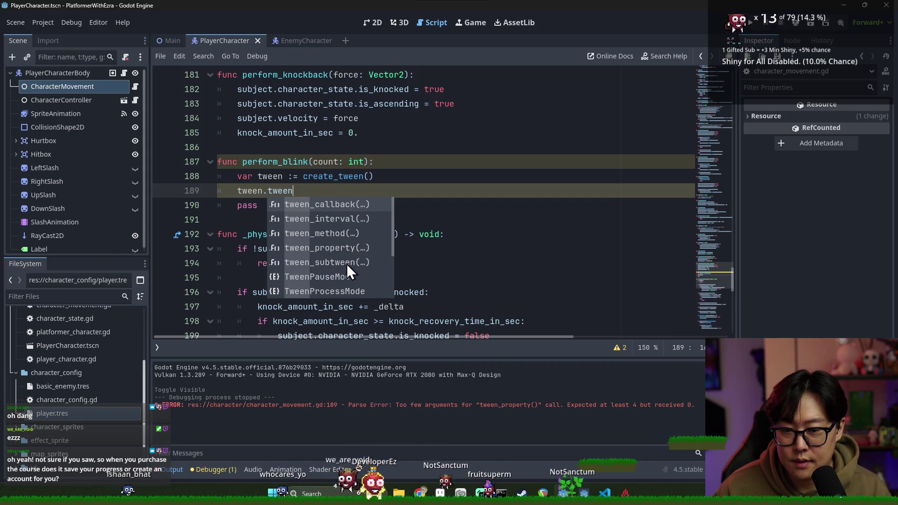
pyautogui.click(336, 233)
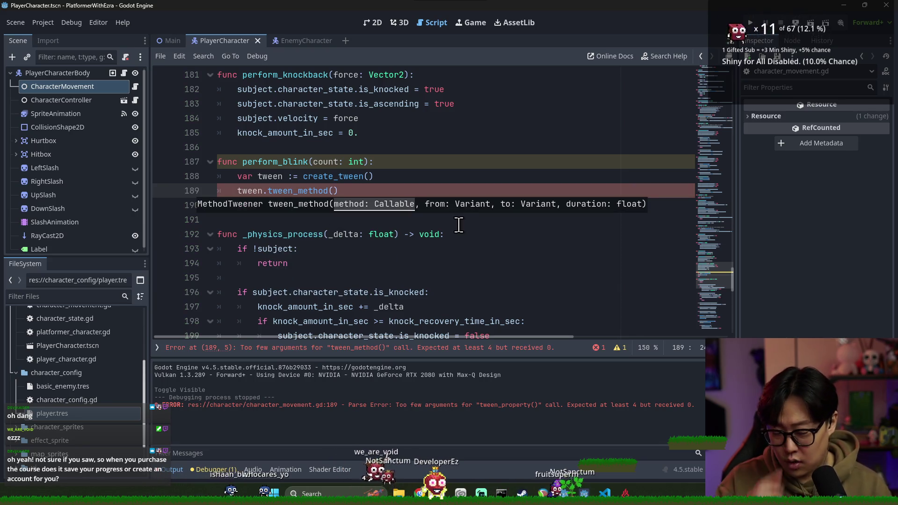
# Step: Inside tween_method, start a lambda 'func (): sprite_animation.' referencing the sprite
pyautogui.write('func')
pyautogui.press('Return')
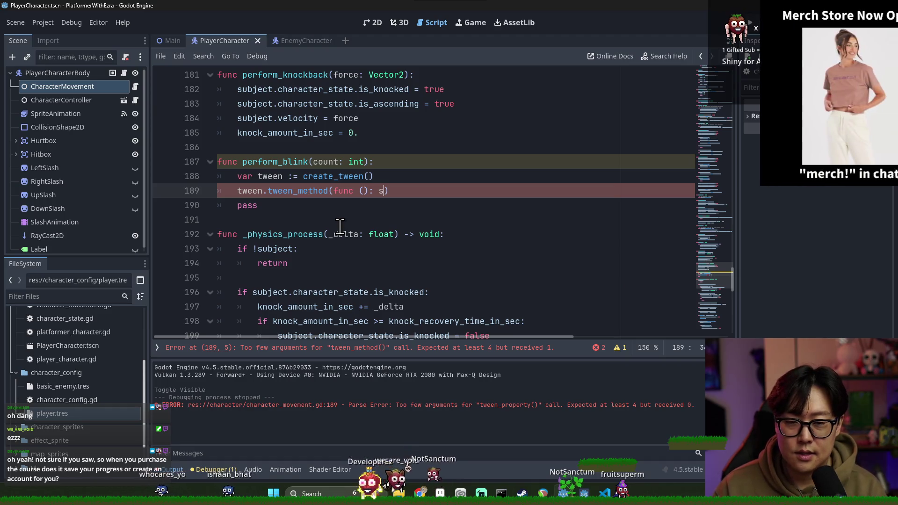
pyautogui.write('animt')
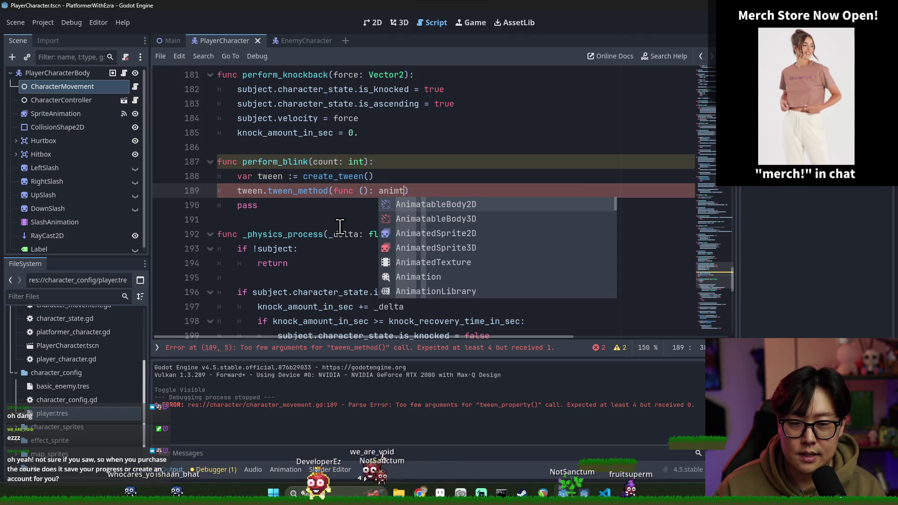
pyautogui.write('ed')
pyautogui.press('BackSpace')
pyautogui.press('BackSpace')
pyautogui.press('BackSpace')
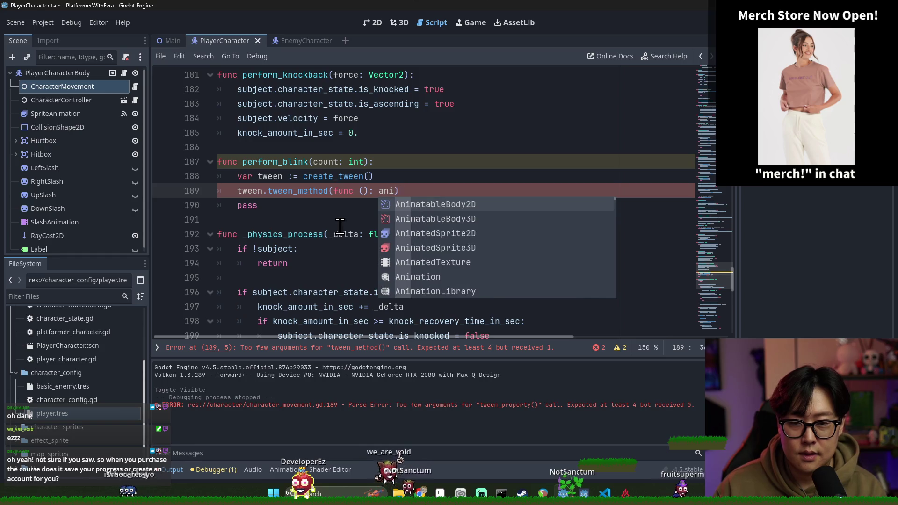
pyautogui.write('ion')
pyautogui.press('BackSpace')
pyautogui.press('BackSpace')
pyautogui.press('BackSpace')
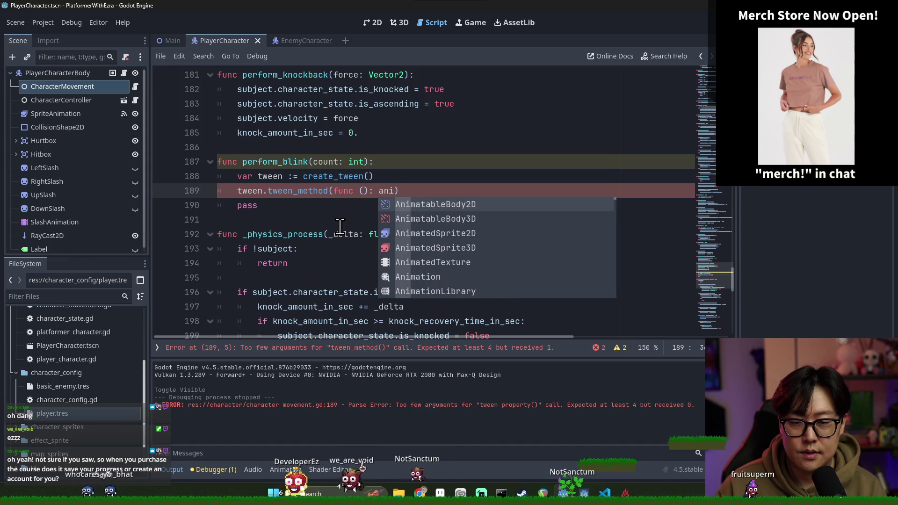
pyautogui.write('spr')
pyautogui.press('Return')
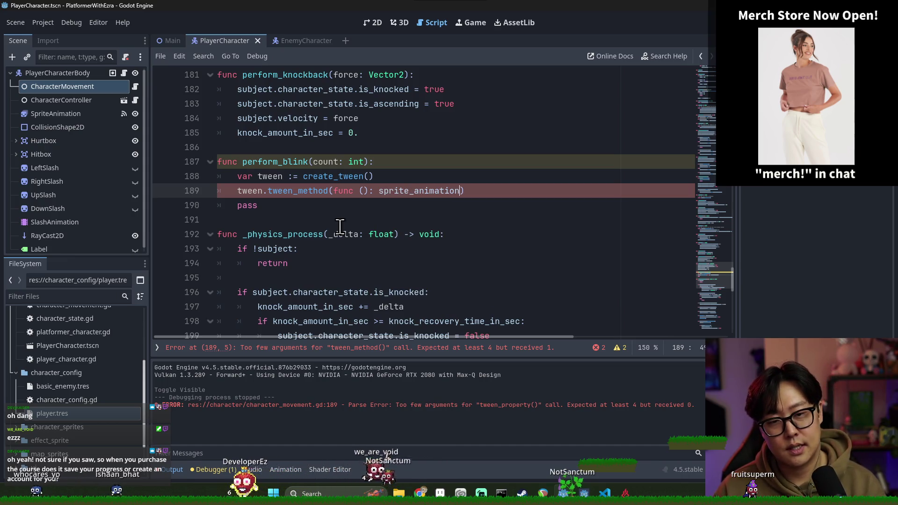
pyautogui.write('.')
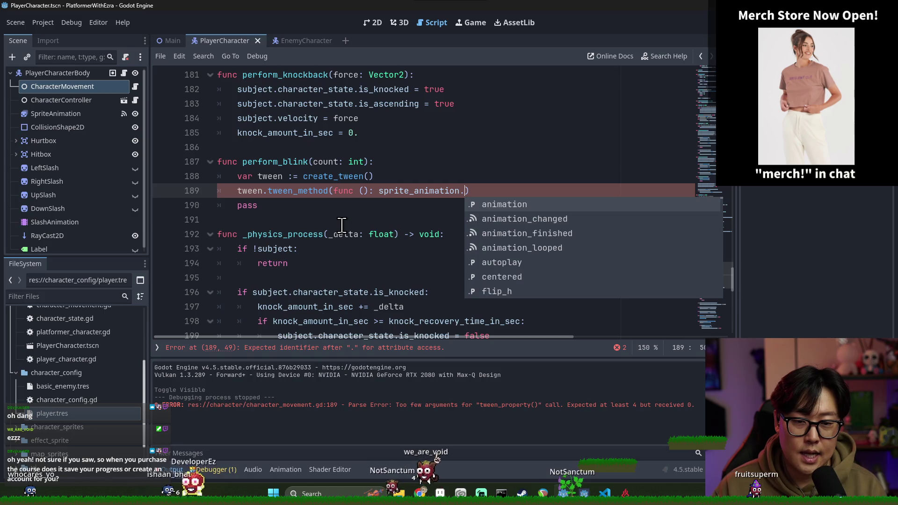
pyautogui.write('mo')
pyautogui.press('BackSpace')
pyautogui.press('BackSpace')
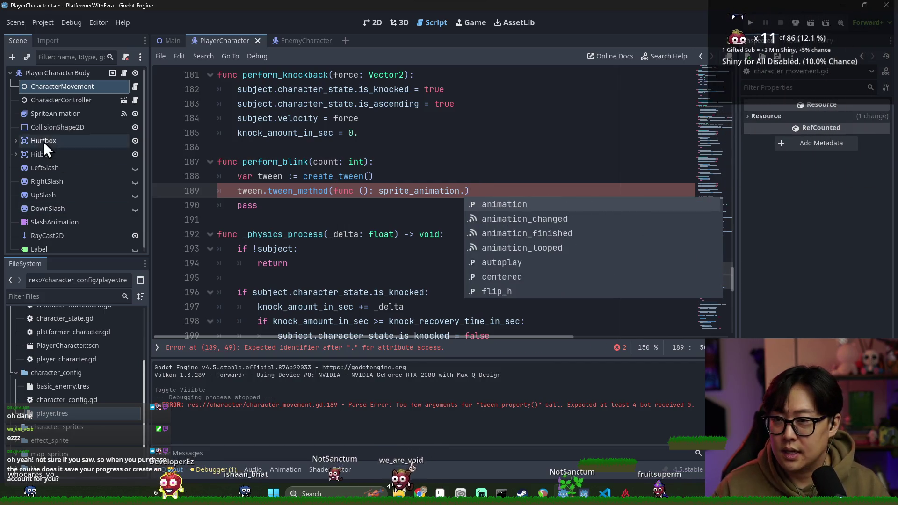
pyautogui.click(63, 113)
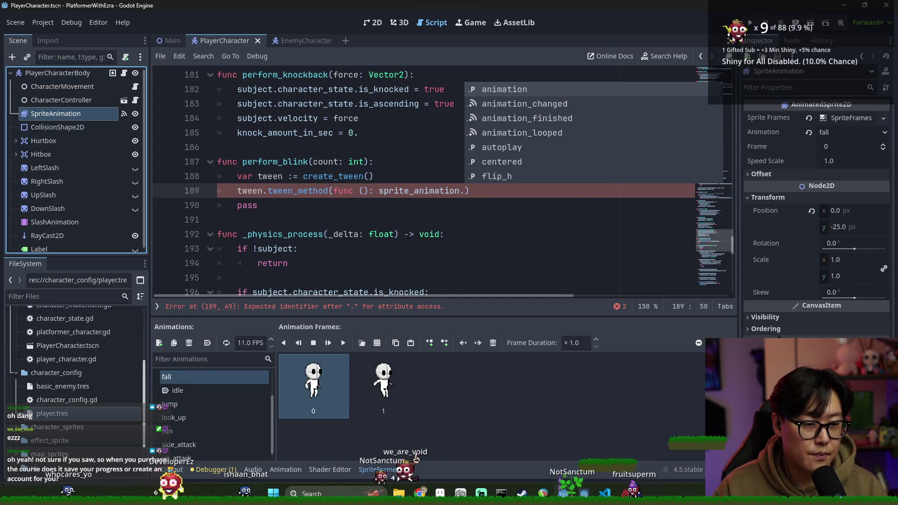
# Step: Move sprite_animation to a new line under create_tween as 'sprite_animation.modulate.a = 0.'
pyautogui.click(785, 318)
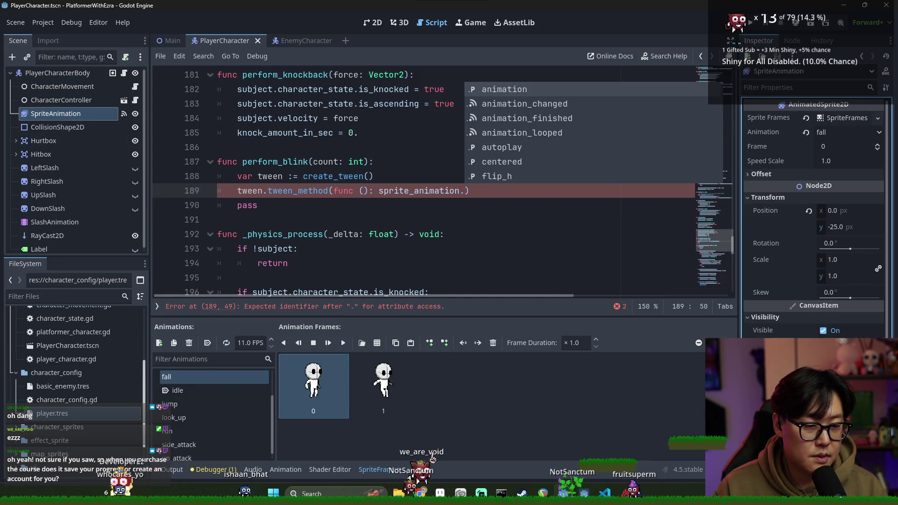
pyautogui.click(464, 192)
pyautogui.moveTo(465, 192); pyautogui.dragTo(379, 191)
pyautogui.hotkey('ctrl', 'x')
pyautogui.click(427, 179)
pyautogui.press('Return')
pyautogui.hotkey('ctrl', 'v')
pyautogui.write('.')
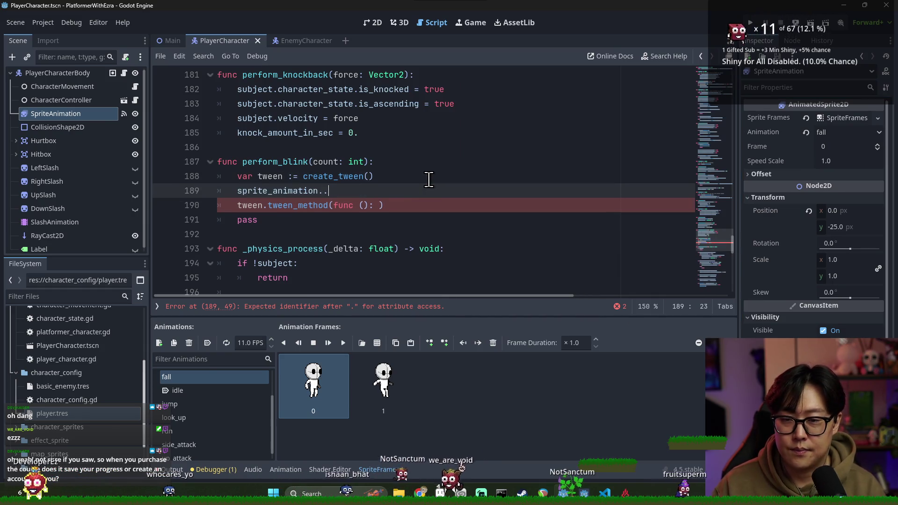
pyautogui.press('BackSpace')
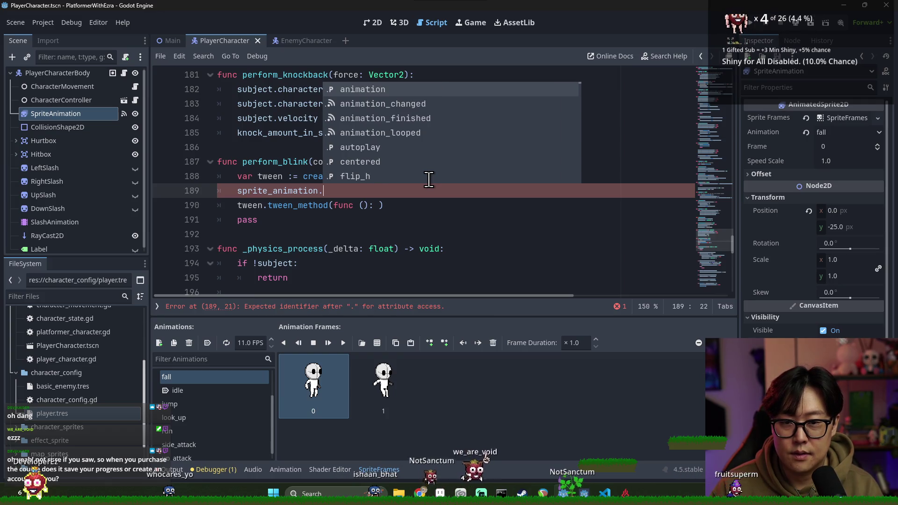
pyautogui.write('modulate')
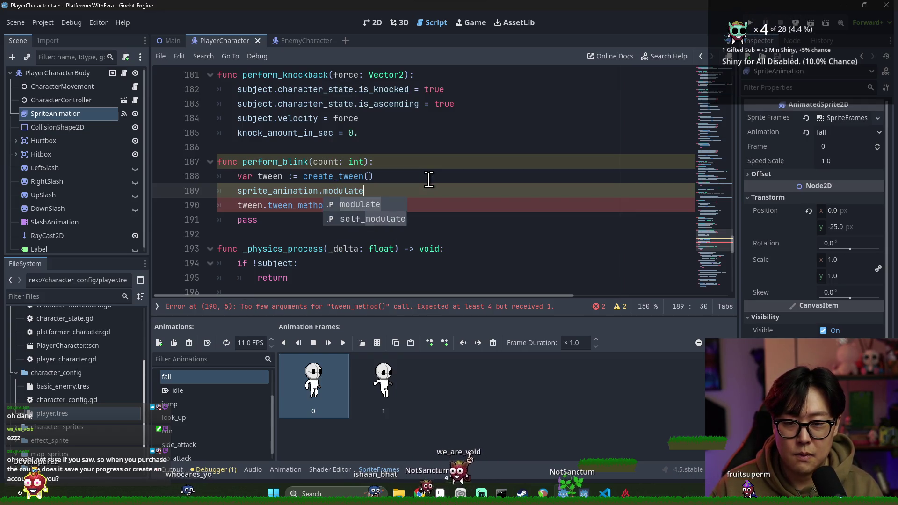
pyautogui.write('.')
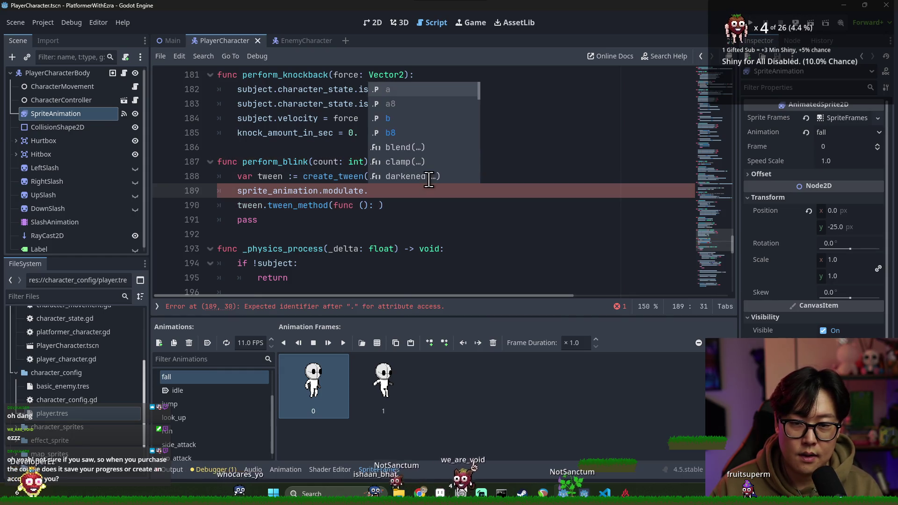
pyautogui.press('BackSpace')
pyautogui.press('BackSpace')
pyautogui.press('BackSpace')
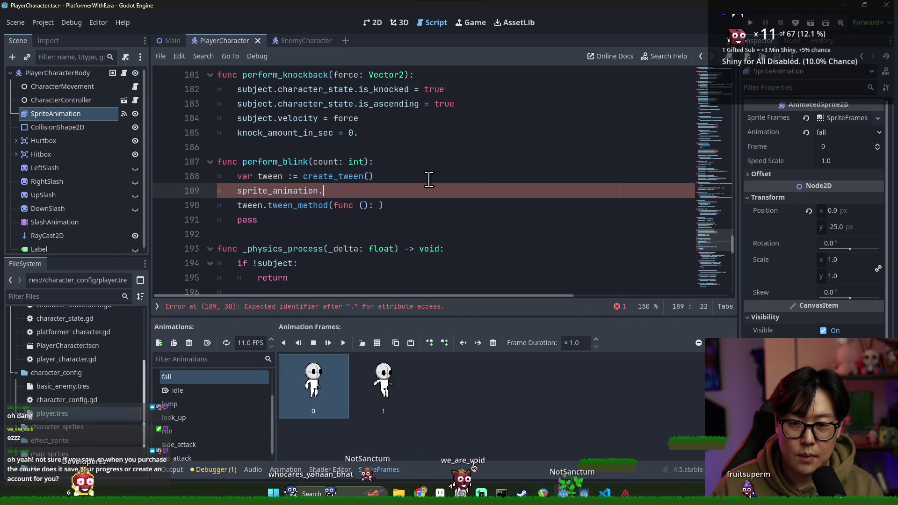
pyautogui.write('set_modul')
pyautogui.press('BackSpace')
pyautogui.press('BackSpace')
pyautogui.write('mo')
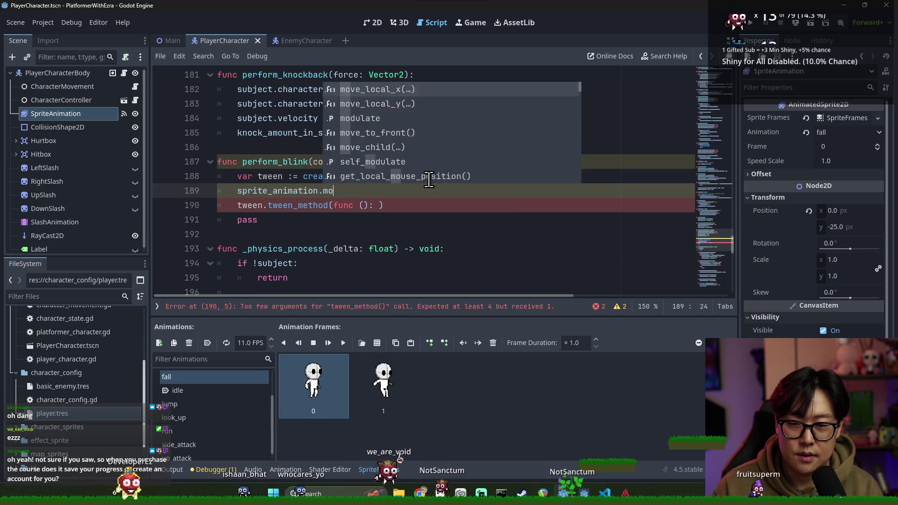
pyautogui.write('dulate.a = 0.')
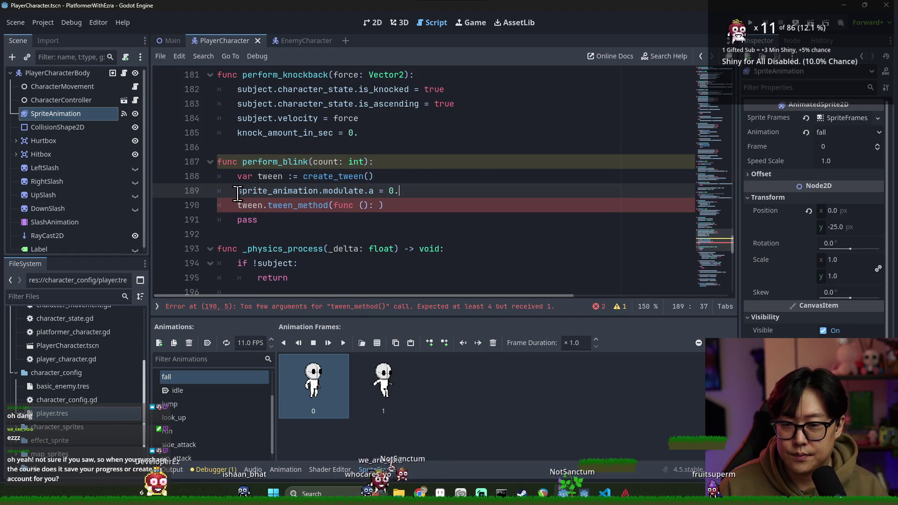
# Step: Wrap it as 'var modulate_call: Callable = func (value: float): sprite_animation.modulate.a = value' and save
pyautogui.keyDown('shift'); pyautogui.click(235, 192); pyautogui.keyUp('shift')
pyautogui.click(234, 193)
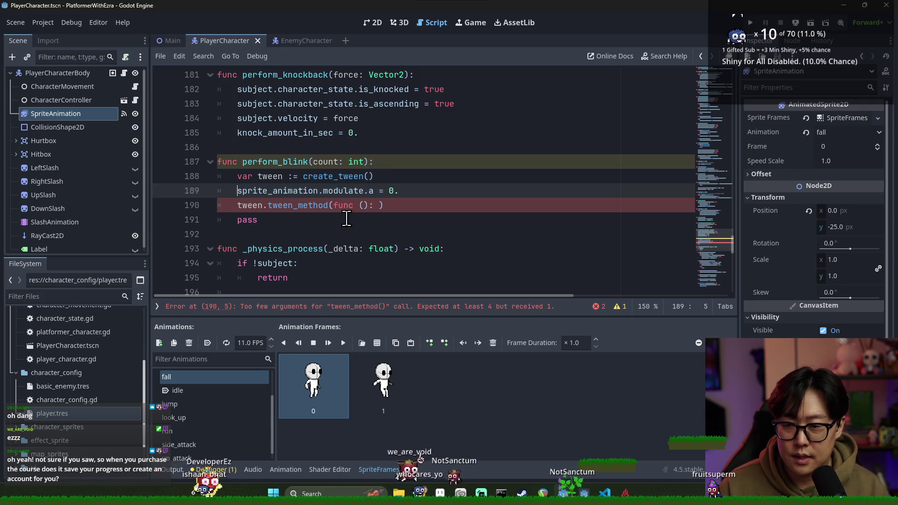
pyautogui.write('var ')
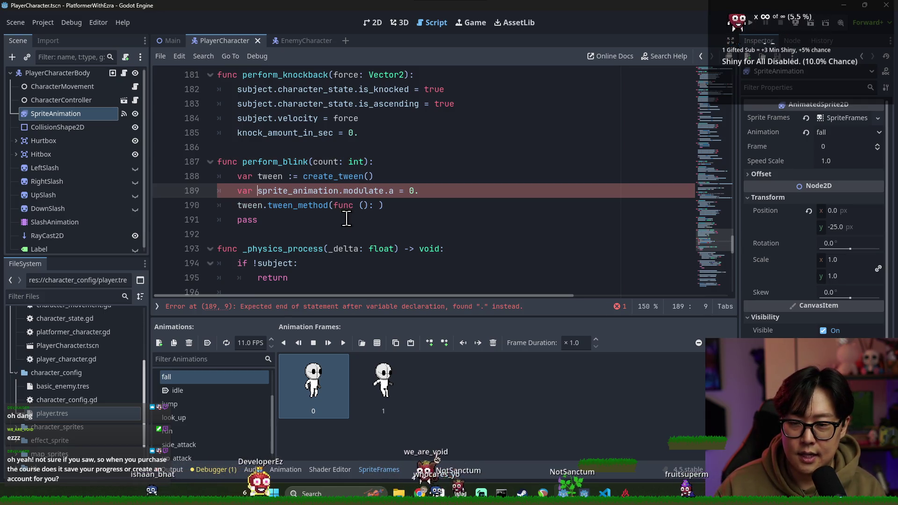
pyautogui.write('modulate_call: Call')
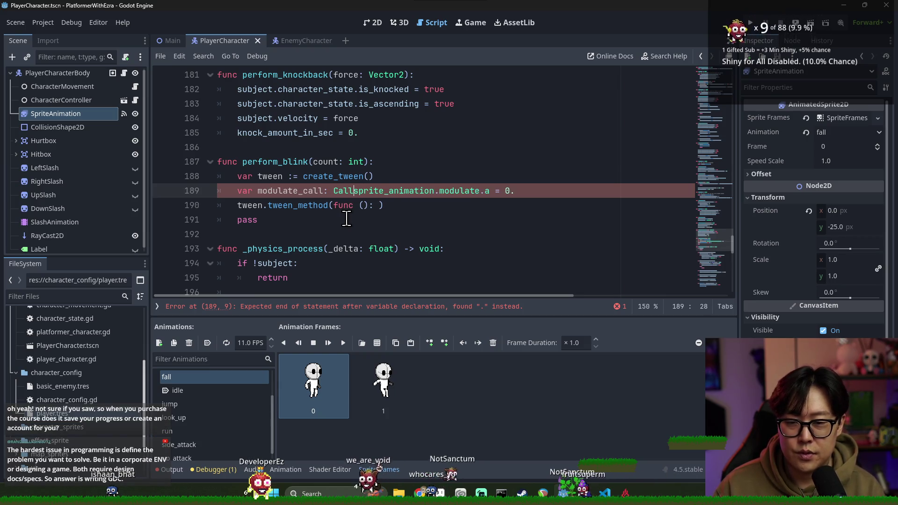
pyautogui.write('able = func ')
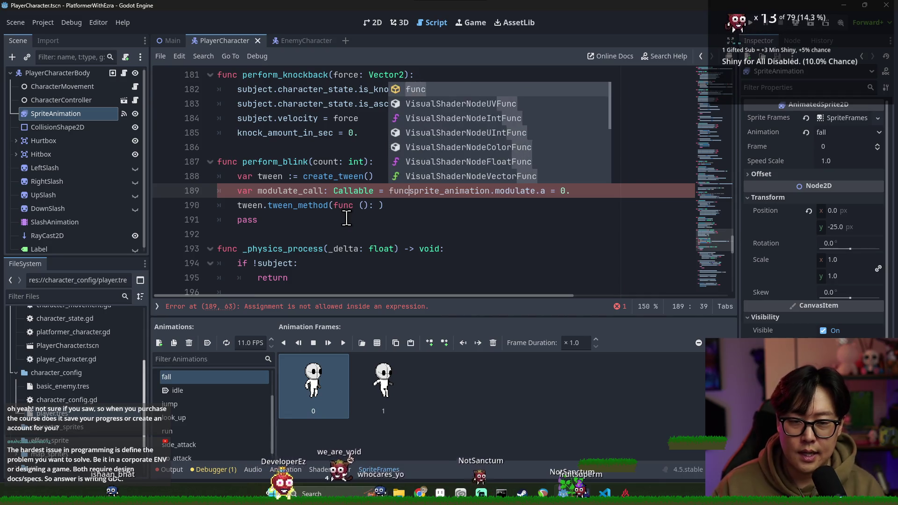
pyautogui.write('():')
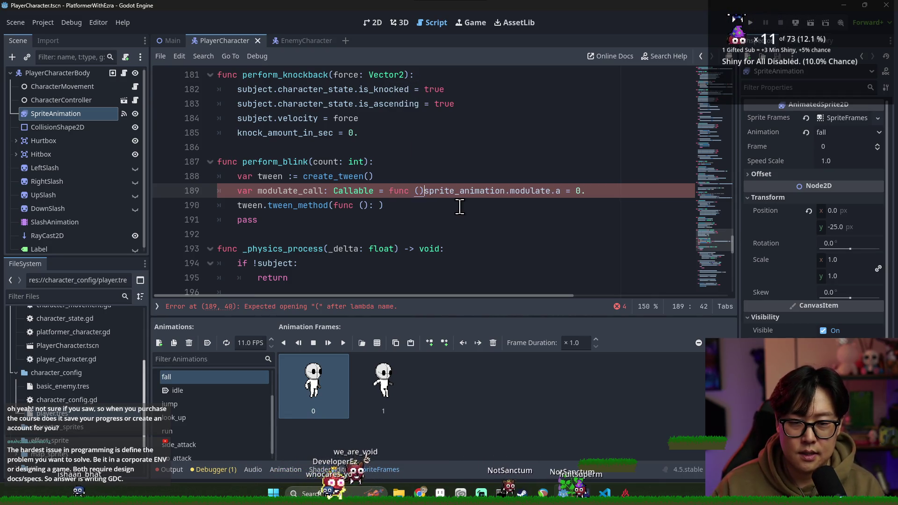
pyautogui.press('Left')
pyautogui.press('Left')
pyautogui.press('Left')
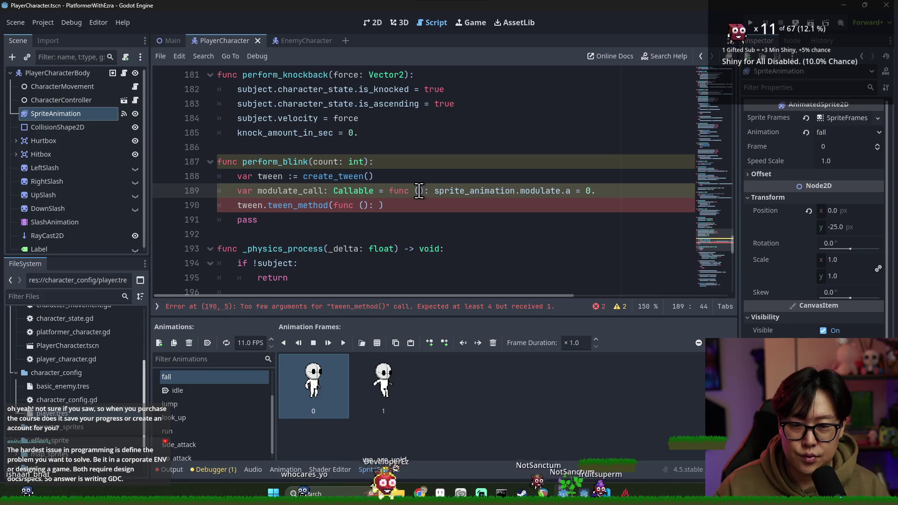
pyautogui.write('value: int')
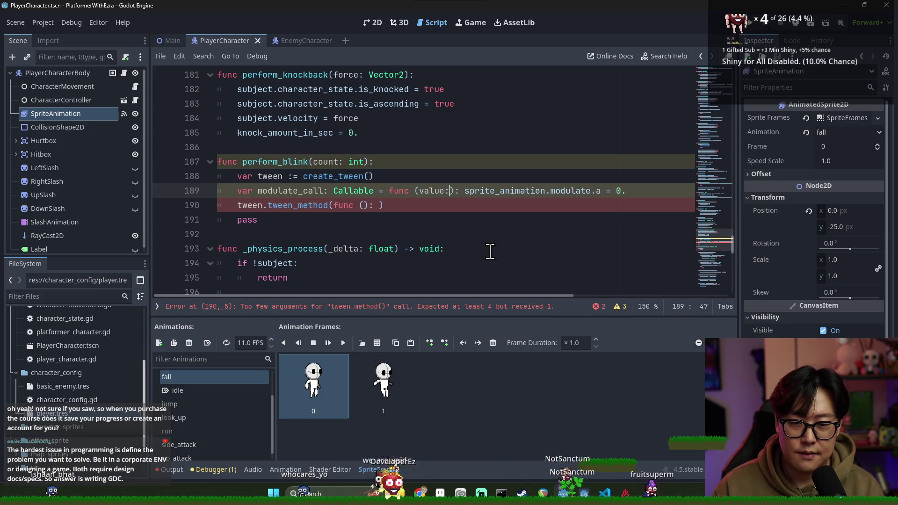
pyautogui.press('BackSpace')
pyautogui.press('BackSpace')
pyautogui.press('BackSpace')
pyautogui.write('f')
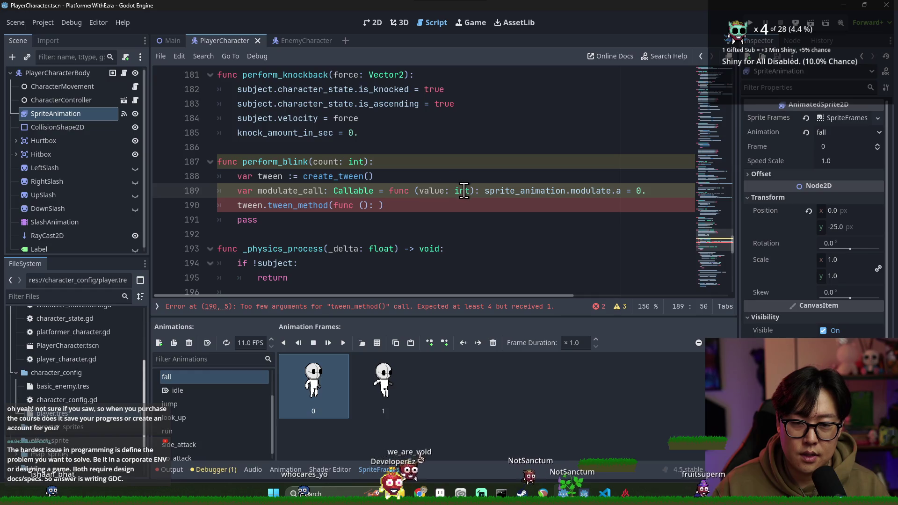
pyautogui.write('loat')
pyautogui.doubleClick(433, 192)
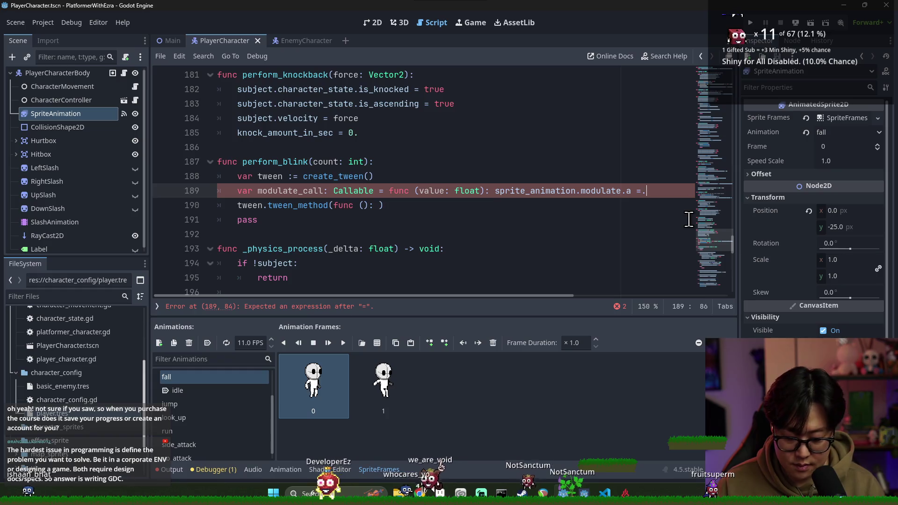
pyautogui.write('value')
pyautogui.hotkey('ctrl', 's')
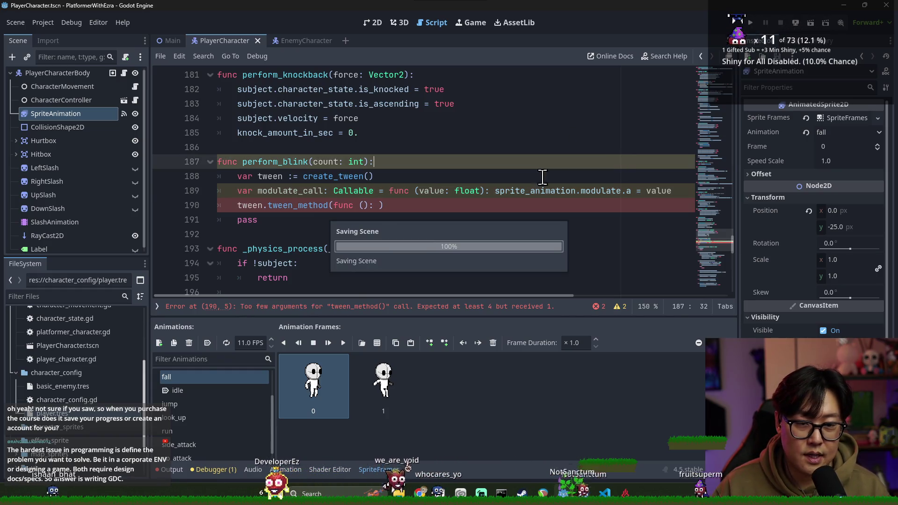
# Step: Pass modulate_call.bind(0.) as the tween_method argument on line 190
pyautogui.click(311, 191)
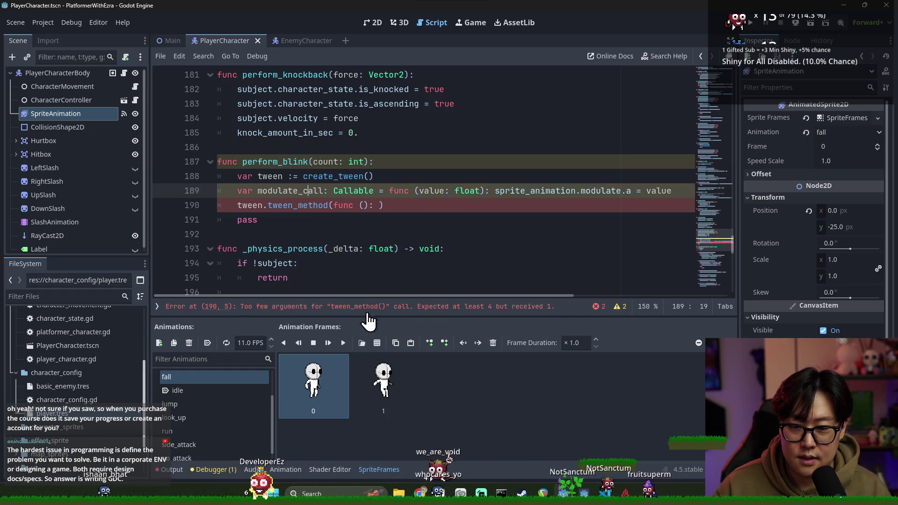
pyautogui.tripleClick(323, 201)
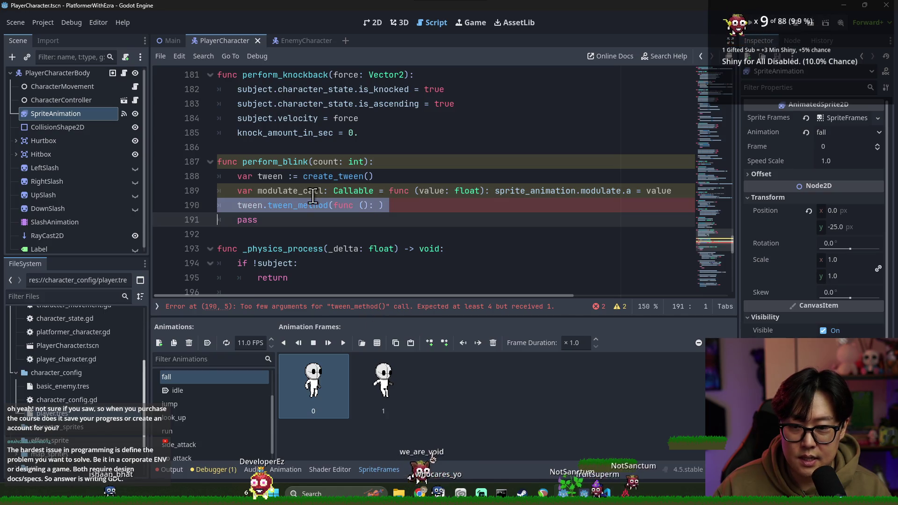
pyautogui.doubleClick(285, 190)
pyautogui.hotkey('ctrl', 'c')
pyautogui.moveTo(333, 204); pyautogui.dragTo(380, 205)
pyautogui.hotkey('ctrl', 'v')
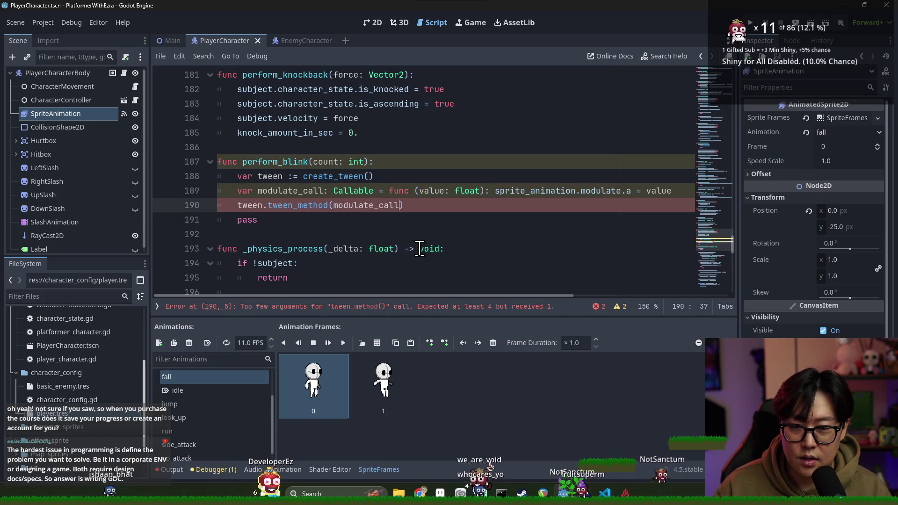
pyautogui.write('.bind(0')
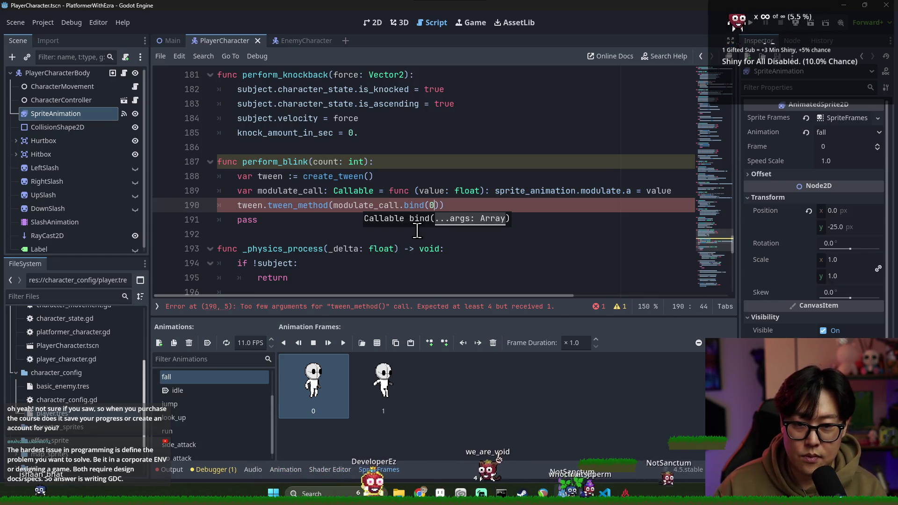
pyautogui.write('.')
pyautogui.press('Escape')
pyautogui.press('Up')
pyautogui.press('Up')
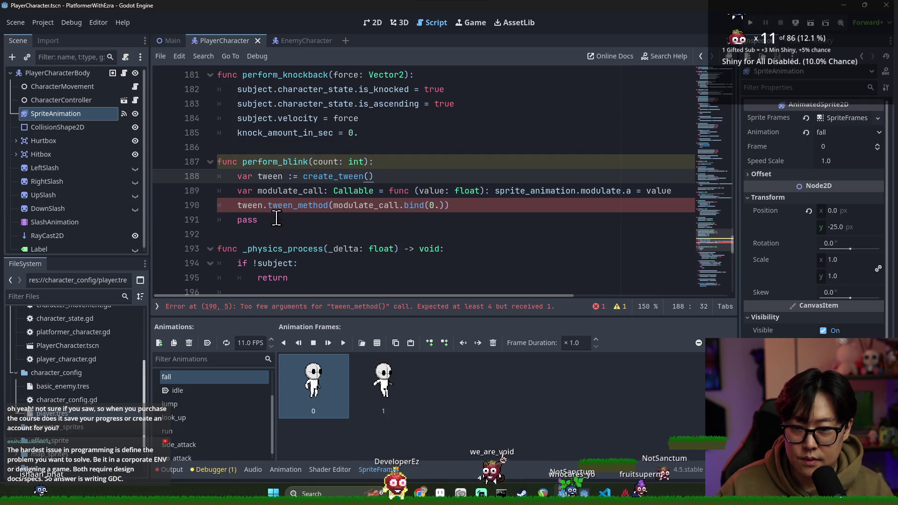
pyautogui.keyDown('ctrl'); pyautogui.click(304, 206); pyautogui.keyUp('ctrl')
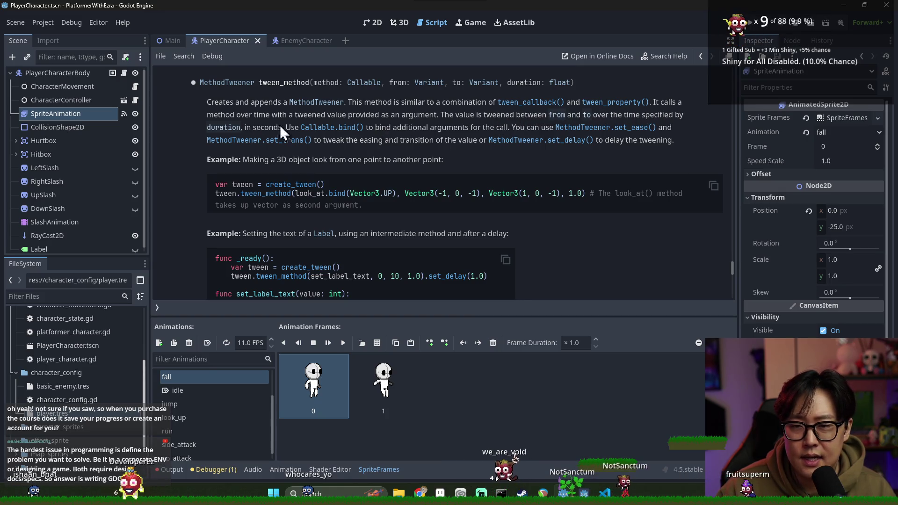
# Step: Scroll through the tween_method documentation examples
pyautogui.scroll(-3, 636, 184)
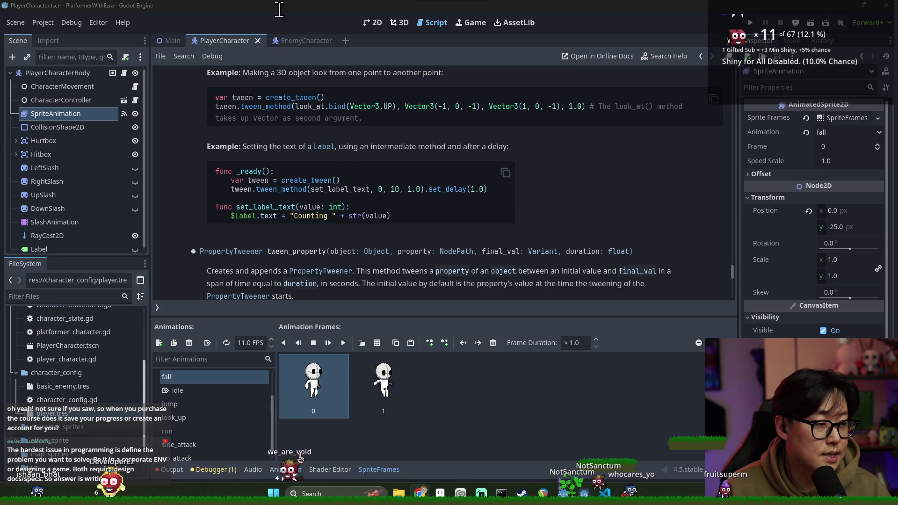
pyautogui.hotkey('alt', 'Tab')
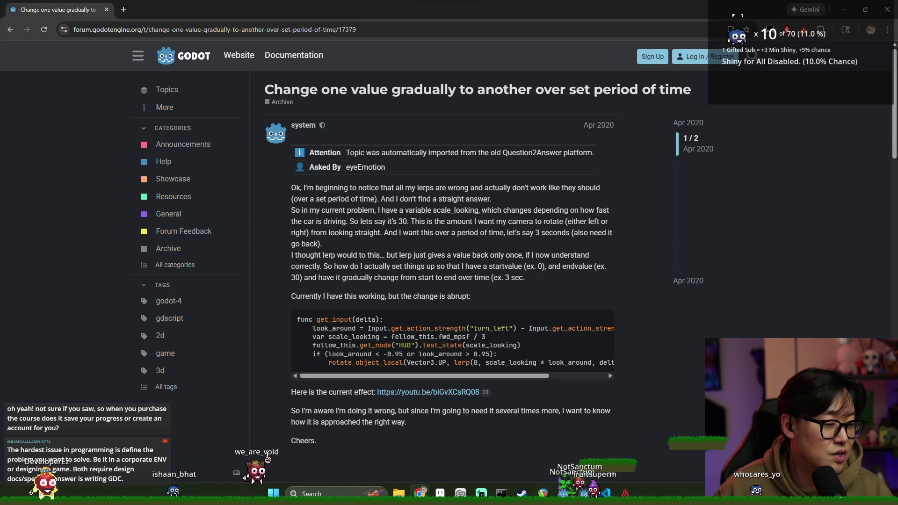
# Step: Skim the forum replies recommending Tween, then close the browser
pyautogui.scroll(-10, 599, 288)
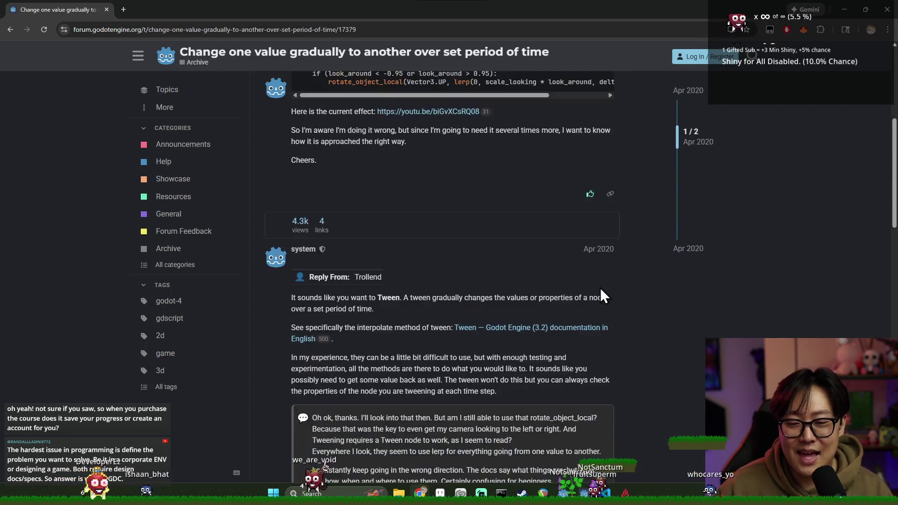
pyautogui.scroll(10, 598, 320)
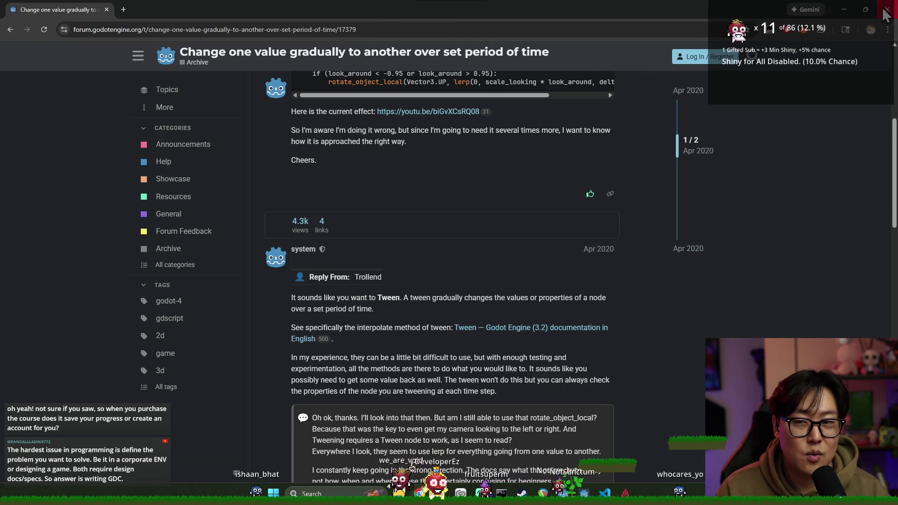
pyautogui.click(886, 10)
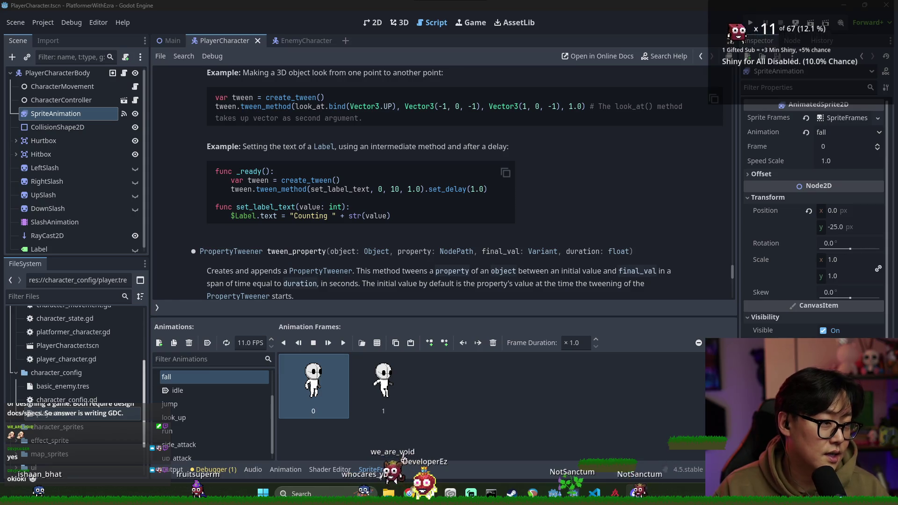
# Step: Go back from the tween help page to perform_blink in the PlayerCharacter script
pyautogui.hotkey('alt', 'Tab')
pyautogui.press('Escape')
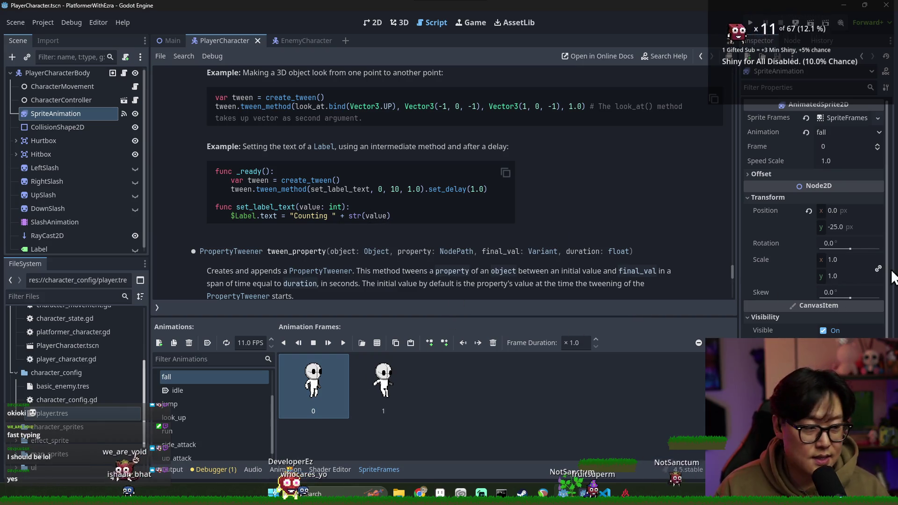
pyautogui.hotkey('alt', 'Left')
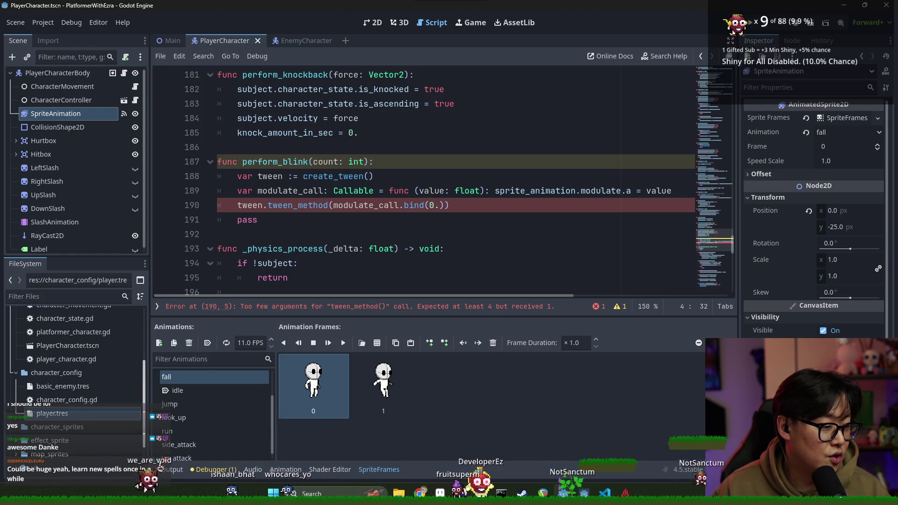
pyautogui.click(538, 206)
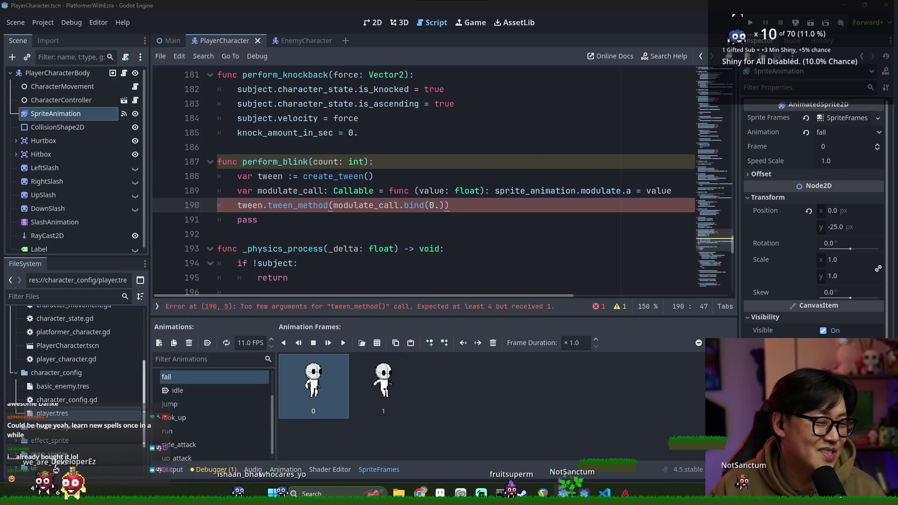
pyautogui.hotkey('alt', 'Tab')
pyautogui.press('Escape')
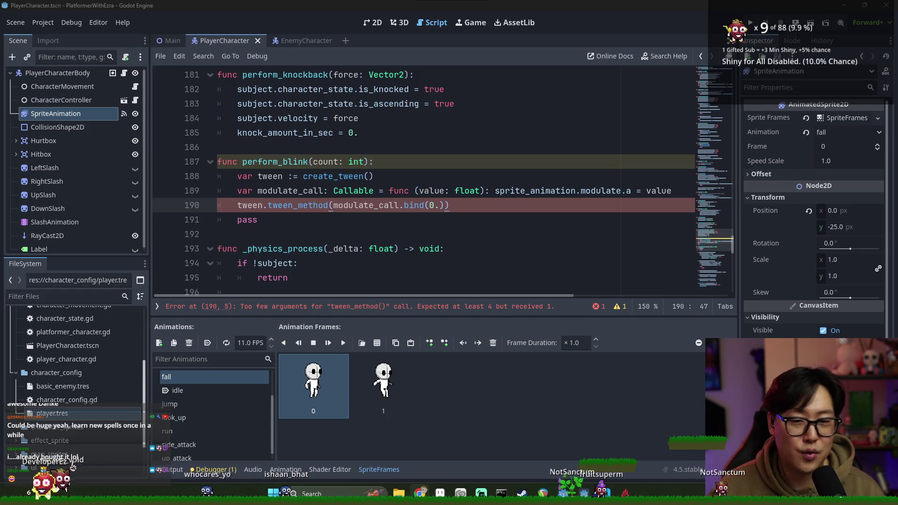
pyautogui.hotkey('alt', 'Tab')
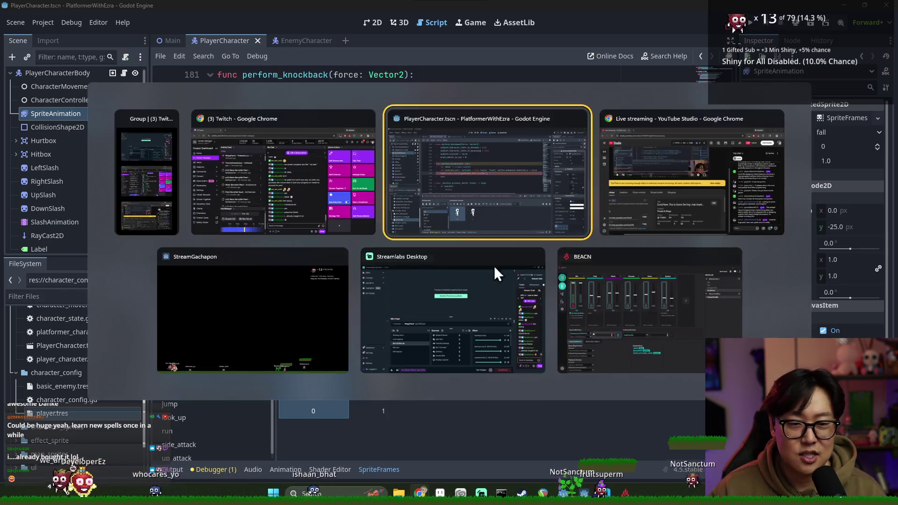
# Step: Select tween_method on the erroring line 190 while checking the other open windows
pyautogui.press('Escape')
pyautogui.hotkey('alt', 'Tab')
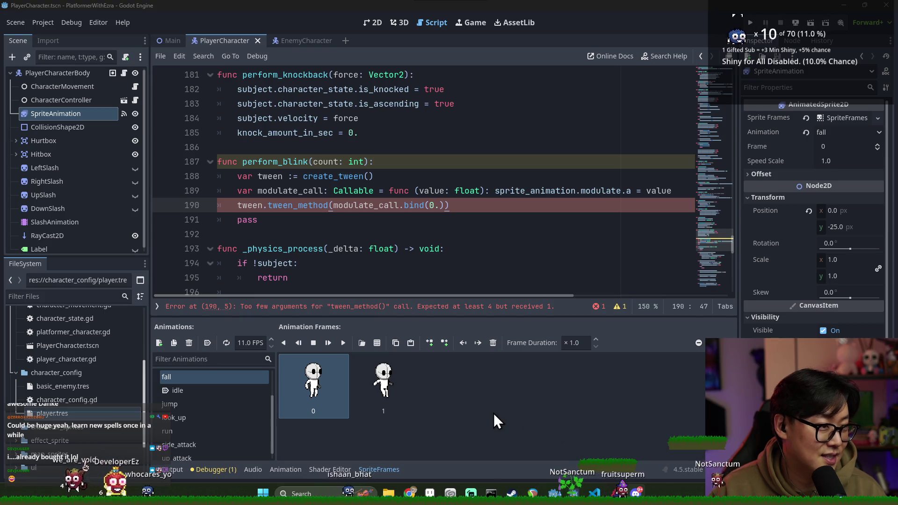
pyautogui.click(444, 307)
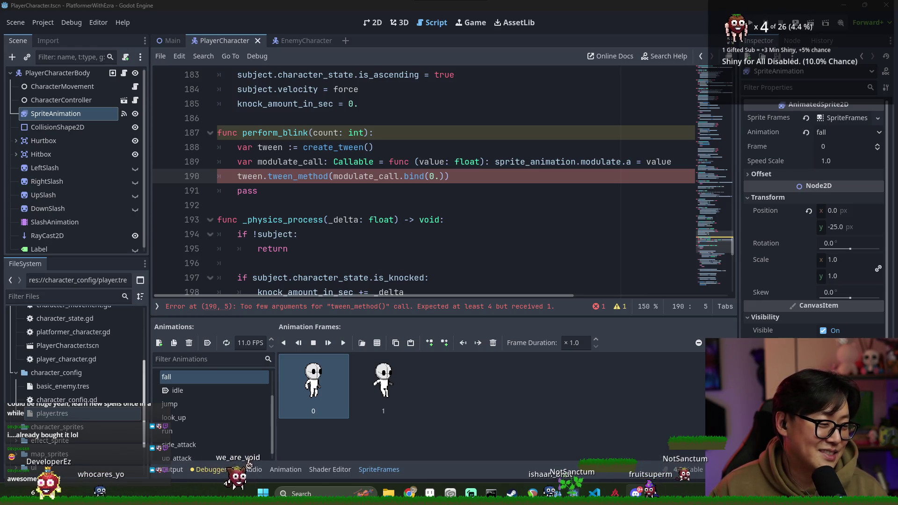
pyautogui.hotkey('alt', 'Tab')
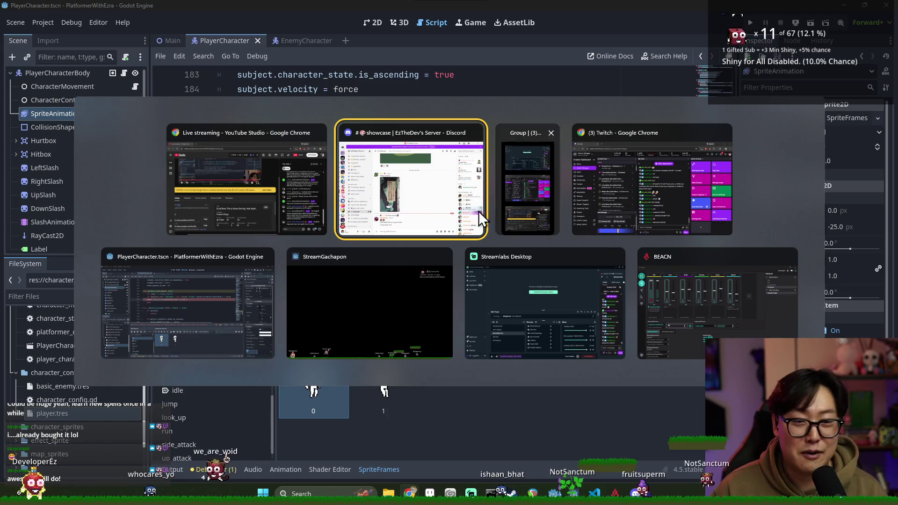
pyautogui.press('Escape')
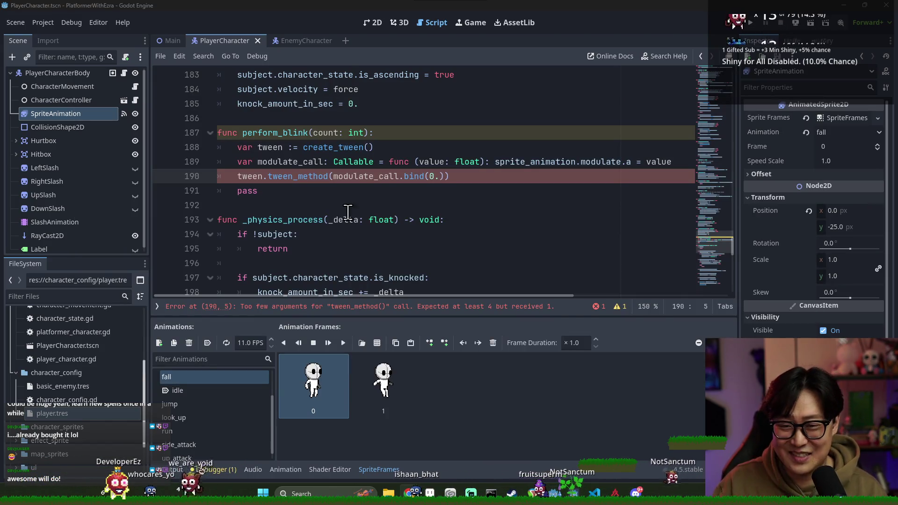
pyautogui.doubleClick(269, 178)
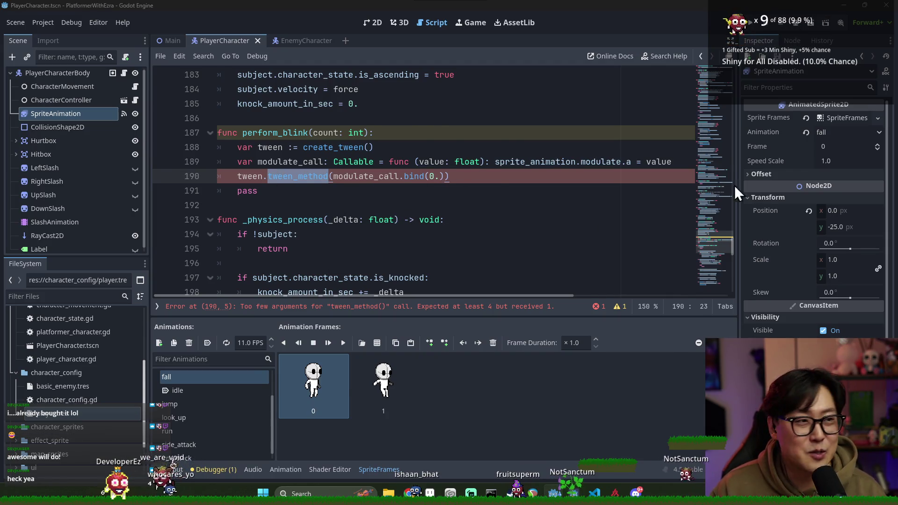
pyautogui.hotkey('alt', 'Tab')
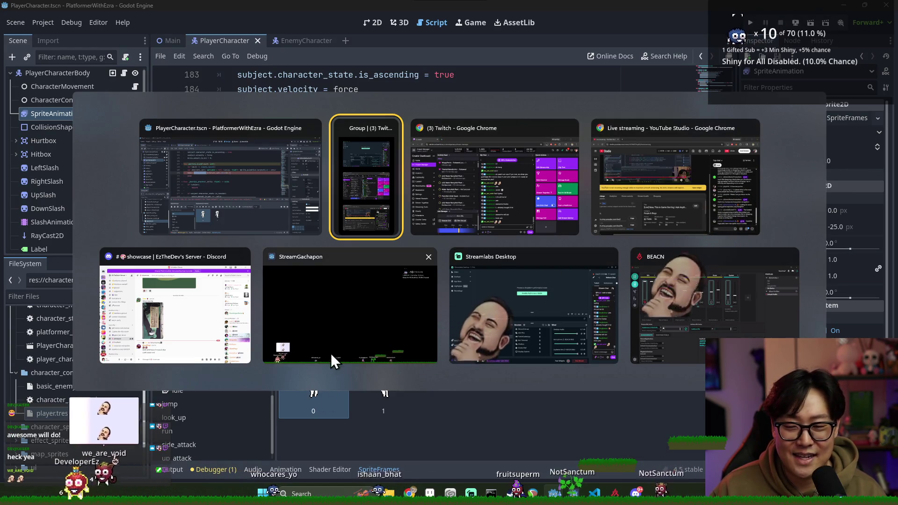
pyautogui.click(341, 339)
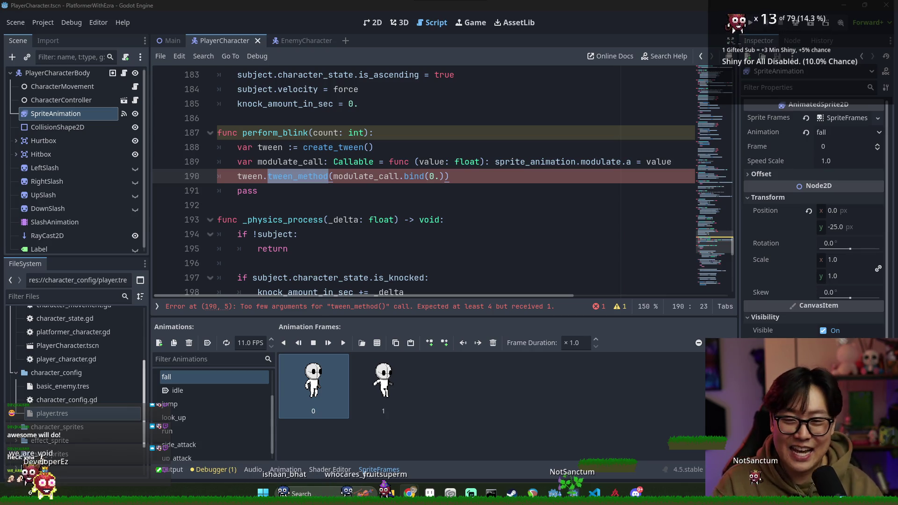
# Step: Open a new browser window to research the tween_method argument error
pyautogui.hotkey('alt', 'Tab')
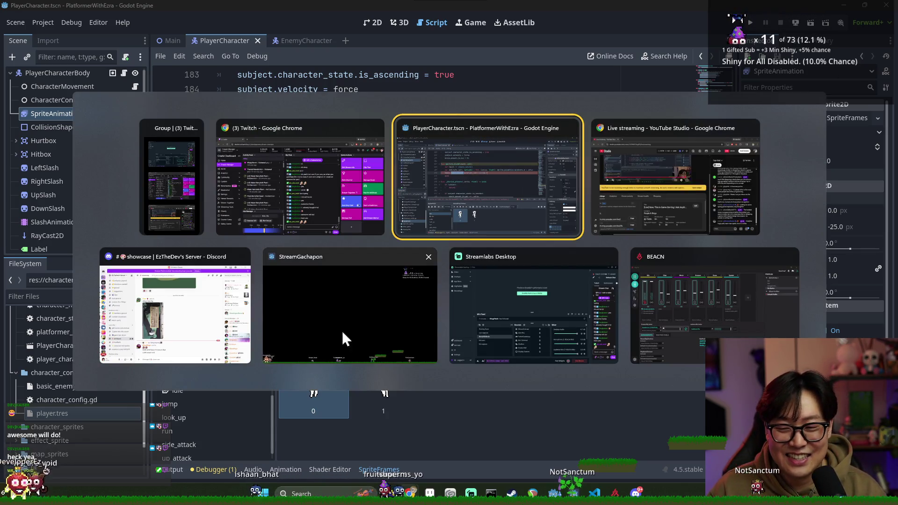
pyautogui.hotkey('alt', 'Tab')
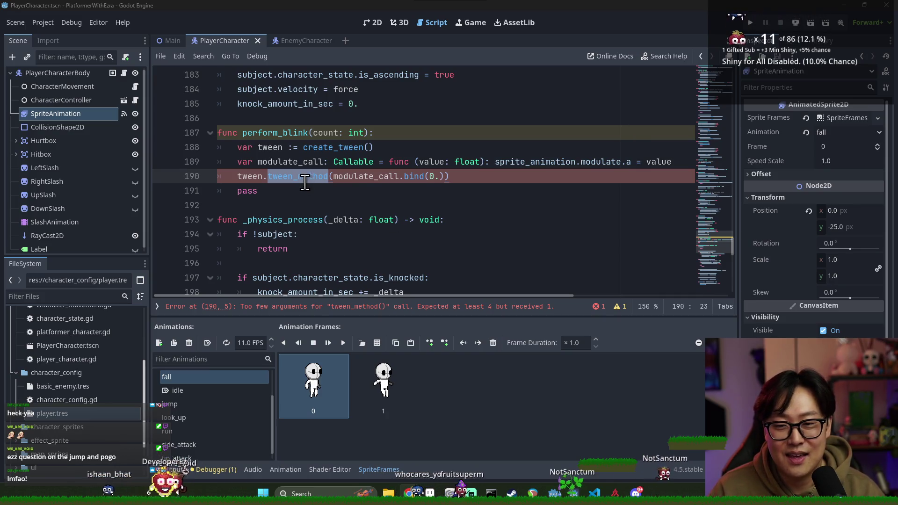
pyautogui.click(304, 180)
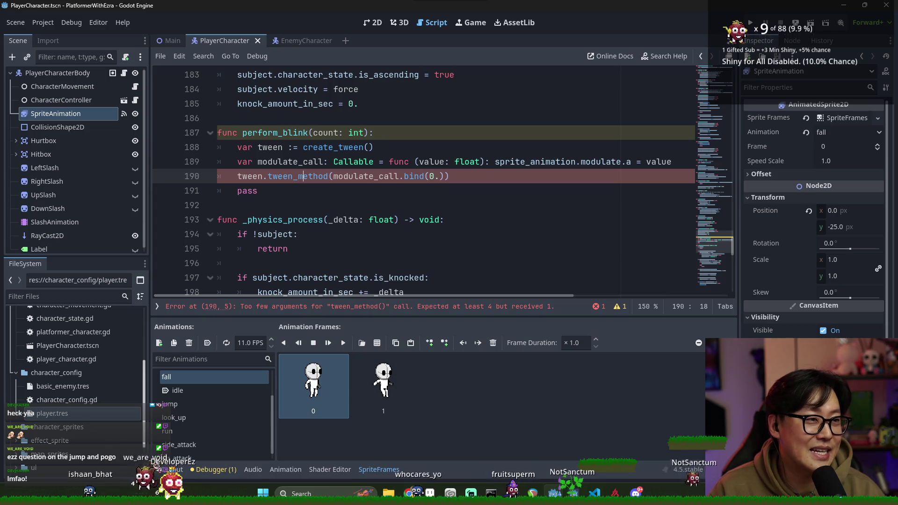
pyautogui.hotkey('alt', 'Tab')
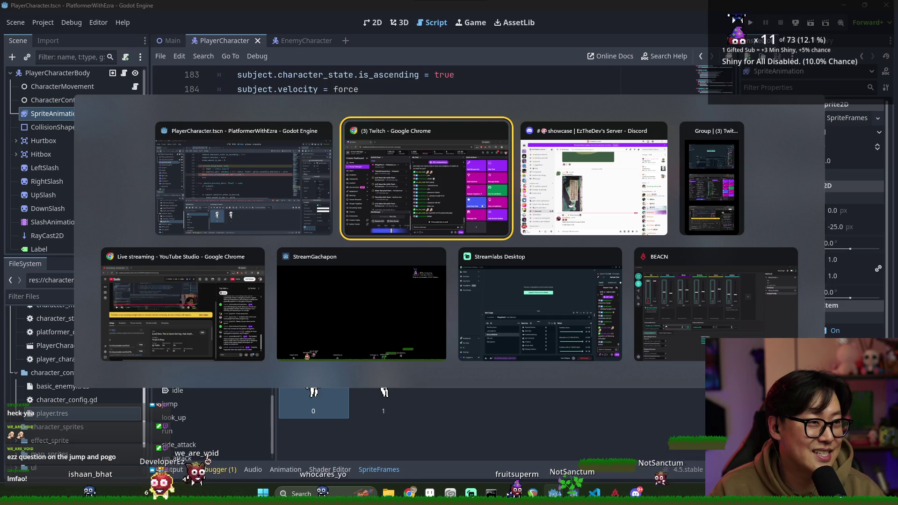
pyautogui.press('Escape')
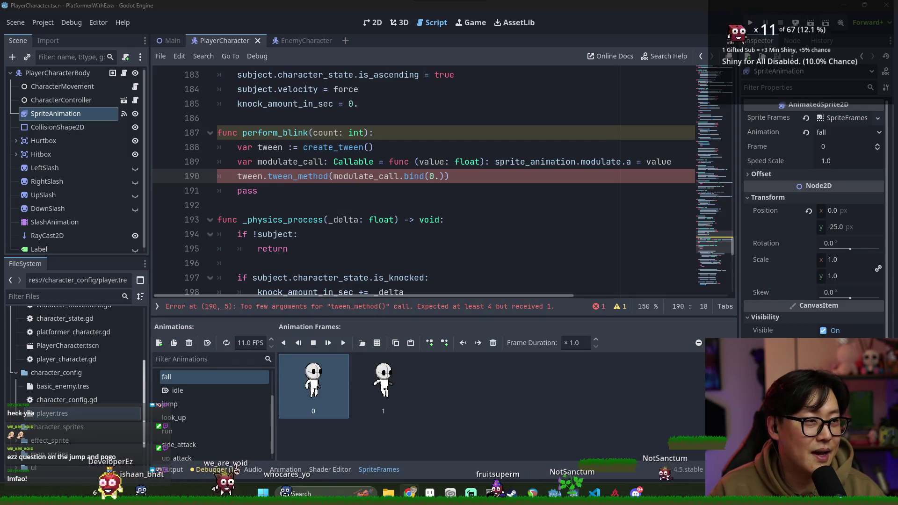
pyautogui.press('shift+super+3')
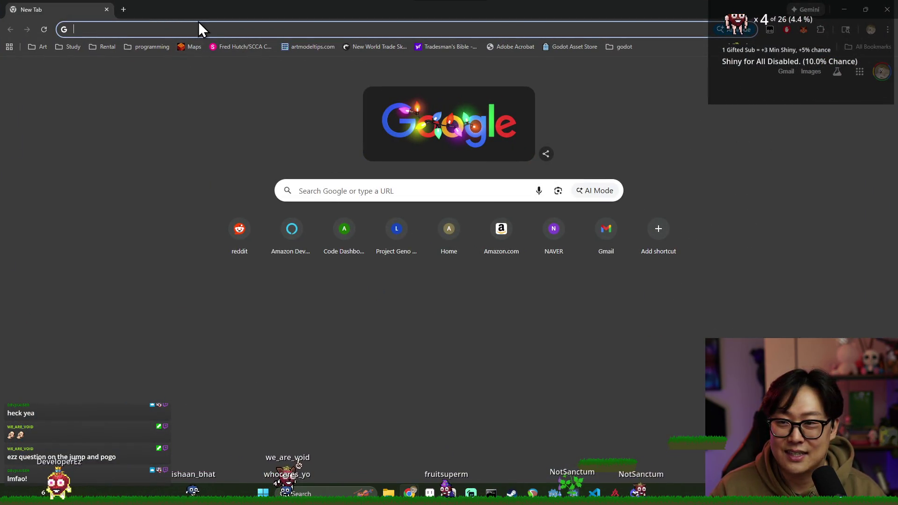
# Step: Google 'godot can you tween step wise function' and shrink the browser over the editor
pyautogui.write('godot')
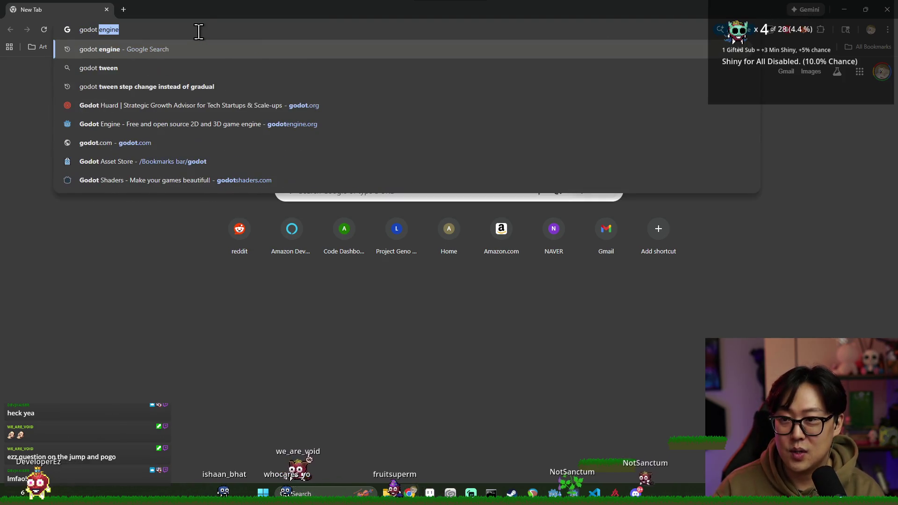
pyautogui.write(' can you tween ')
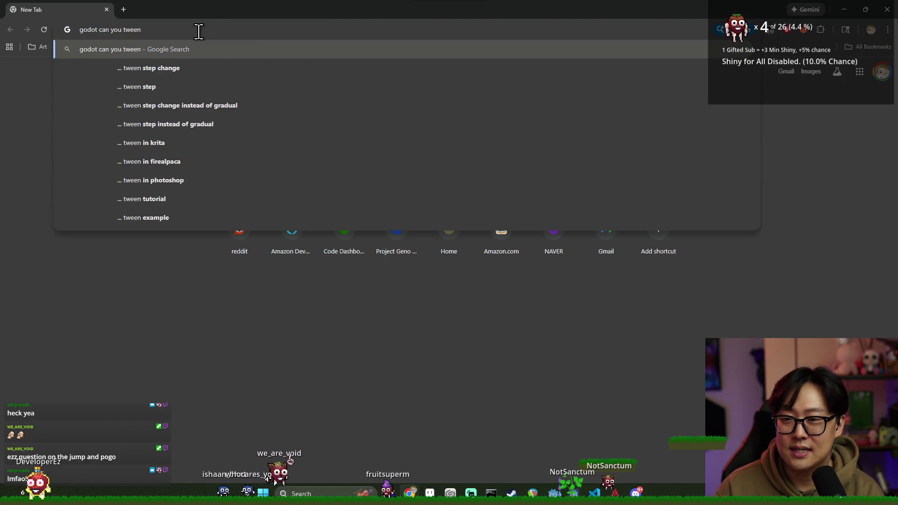
pyautogui.write('step wise func')
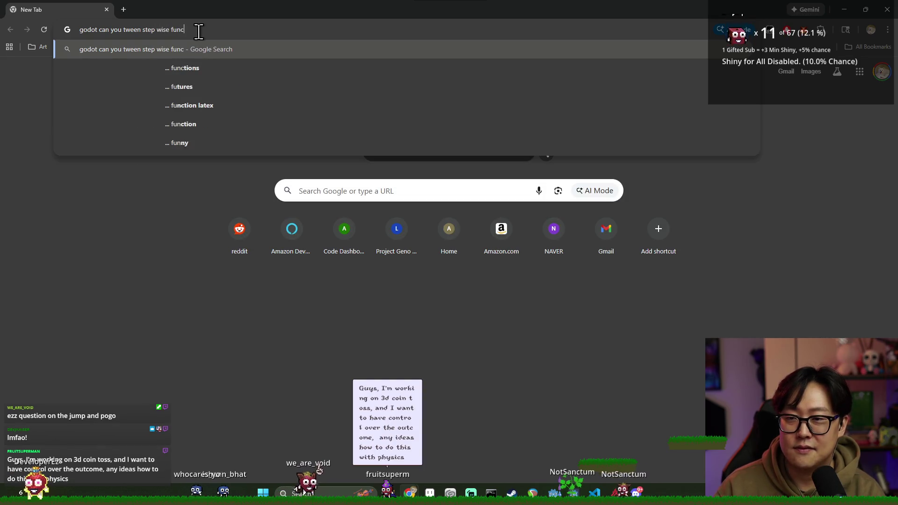
pyautogui.write('tion')
pyautogui.press('Return')
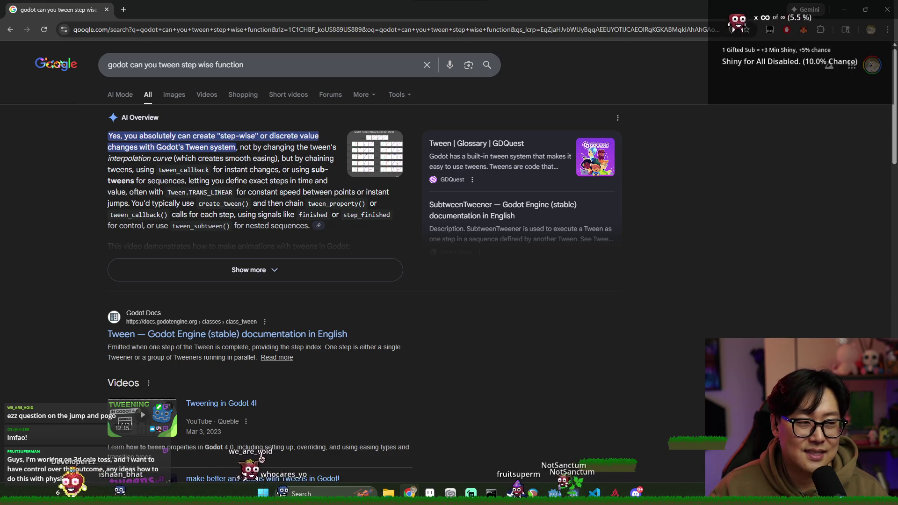
pyautogui.moveTo(690, 9)
pyautogui.mouseDown()
pyautogui.moveTo(694, 381)
pyautogui.moveTo(884, 401)
pyautogui.moveTo(566, 185)
pyautogui.mouseUp()
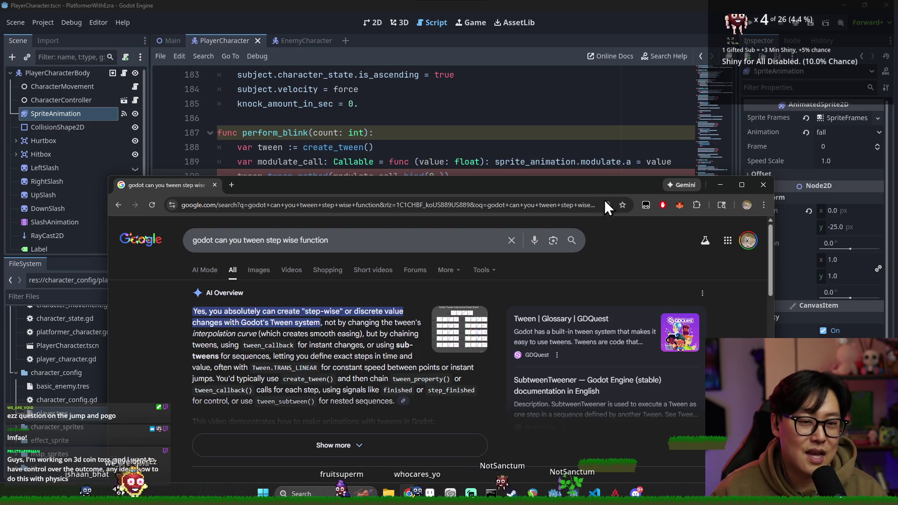
# Step: Reposition the floating results window, then maximize it to fill the screen
pyautogui.moveTo(602, 182); pyautogui.dragTo(618, 172)
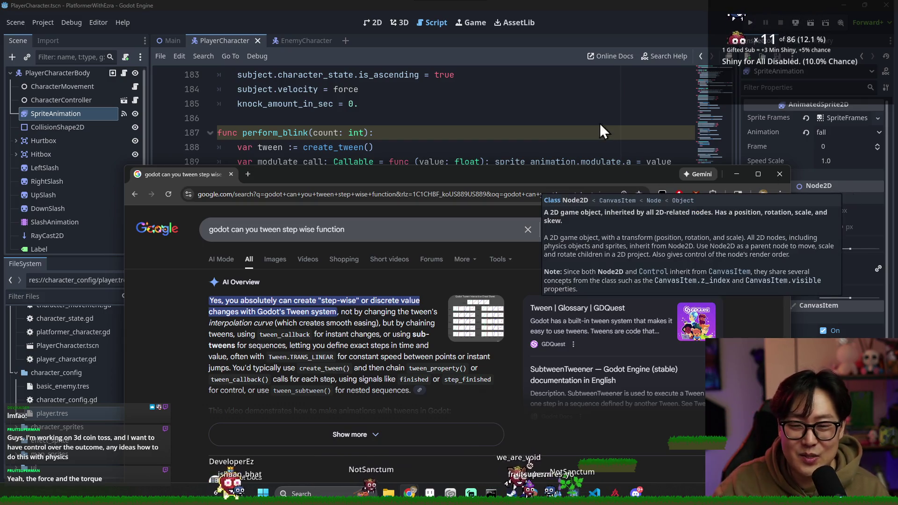
pyautogui.moveTo(675, 178)
pyautogui.mouseDown()
pyautogui.moveTo(658, 173)
pyautogui.moveTo(669, 164)
pyautogui.mouseUp()
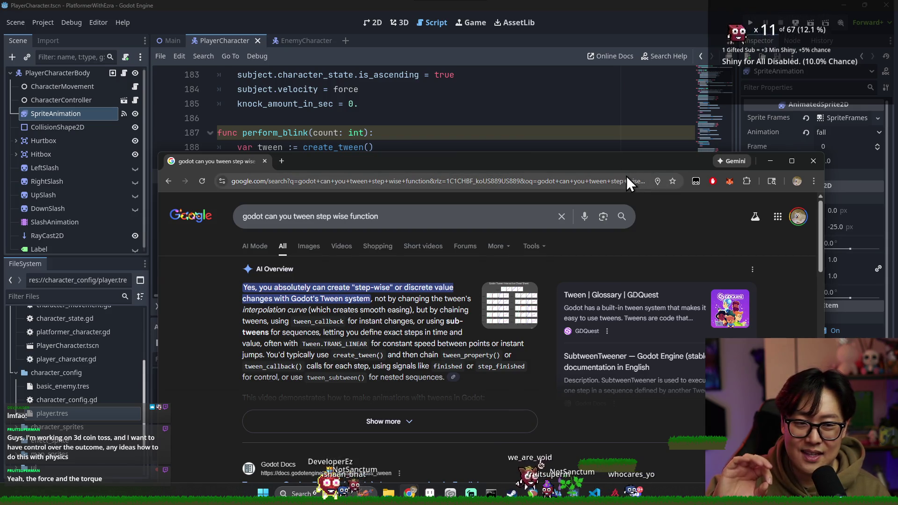
pyautogui.click(602, 18)
pyautogui.hotkey('alt', 'Tab')
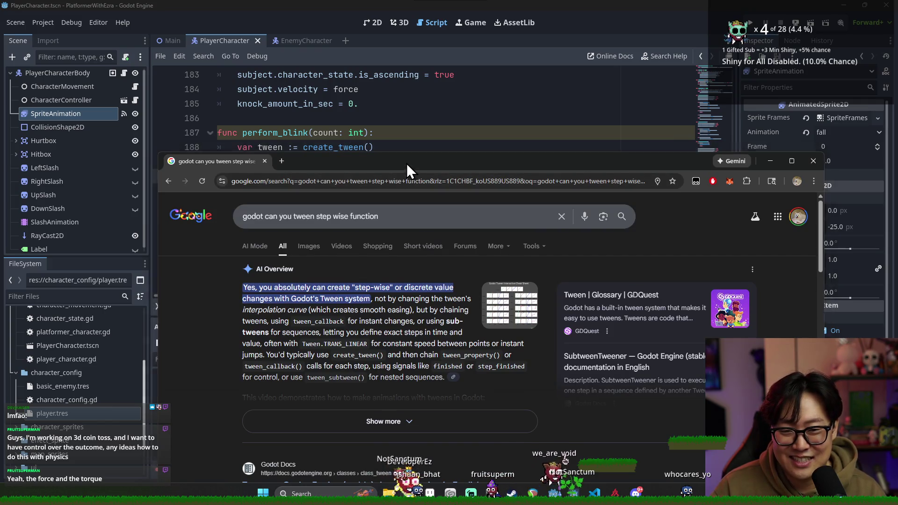
pyautogui.doubleClick(406, 164)
pyautogui.doubleClick(242, 135)
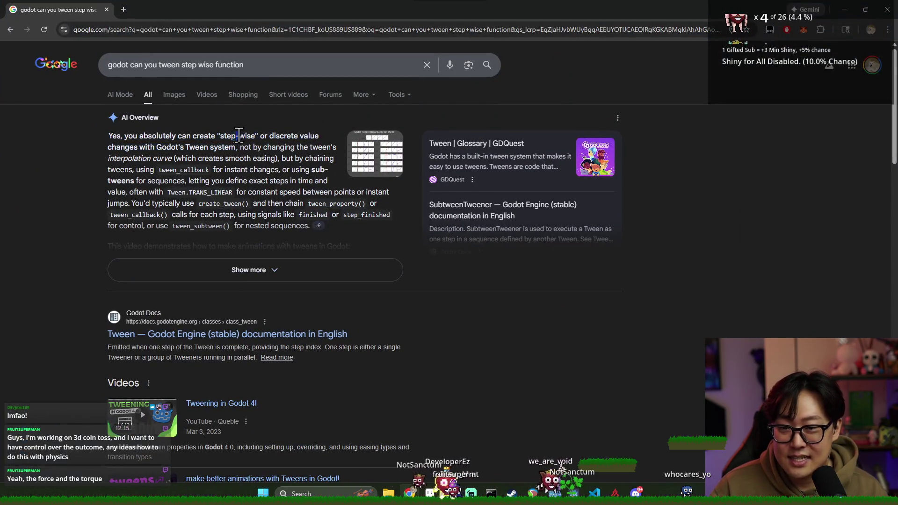
# Step: Expand the AI Overview and select parts of its step_animation example code
pyautogui.click(176, 171)
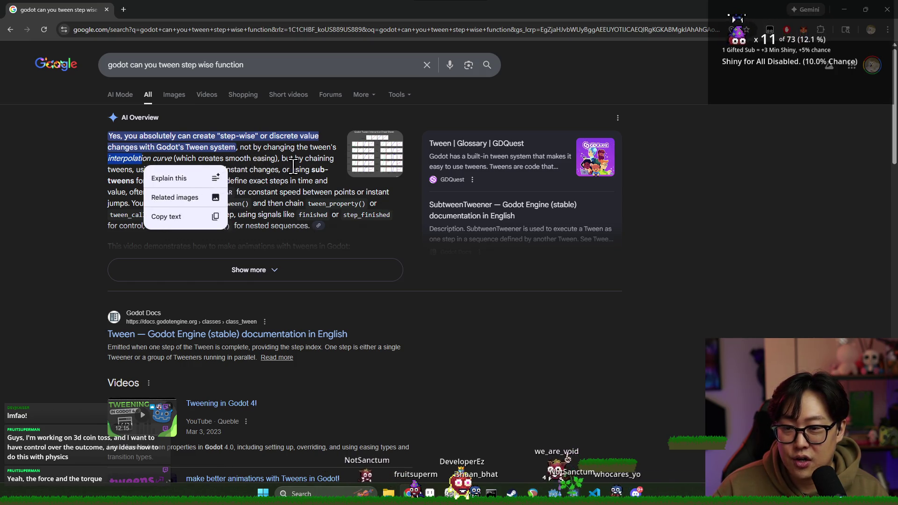
pyautogui.click(206, 270)
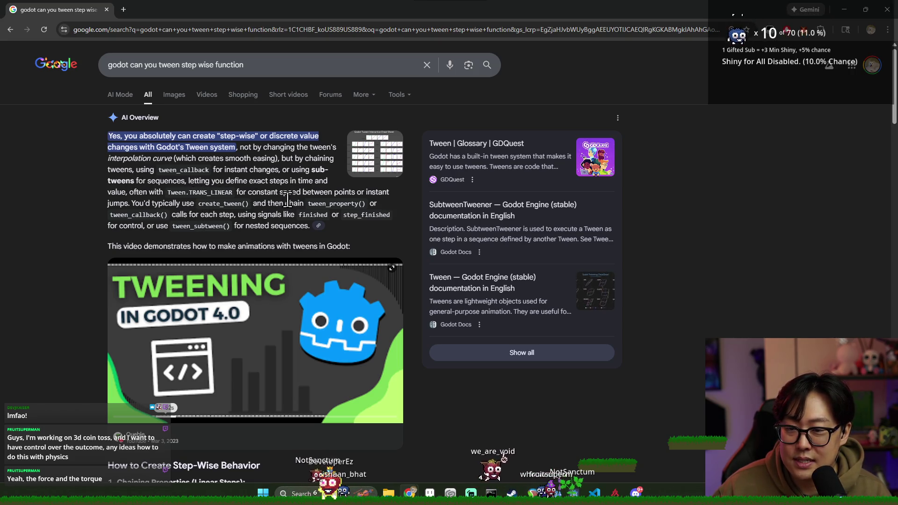
pyautogui.scroll(-10, 239, 206)
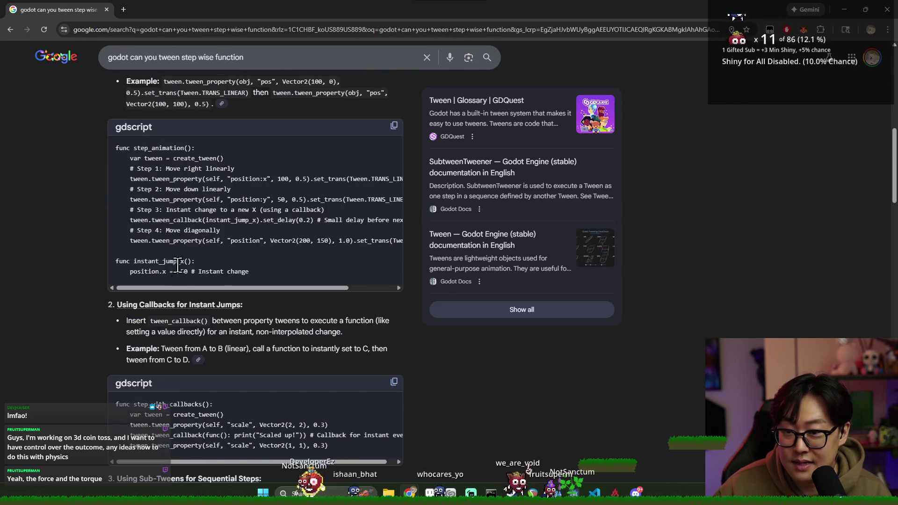
pyautogui.moveTo(149, 180)
pyautogui.mouseDown()
pyautogui.moveTo(220, 189)
pyautogui.moveTo(259, 180)
pyautogui.moveTo(234, 180)
pyautogui.mouseUp()
pyautogui.moveTo(308, 288)
pyautogui.mouseDown()
pyautogui.moveTo(346, 288)
pyautogui.moveTo(293, 279)
pyautogui.mouseUp()
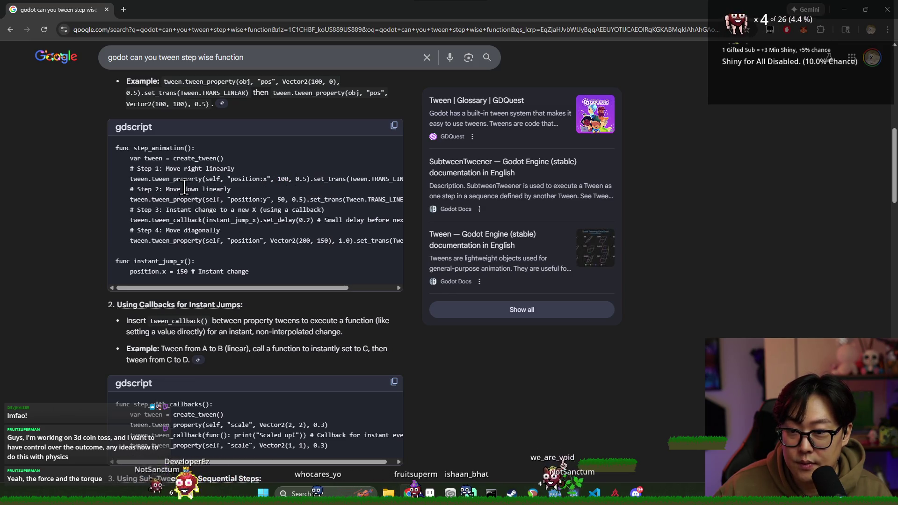
pyautogui.moveTo(166, 189); pyautogui.dragTo(234, 199)
pyautogui.moveTo(166, 209); pyautogui.dragTo(205, 221)
# Step: Select the tween_callback and set_delay calls in the example, then return to Godot
pyautogui.click(177, 231)
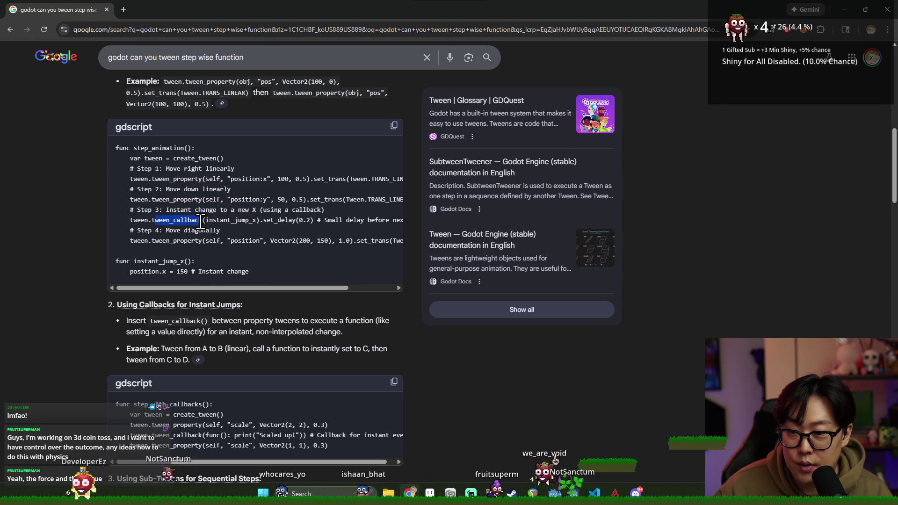
pyautogui.doubleClick(237, 220)
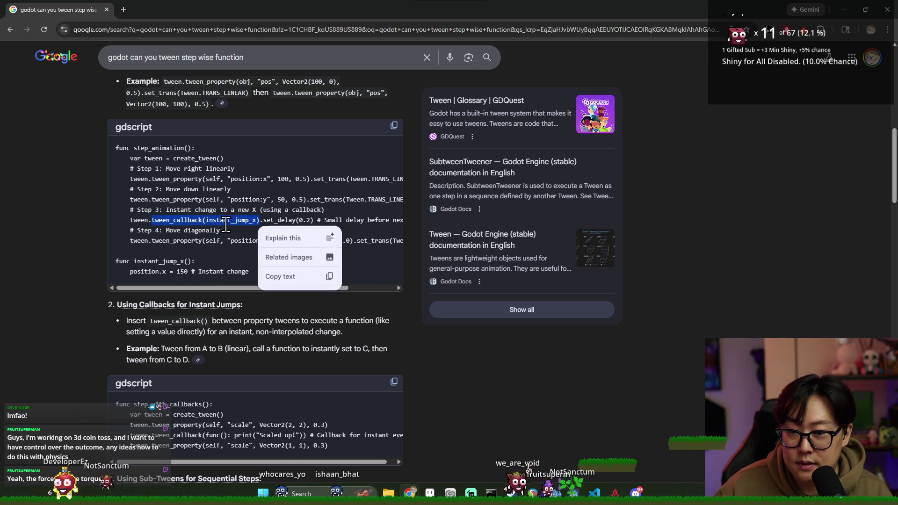
pyautogui.moveTo(237, 219); pyautogui.dragTo(152, 220)
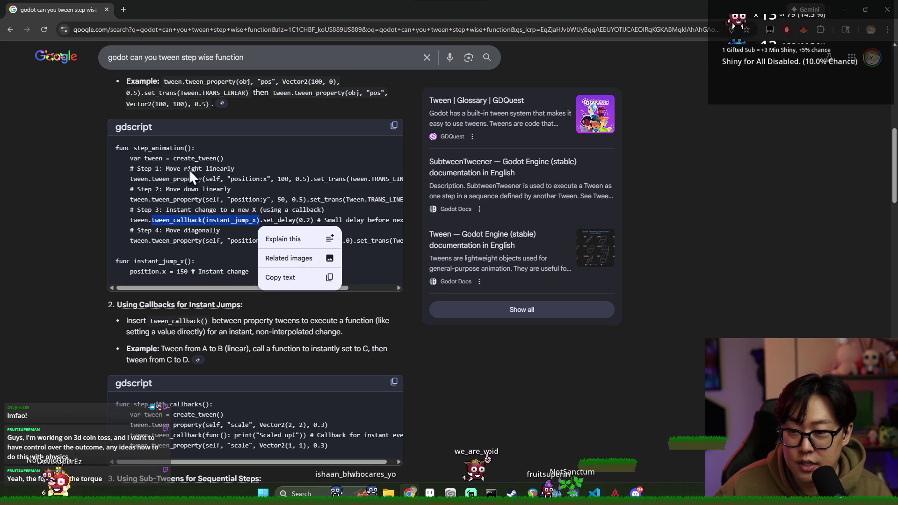
pyautogui.doubleClick(288, 221)
pyautogui.moveTo(271, 289)
pyautogui.mouseDown()
pyautogui.moveTo(313, 290)
pyautogui.moveTo(260, 286)
pyautogui.mouseUp()
pyautogui.click(235, 218)
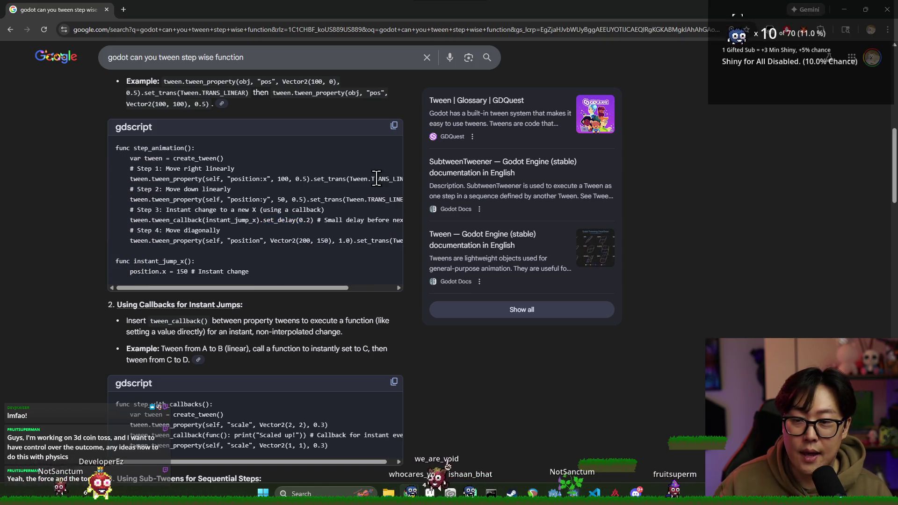
pyautogui.hotkey('alt', 'Tab')
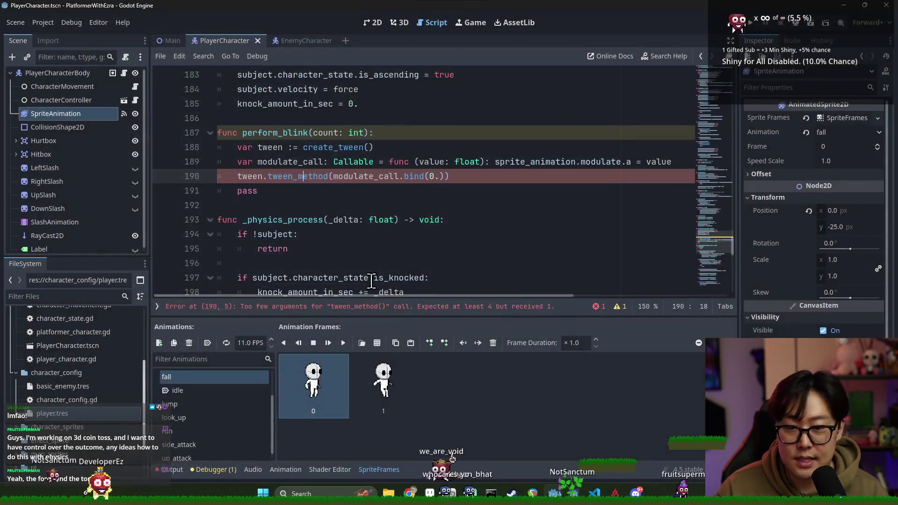
# Step: Replace tween_method on line 190 with tween_callback, append .set_delay(0.1), and save
pyautogui.doubleClick(304, 177)
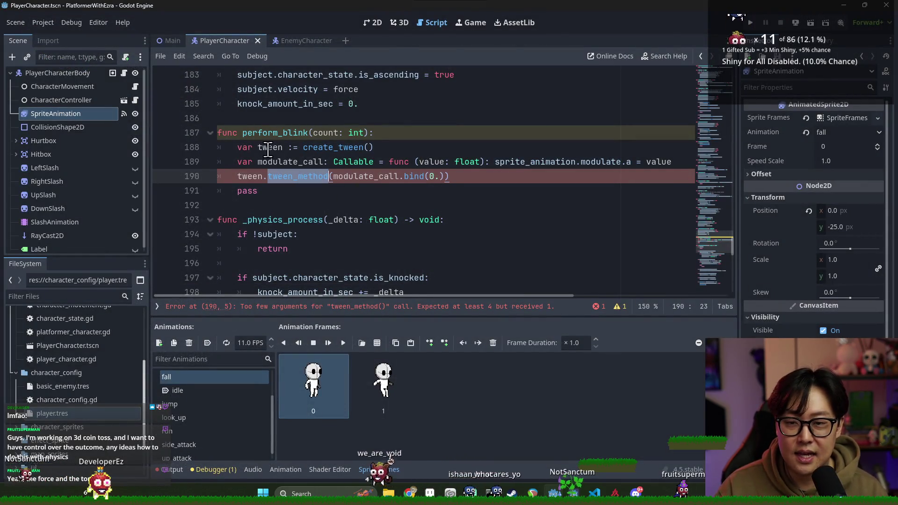
pyautogui.write('tween_ca')
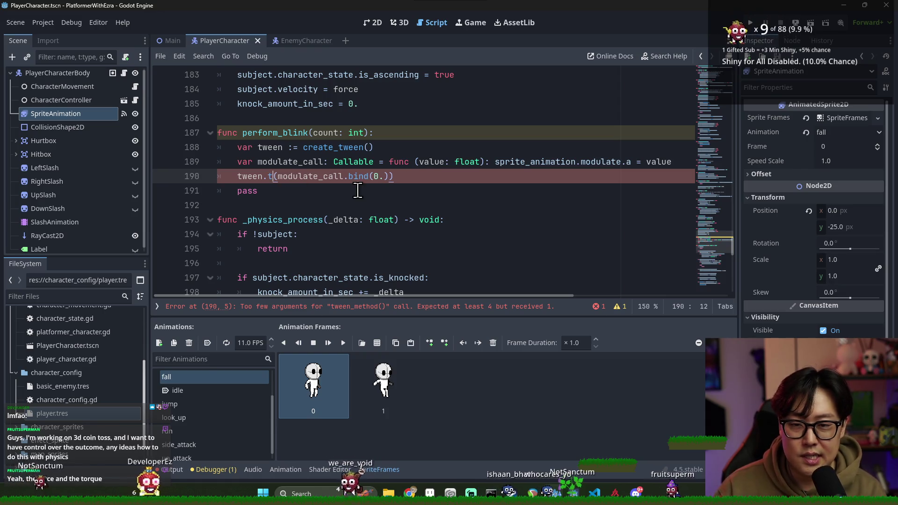
pyautogui.press('Return')
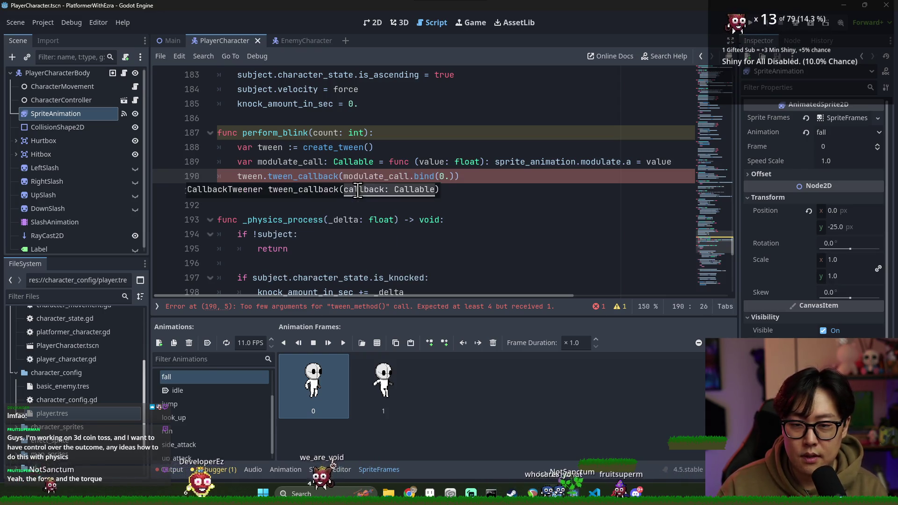
pyautogui.doubleClick(290, 162)
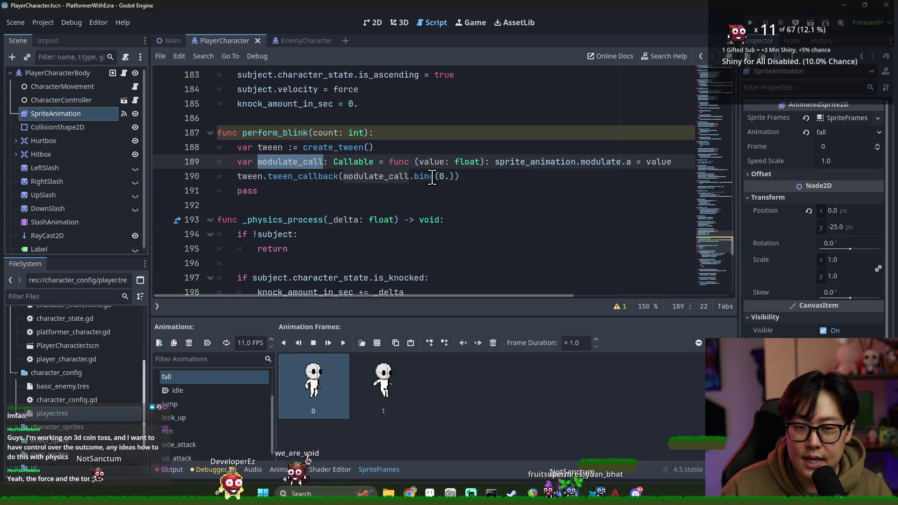
pyautogui.click(463, 177)
pyautogui.write('.set')
pyautogui.press('BackSpace')
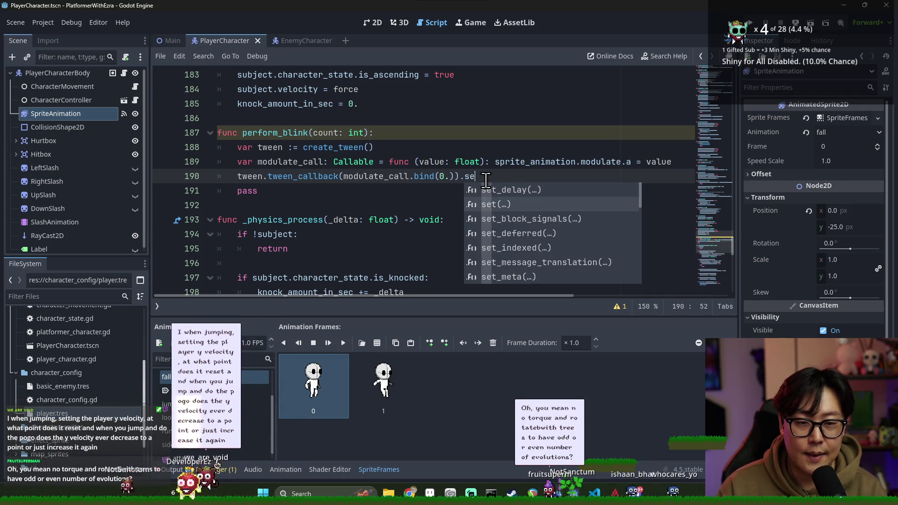
pyautogui.press('Up')
pyautogui.press('Return')
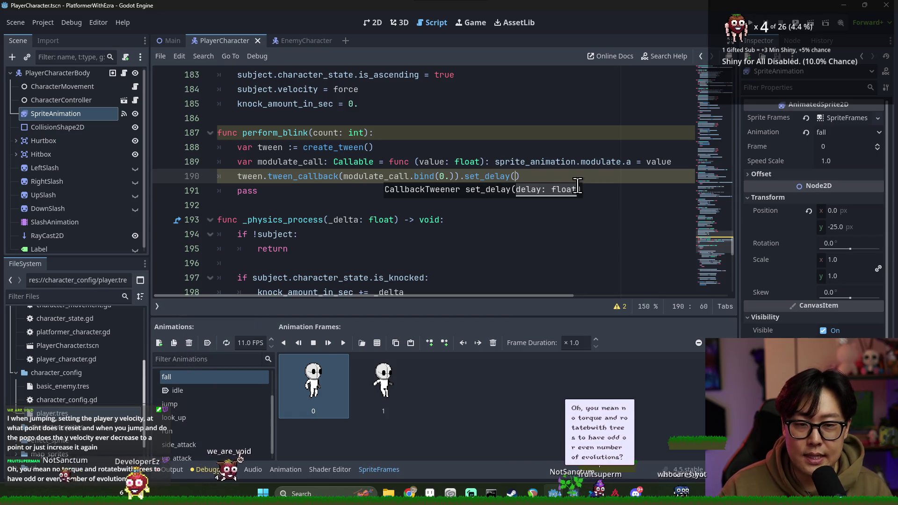
pyautogui.write('0.1')
pyautogui.hotkey('ctrl', 's')
# Step: Copy the tween_callback line and paste a duplicate below it
pyautogui.tripleClick(546, 177)
pyautogui.hotkey('ctrl', 'c')
pyautogui.click(546, 177)
pyautogui.press('Return')
pyautogui.hotkey('ctrl', 'v')
pyautogui.hotkey('ctrl', 'v')
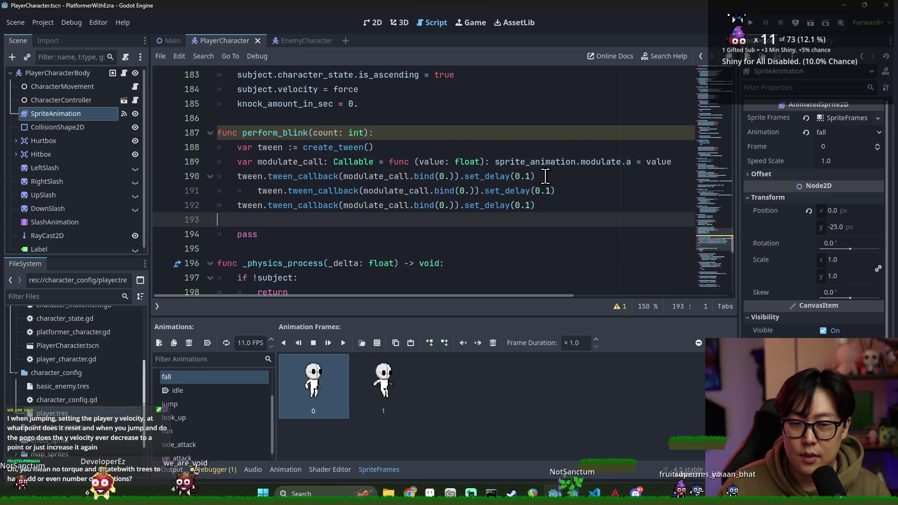
# Step: Change line 191's bind argument to 1, save, and duplicate line 192
pyautogui.click(478, 189)
pyautogui.press('BackSpace')
pyautogui.write('1')
pyautogui.hotkey('ctrl', 's')
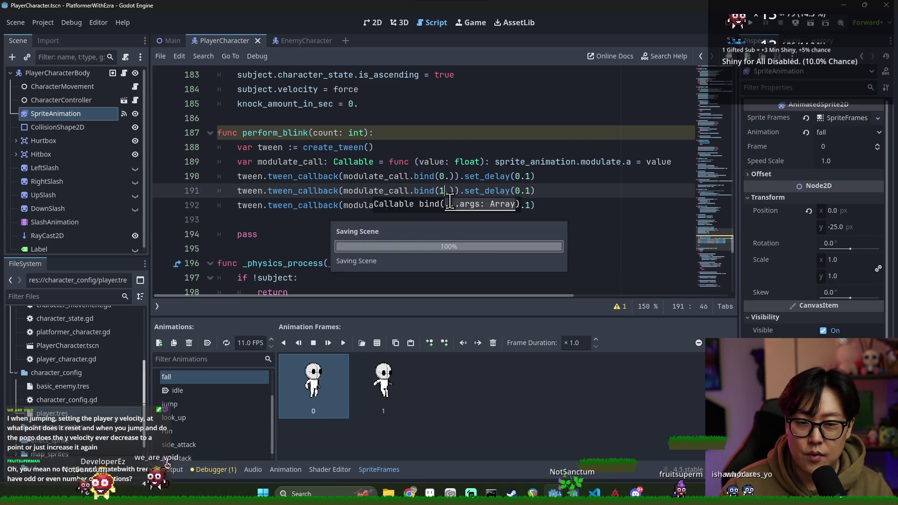
pyautogui.tripleClick(416, 205)
pyautogui.hotkey('ctrl', 'c')
pyautogui.click(489, 219)
pyautogui.hotkey('ctrl', 'v')
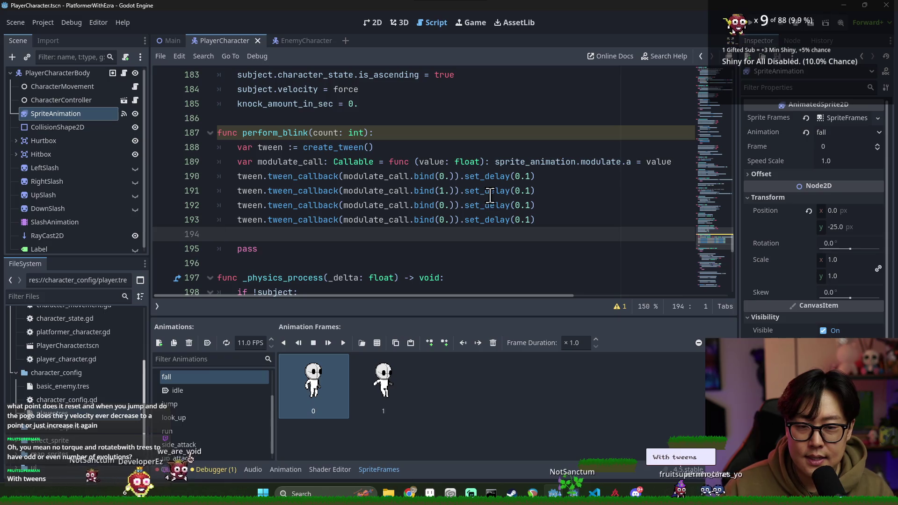
# Step: Set the bind values on lines 190 and 193 so callbacks alternate alpha 0 and 1
pyautogui.click(445, 176)
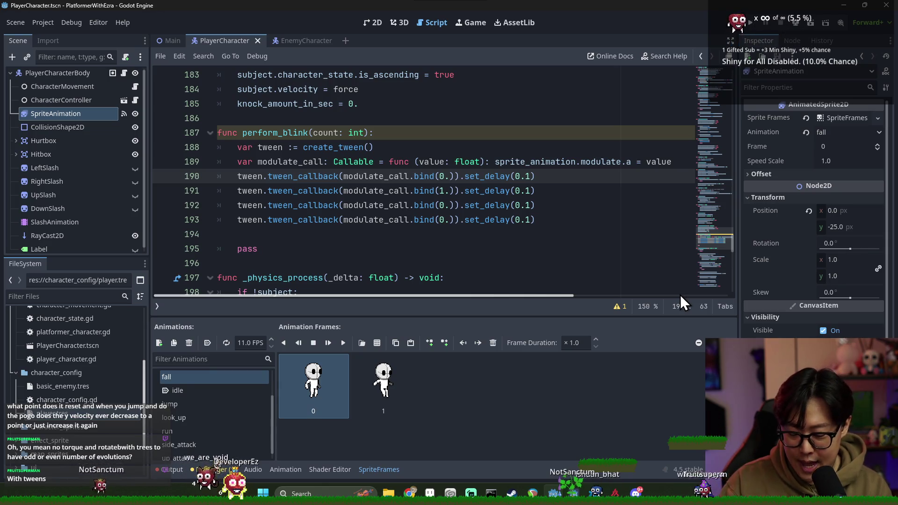
pyautogui.write('1')
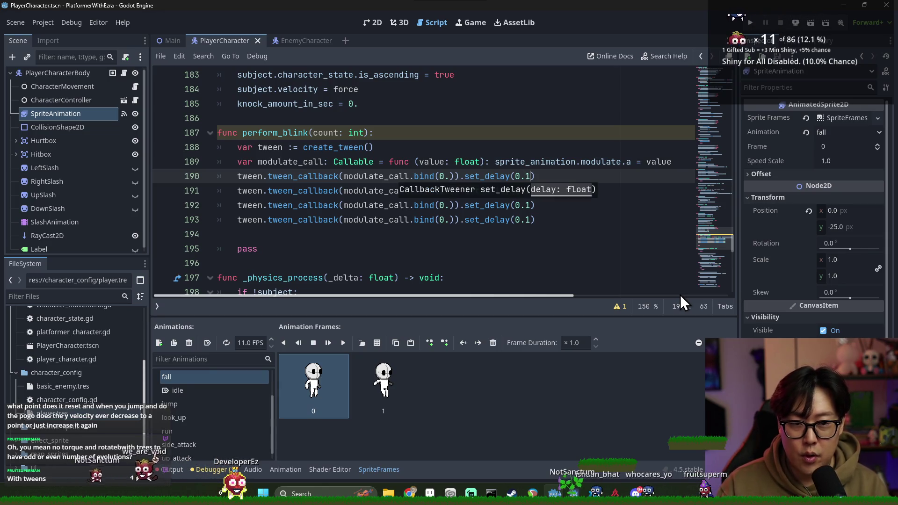
pyautogui.click(440, 191)
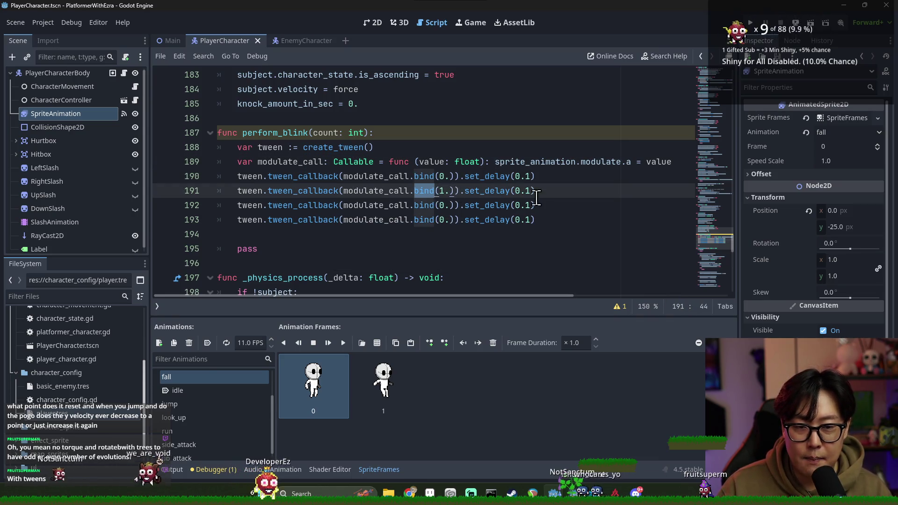
pyautogui.click(487, 205)
pyautogui.click(443, 219)
pyautogui.press('BackSpace')
pyautogui.write('1')
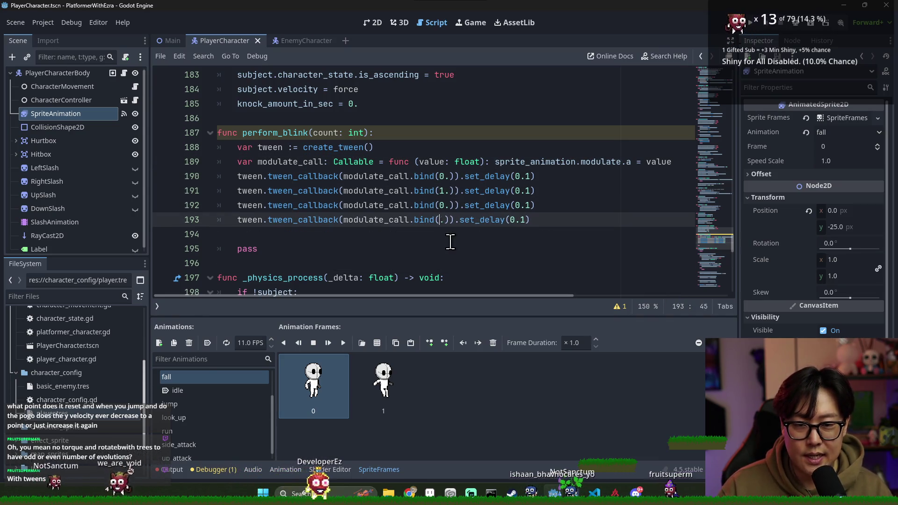
# Step: Paste a second set of the four alternating callback lines and save
pyautogui.moveTo(218, 175)
pyautogui.mouseDown()
pyautogui.moveTo(482, 220)
pyautogui.moveTo(559, 220)
pyautogui.mouseUp()
pyautogui.hotkey('ctrl', 'c')
pyautogui.click(507, 234)
pyautogui.hotkey('ctrl', 'v')
pyautogui.hotkey('ctrl', 's')
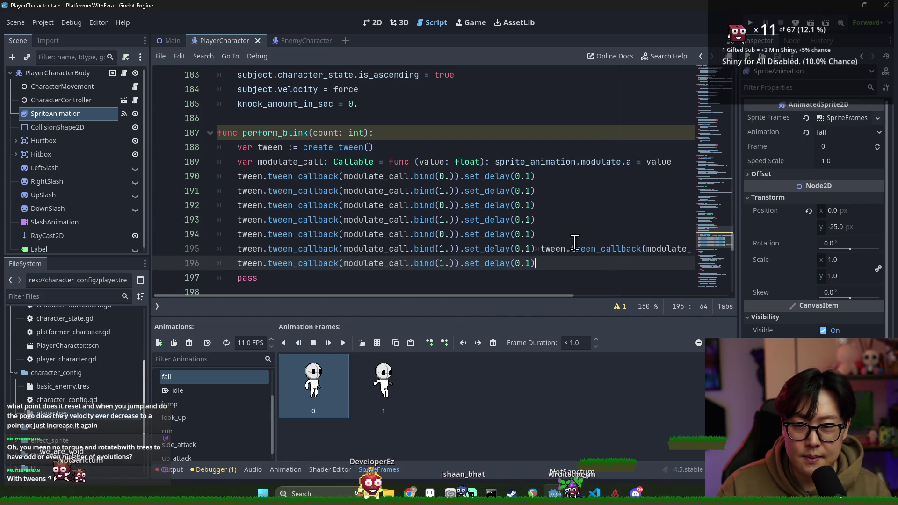
pyautogui.click(537, 248)
pyautogui.press('Return')
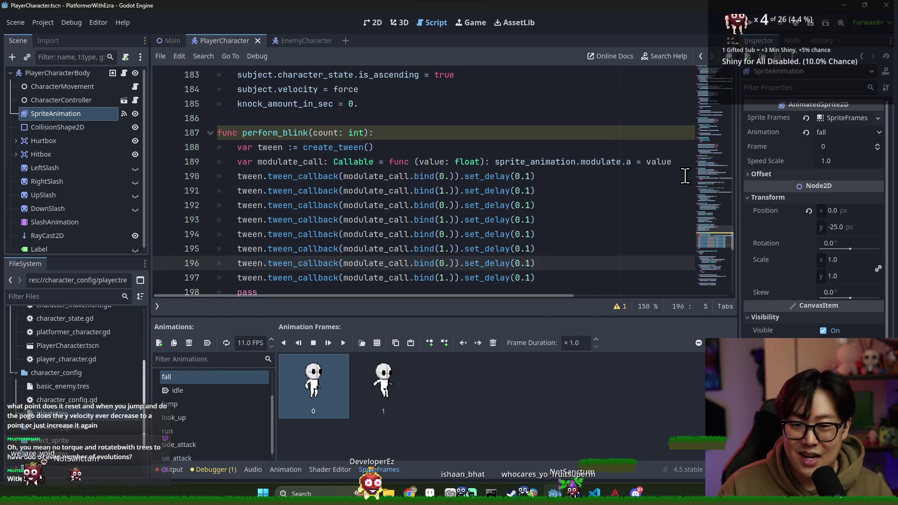
# Step: Add a 'for i in count:' loop line above the callbacks
pyautogui.click(681, 164)
pyautogui.press('Return')
pyautogui.write('for i in')
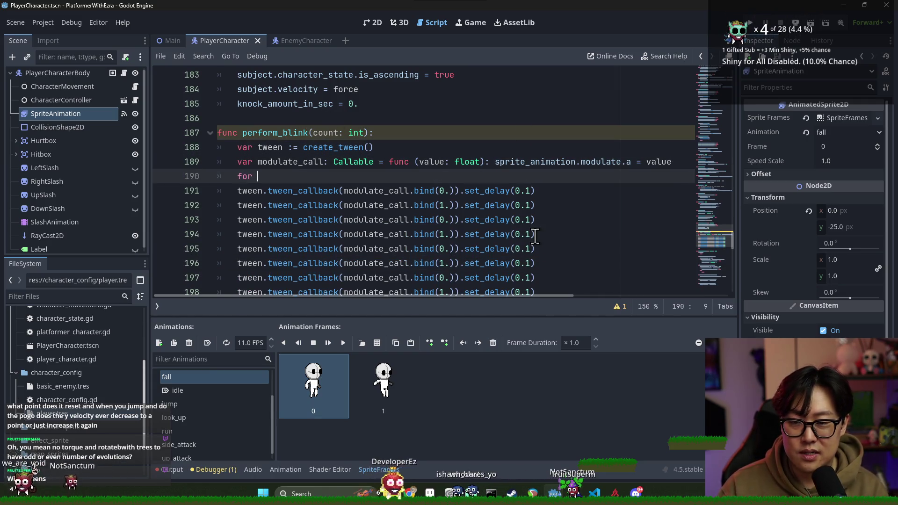
pyautogui.press('BackSpace')
pyautogui.press('BackSpace')
pyautogui.press('BackSpace')
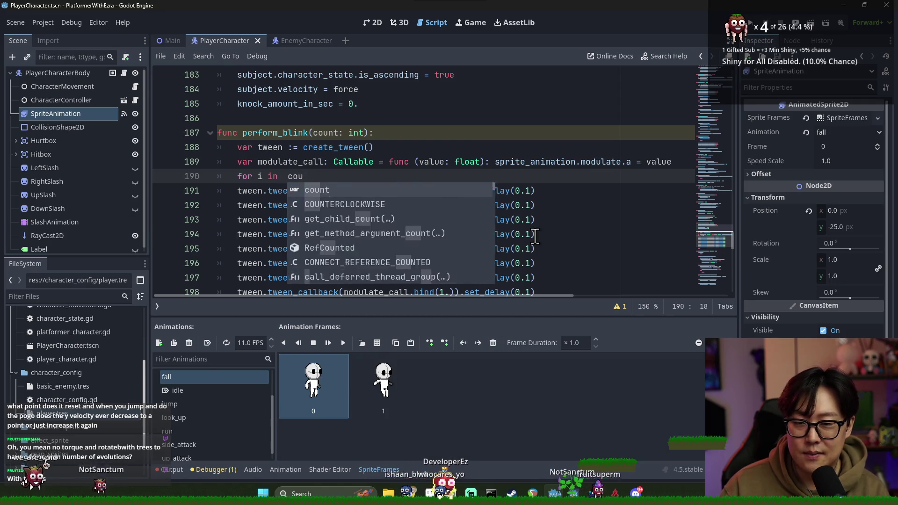
pyautogui.write('count:')
pyautogui.press('Return')
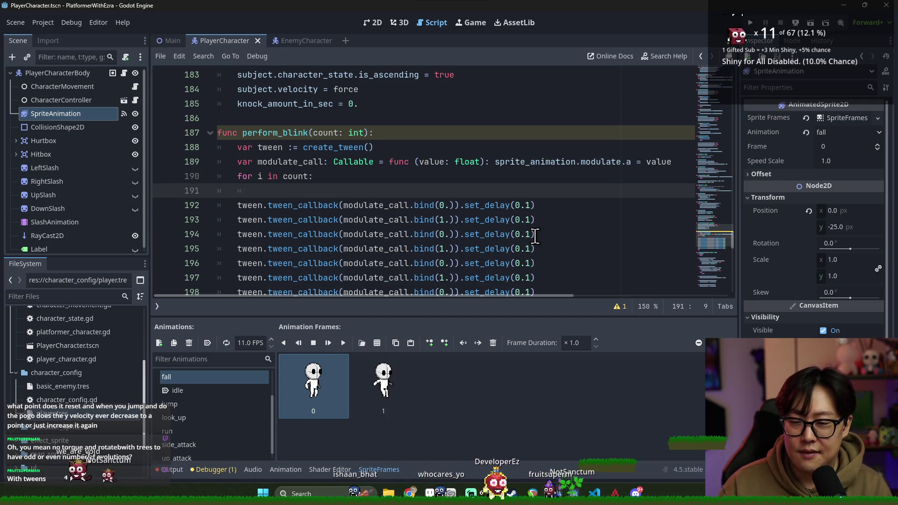
# Step: Add an 'if count <= 0: return' guard at the top of perform_blink
pyautogui.click(330, 134)
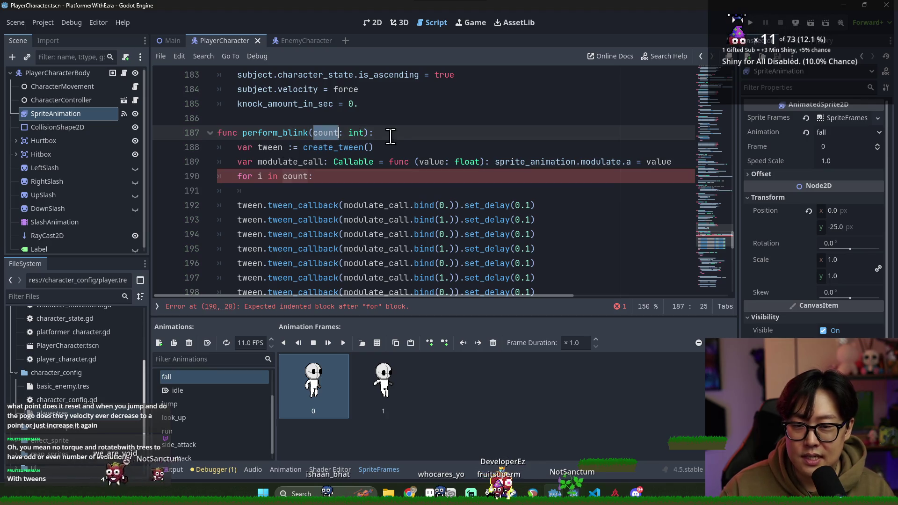
pyautogui.click(391, 135)
pyautogui.press('Return')
pyautogui.write('count <')
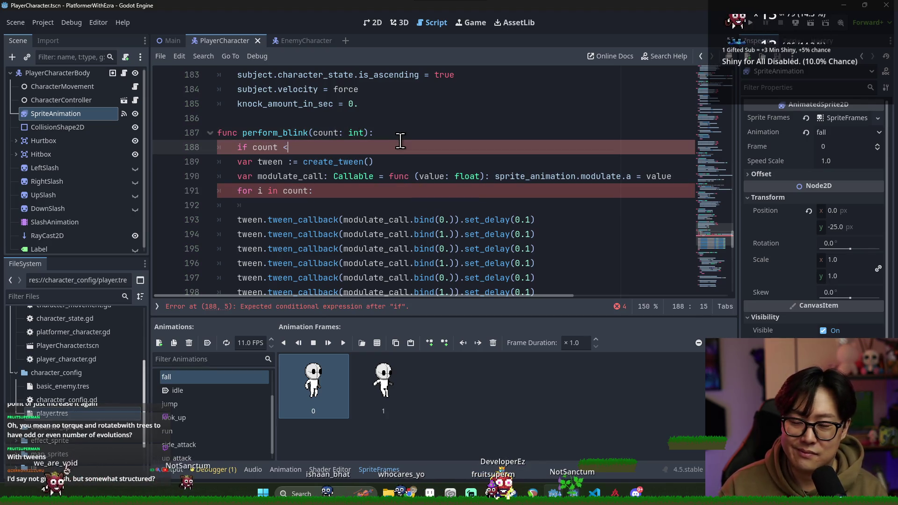
pyautogui.write(' 0:')
pyautogui.press('Return')
pyautogui.write('return')
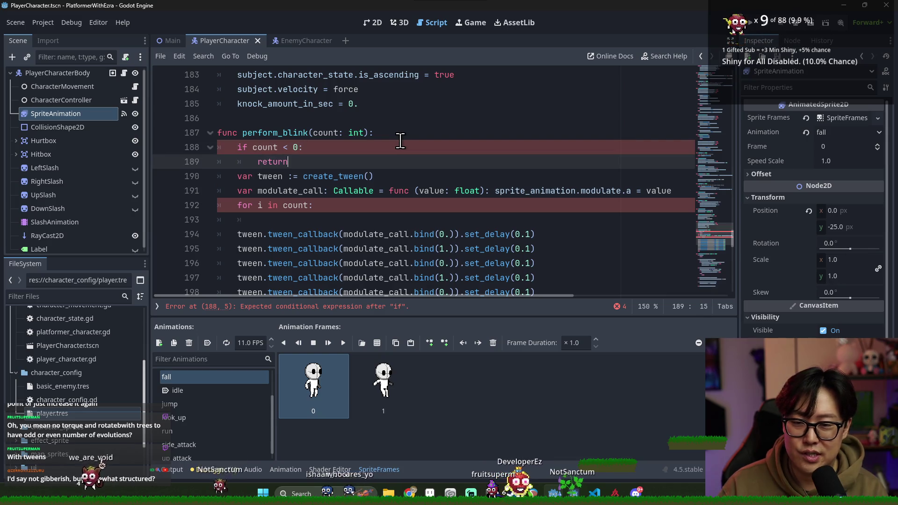
pyautogui.press('Up')
pyautogui.click(288, 147)
pyautogui.write('=')
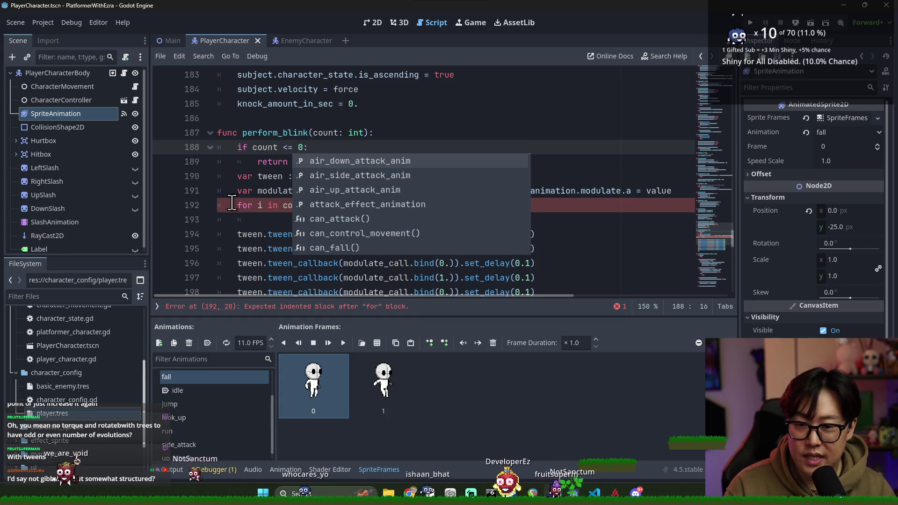
# Step: Insert a blank line above the loop and indent the first callback into it
pyautogui.click(232, 205)
pyautogui.press('Return')
pyautogui.click(348, 228)
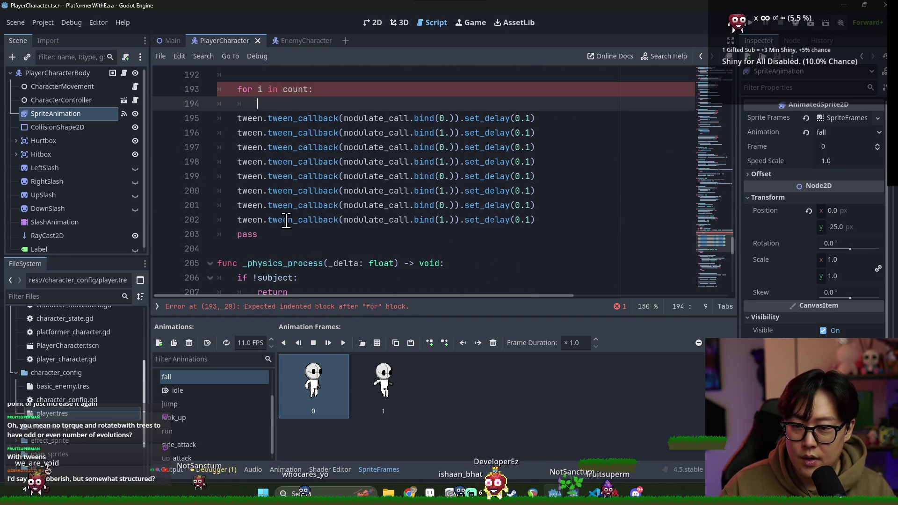
pyautogui.scroll(-3, 347, 228)
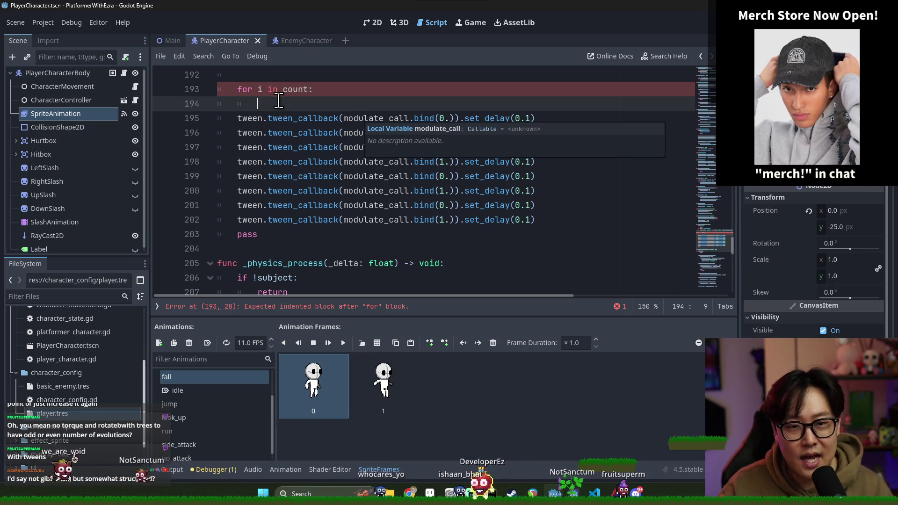
pyautogui.click(234, 122)
pyautogui.press('Tab')
# Step: Indent the second callback into the loop, delete the leftover duplicate lines, and save
pyautogui.click(237, 133)
pyautogui.press('Tab')
pyautogui.click(267, 147)
pyautogui.keyDown('shift'); pyautogui.click(536, 220); pyautogui.keyUp('shift')
pyautogui.write('tween.t')
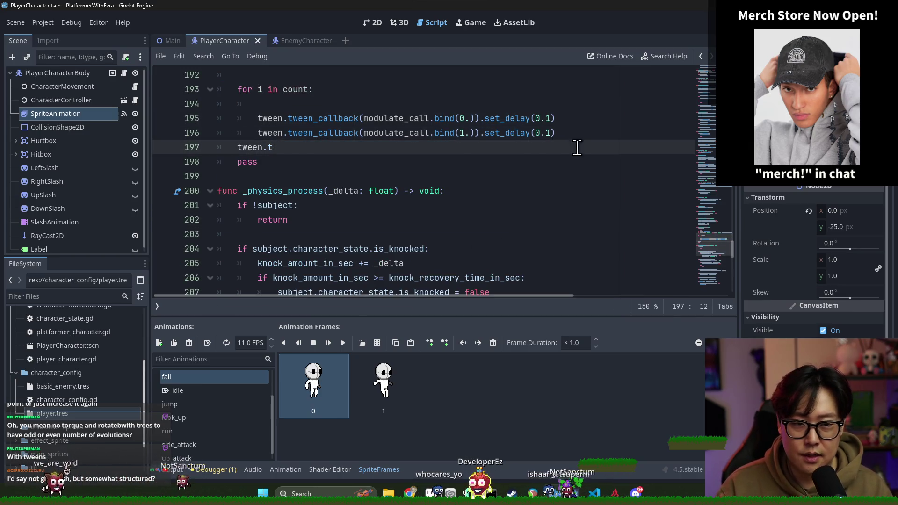
pyautogui.hotkey('shift', 'Home')
pyautogui.press('BackSpace')
pyautogui.press('BackSpace')
pyautogui.hotkey('ctrl', 's')
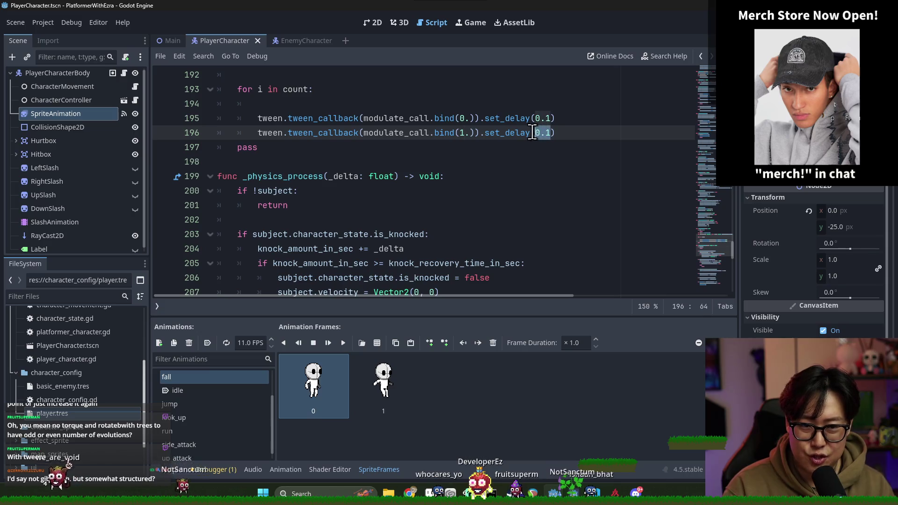
# Step: Remove the empty loop line and the trailing pass, then save the script
pyautogui.click(374, 104)
pyautogui.press('BackSpace')
pyautogui.click(270, 135)
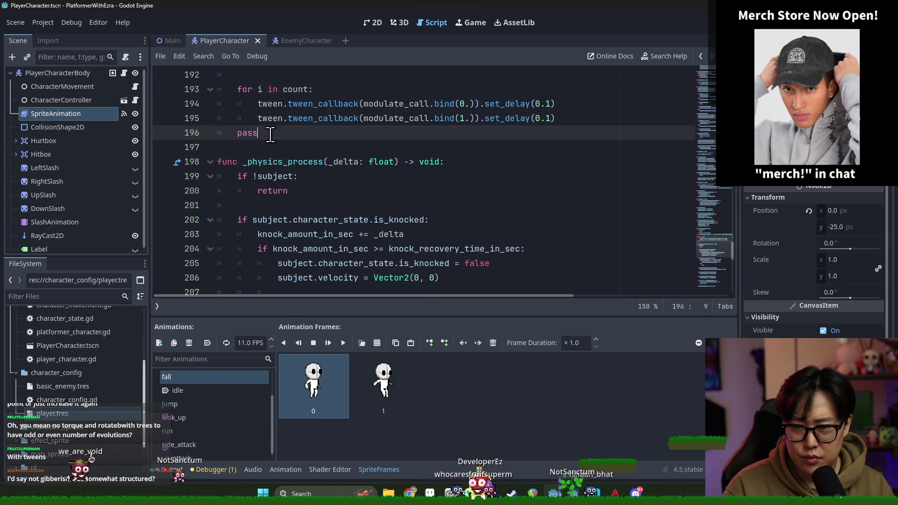
pyautogui.press('BackSpace')
pyautogui.hotkey('ctrl', 's')
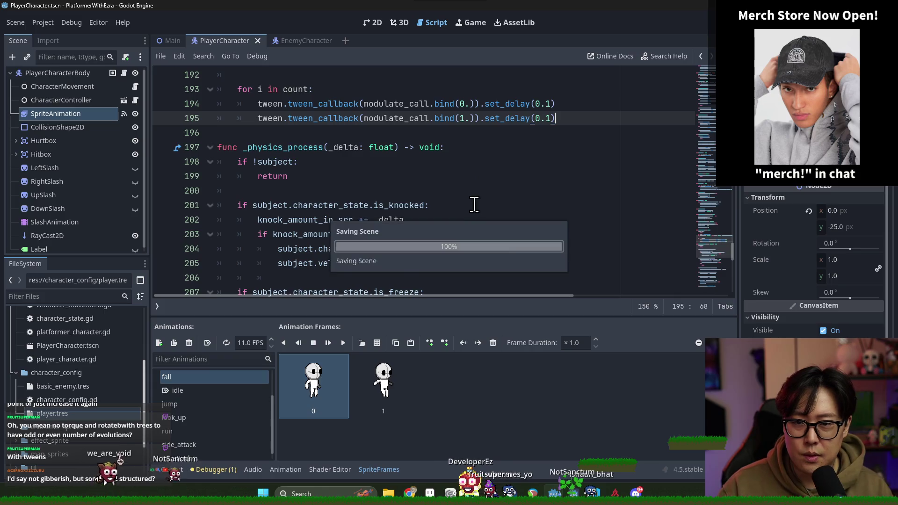
pyautogui.scroll(1, 475, 201)
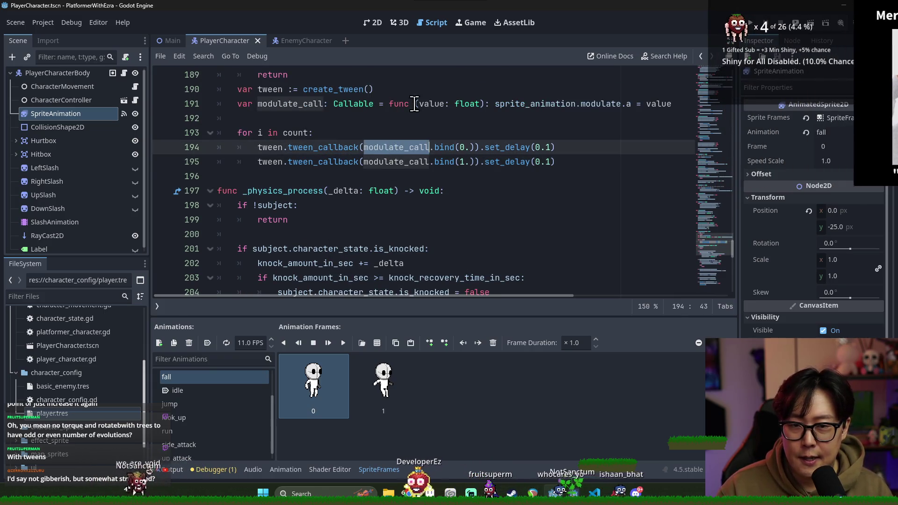
pyautogui.doubleClick(514, 103)
pyautogui.scroll(2, 514, 104)
pyautogui.hotkey('ctrl', 's')
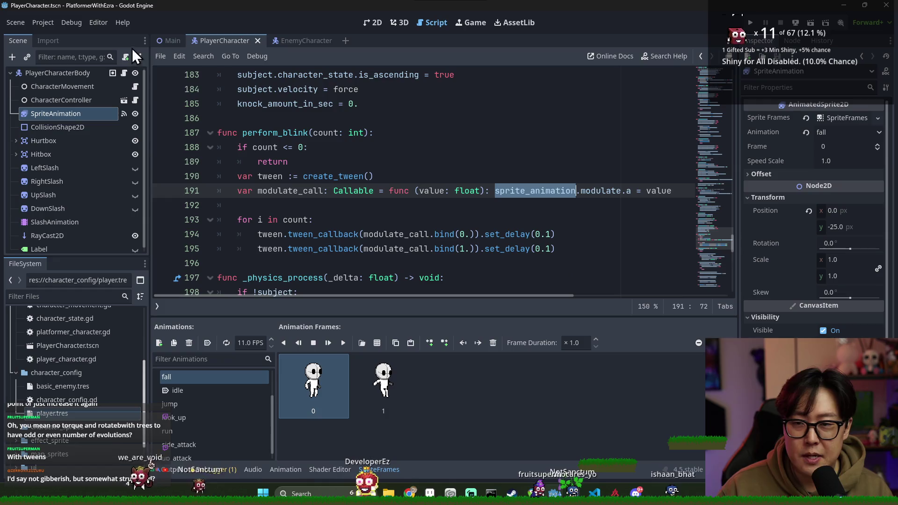
pyautogui.click(159, 41)
# Step: Run the game with F5 and move the player right, attacking along the way
pyautogui.click(796, 22)
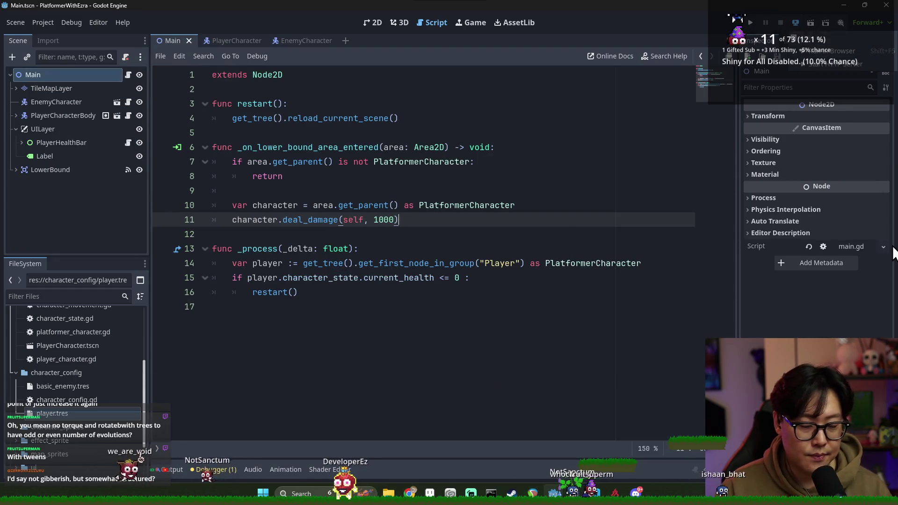
pyautogui.press('F5')
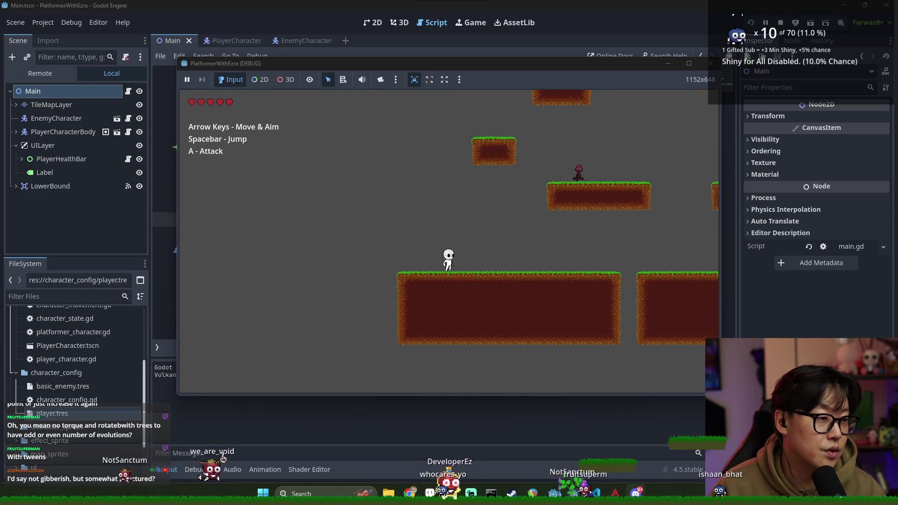
pyautogui.press('Right')
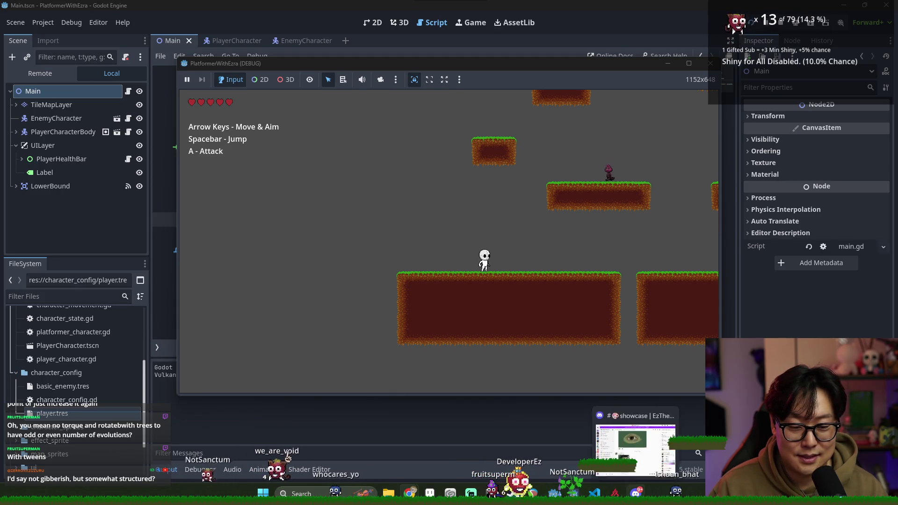
pyautogui.moveTo(615, 492)
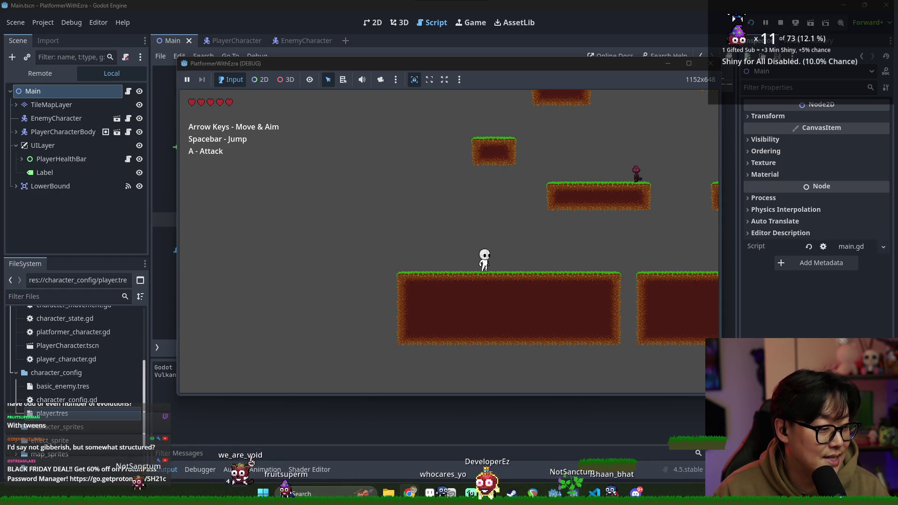
pyautogui.press('Right')
pyautogui.press('Left')
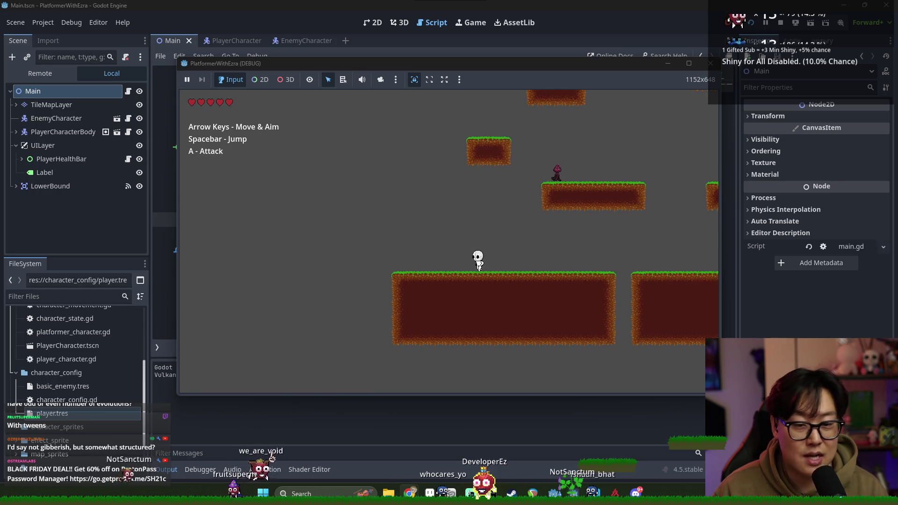
pyautogui.press('Right')
pyautogui.press('a')
pyautogui.press('Right')
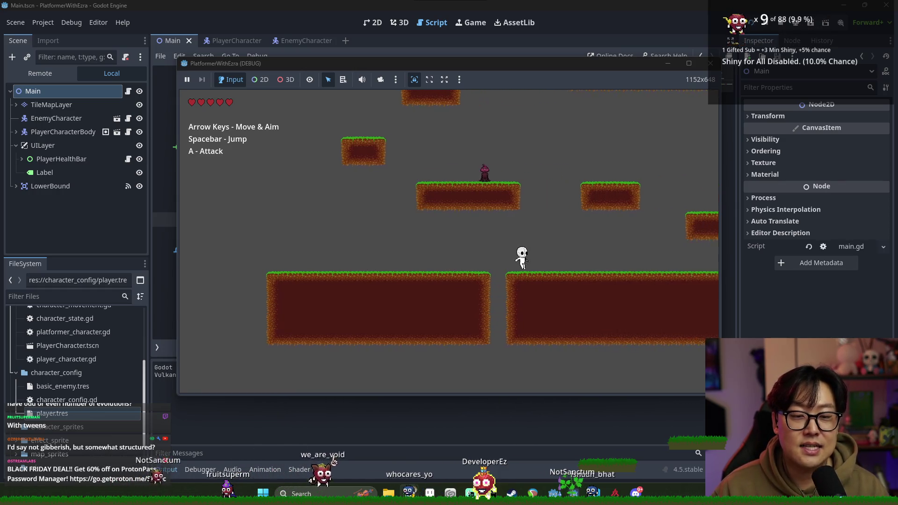
pyautogui.press('Right')
# Step: Jump across platforms, attack near the enemy, respawn, then stop the game with F8
pyautogui.press('space')
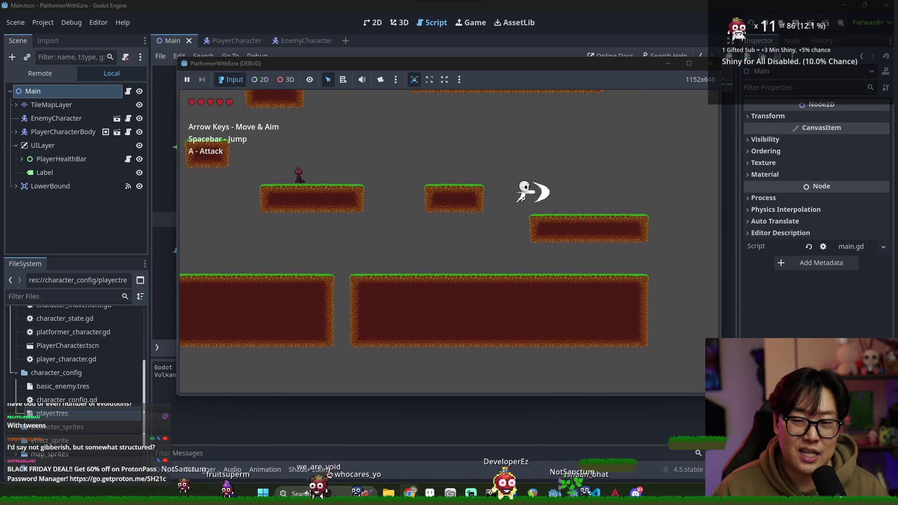
pyautogui.press('Left')
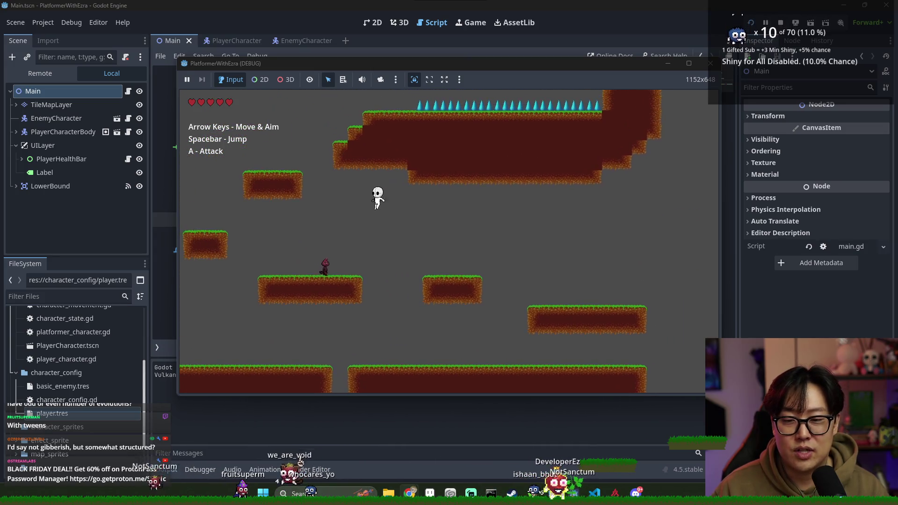
pyautogui.press('Right')
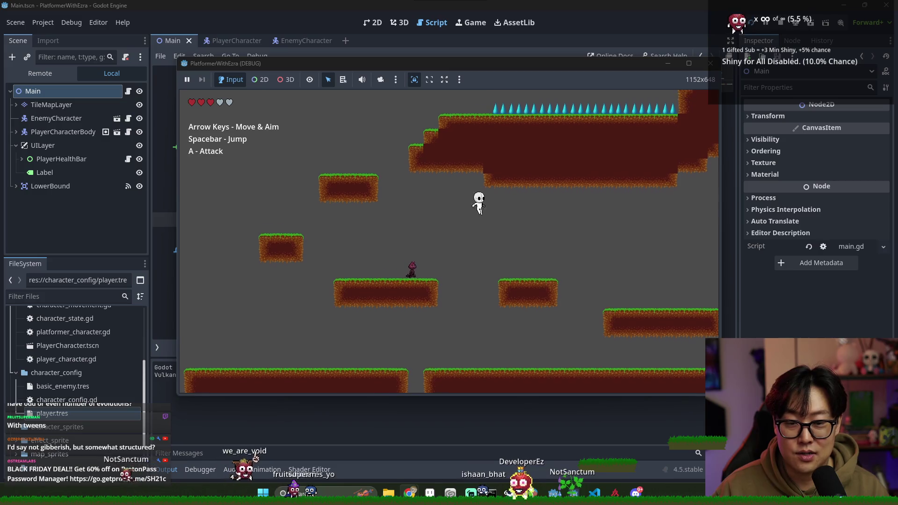
pyautogui.press('space')
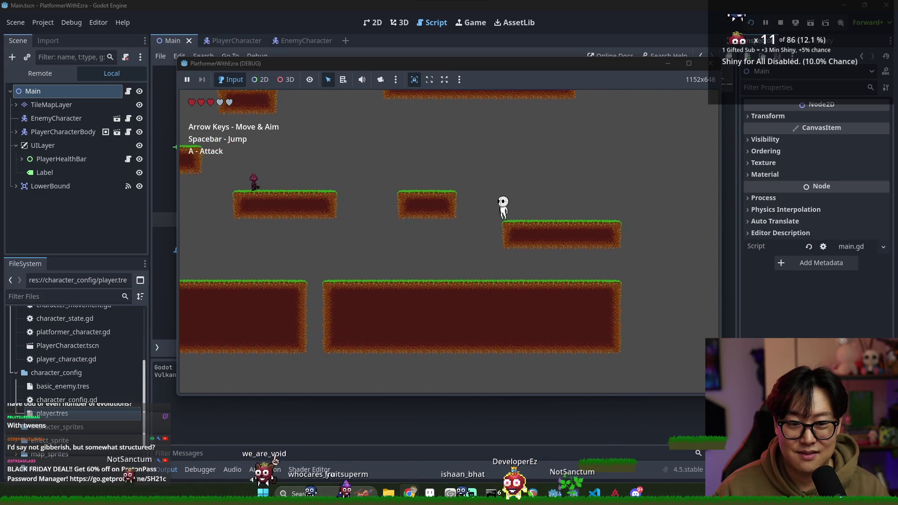
pyautogui.press('Left')
pyautogui.press('Left')
pyautogui.press('a')
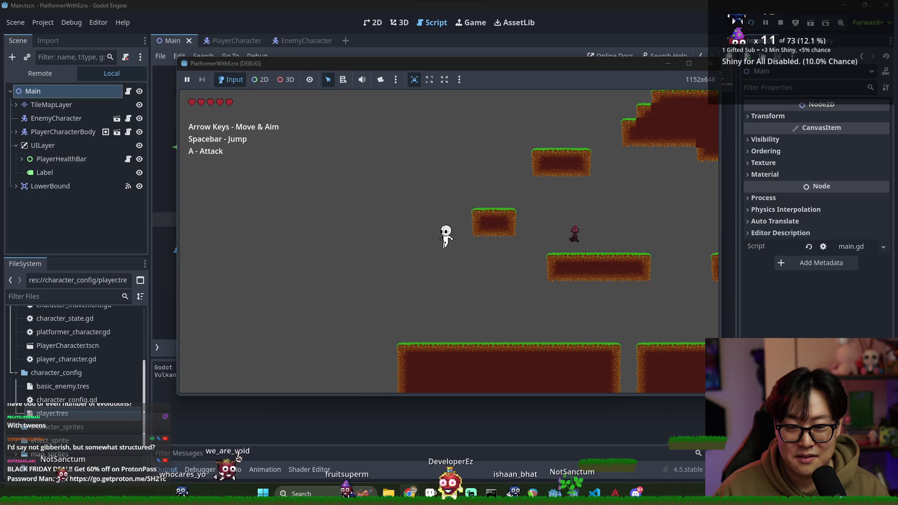
pyautogui.press('space')
pyautogui.press('Right')
pyautogui.press('Right')
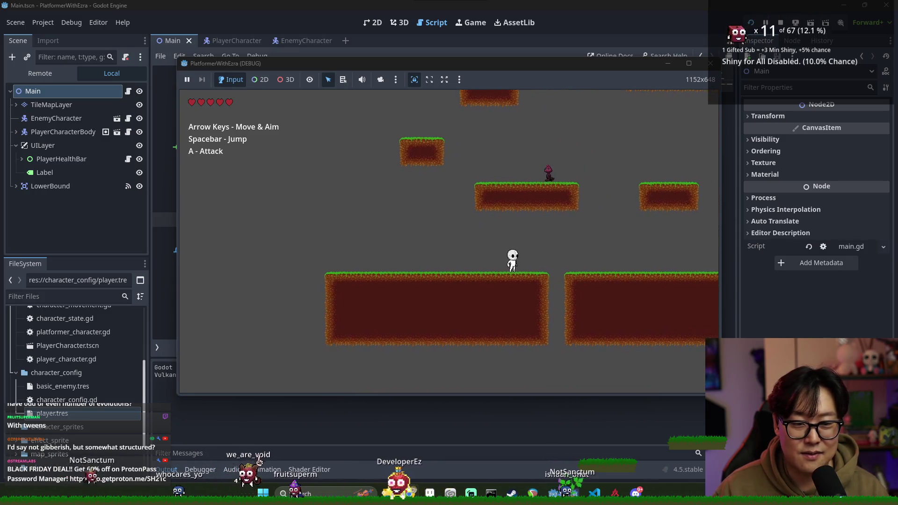
pyautogui.press('F8')
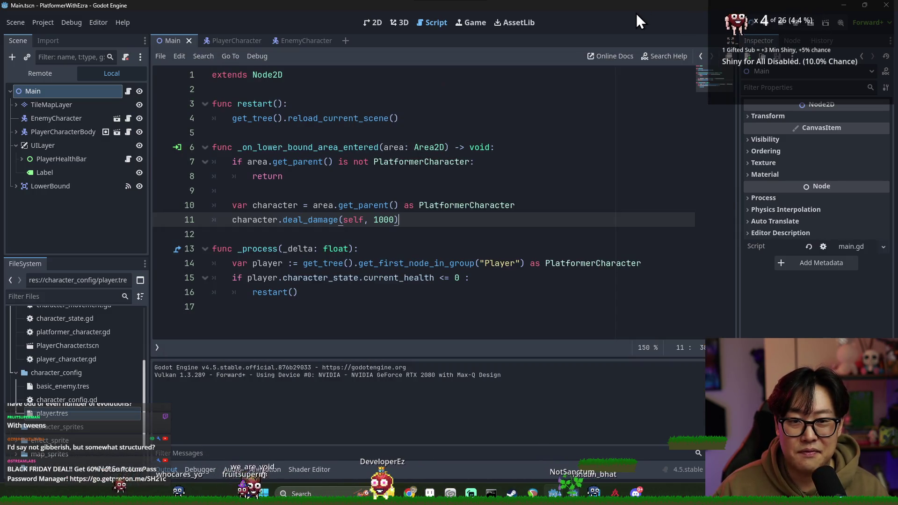
# Step: Review the PlayerCharacter scene's deal_damage calling perform_blink(4), then switch windows
pyautogui.click(245, 41)
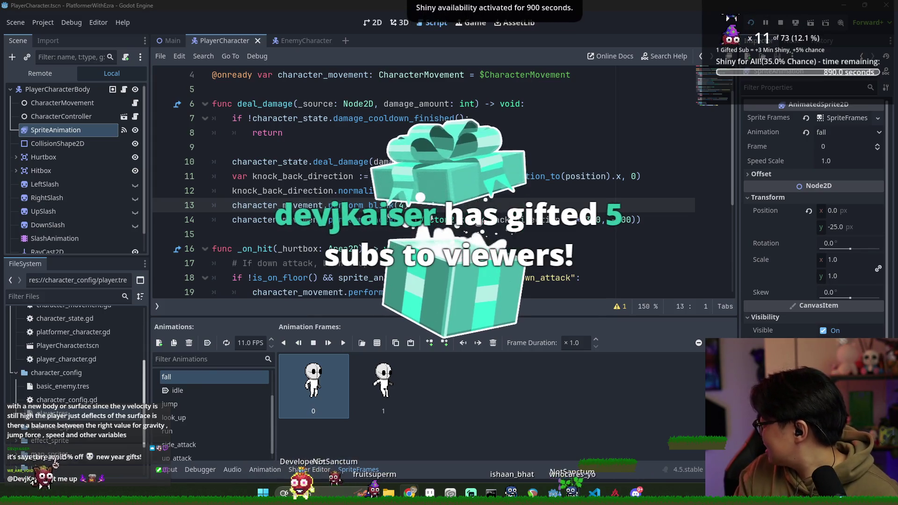
pyautogui.hotkey('alt', 'Tab')
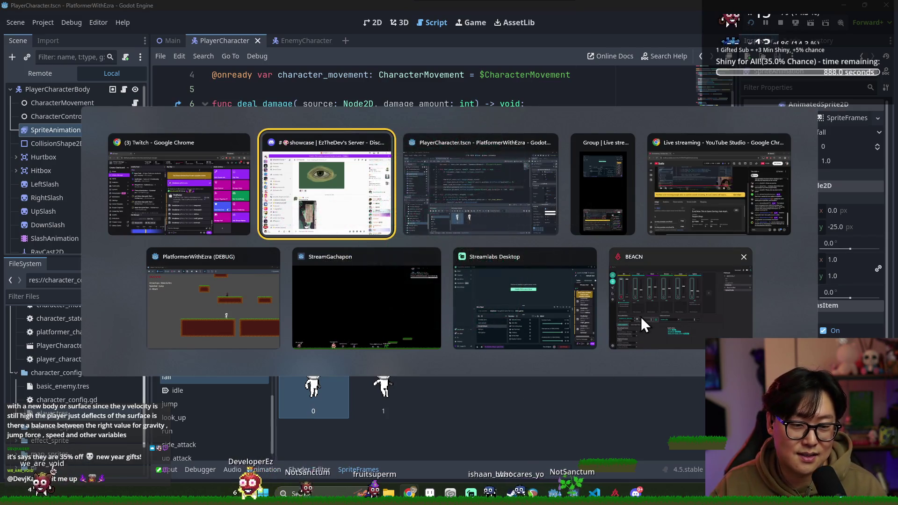
pyautogui.click(641, 316)
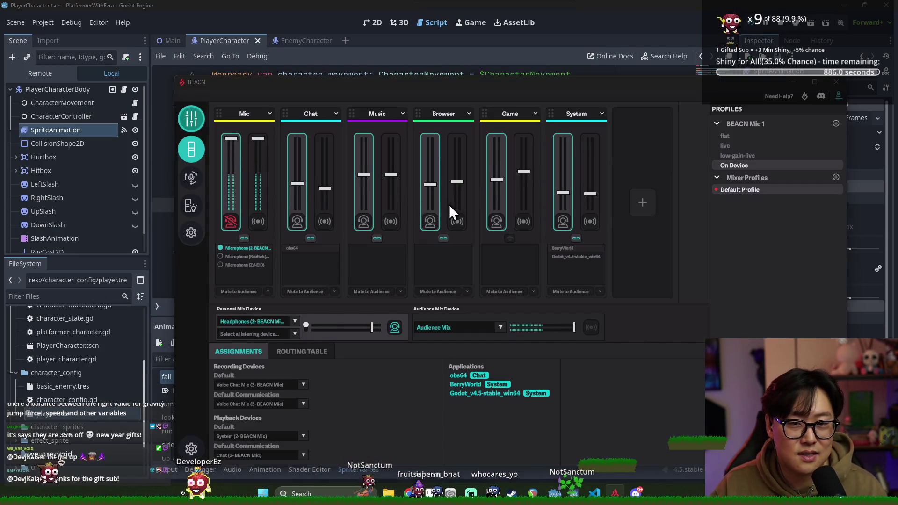
pyautogui.hotkey('alt', 'Tab')
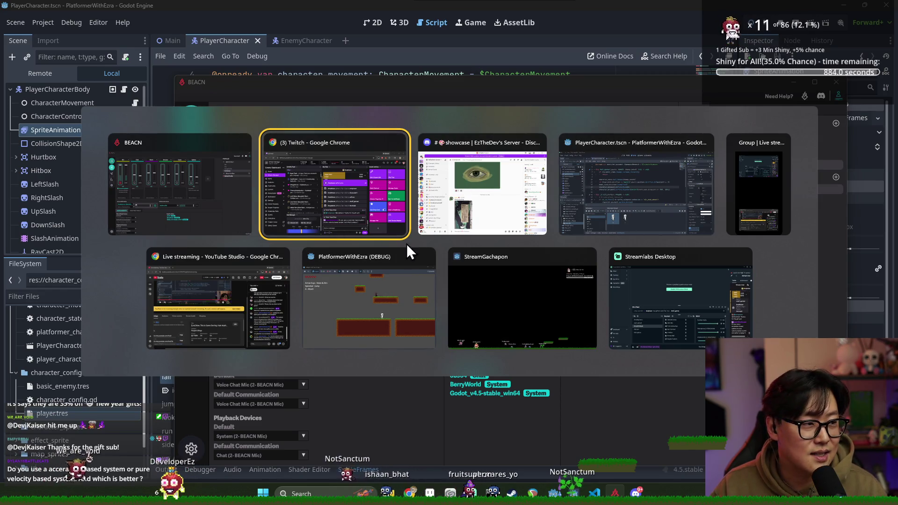
pyautogui.press('Escape')
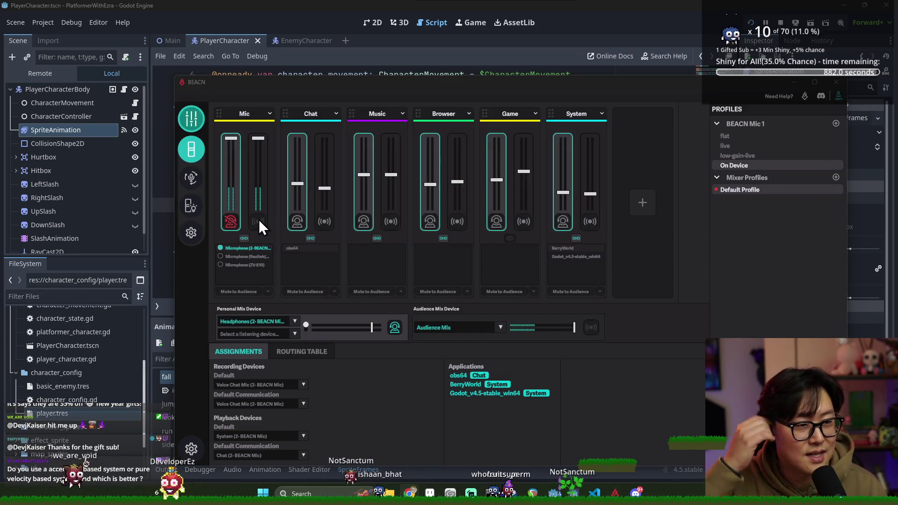
pyautogui.click(253, 216)
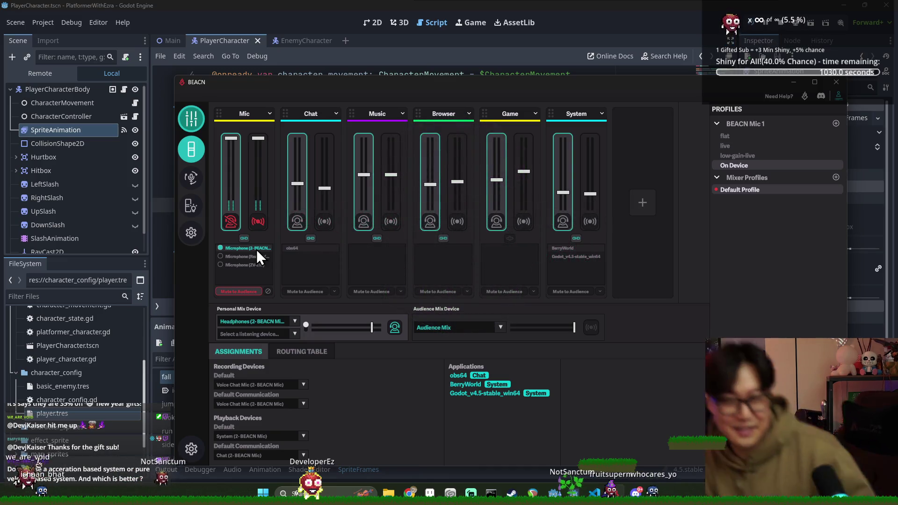
pyautogui.click(258, 221)
pyautogui.click(459, 4)
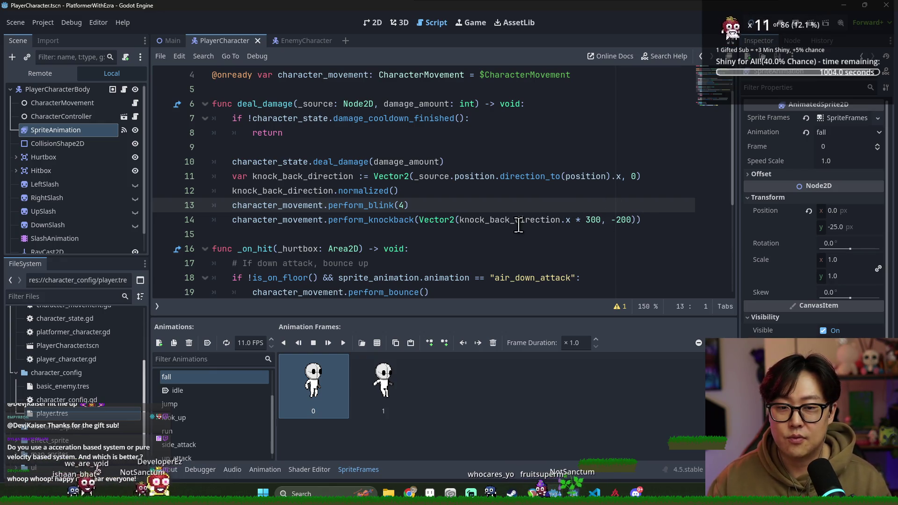
pyautogui.scroll(-1, 530, 221)
pyautogui.scroll(1, 577, 241)
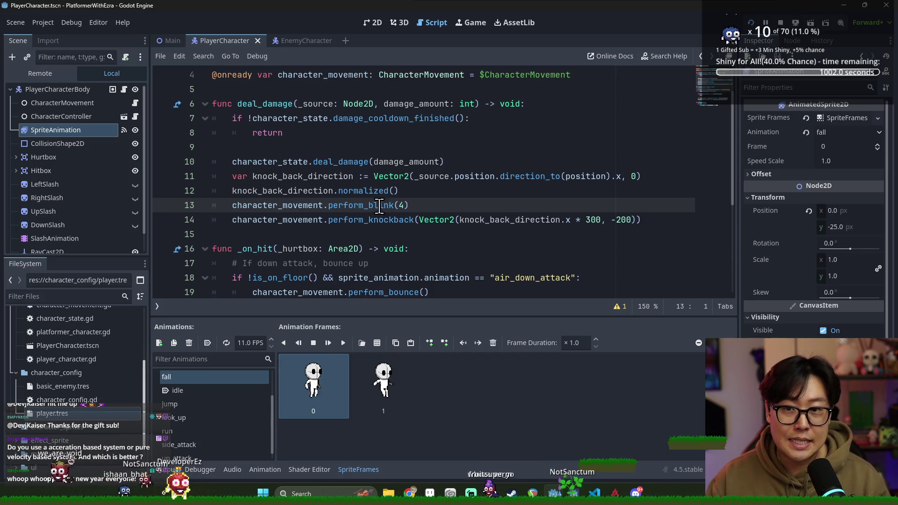
pyautogui.click(170, 41)
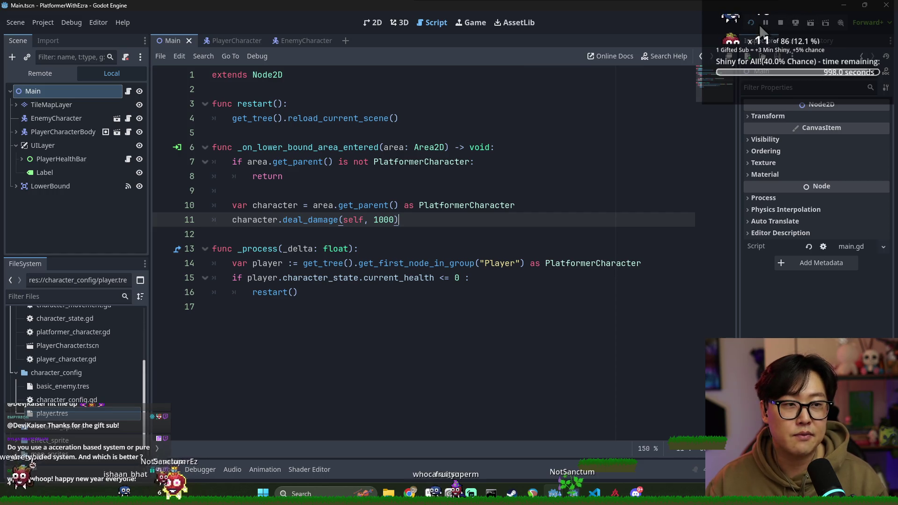
# Step: Run the project and walk, jump and attack the character left and right
pyautogui.click(751, 23)
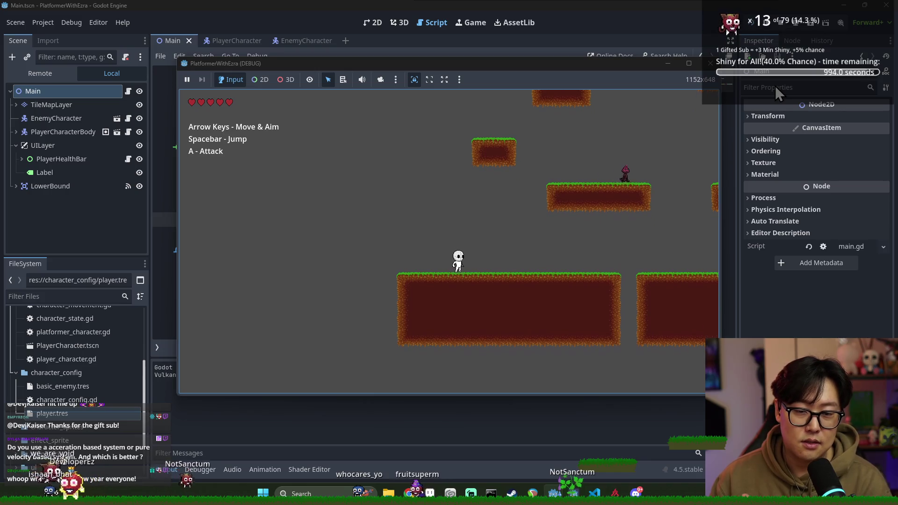
pyautogui.press('Right')
pyautogui.press('Left')
pyautogui.press('Right')
pyautogui.press('space')
pyautogui.press('a')
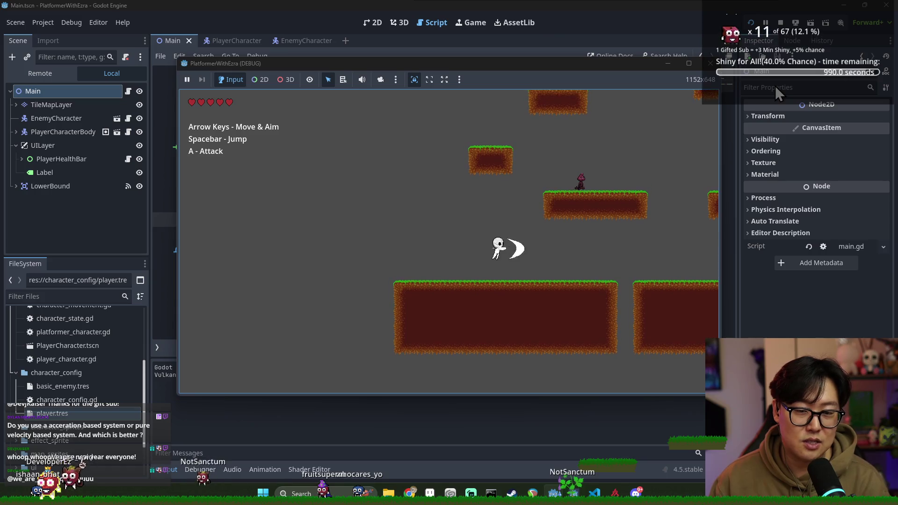
pyautogui.press('Left')
pyautogui.press('space')
pyautogui.press('space')
pyautogui.press('Left')
pyautogui.press('Right')
pyautogui.press('space')
pyautogui.press('Right')
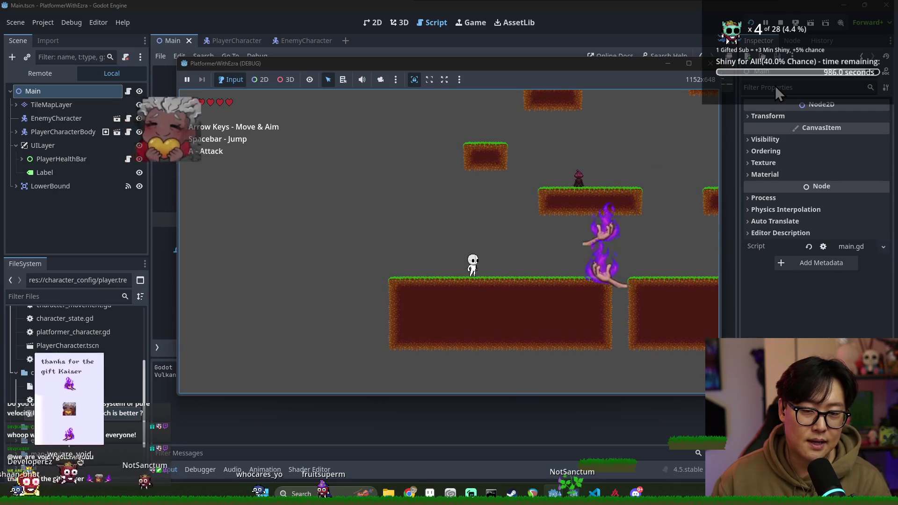
# Step: Jump repeatedly side to side, then walk right along the ground and jump onto a platform
pyautogui.press('space')
pyautogui.press('Left')
pyautogui.press('space')
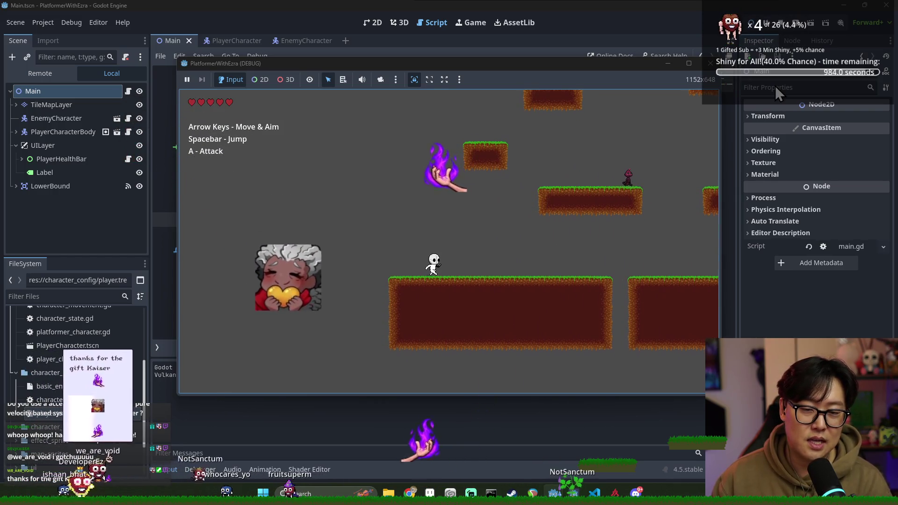
pyautogui.press('Right')
pyautogui.press('space')
pyautogui.press('Left')
pyautogui.press('space')
pyautogui.press('Right')
pyautogui.press('space')
pyautogui.press('Left')
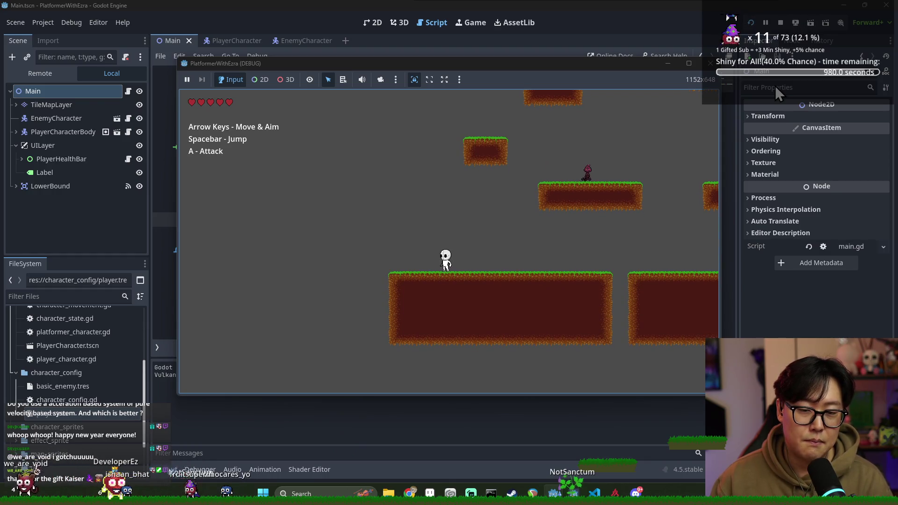
pyautogui.press('Right')
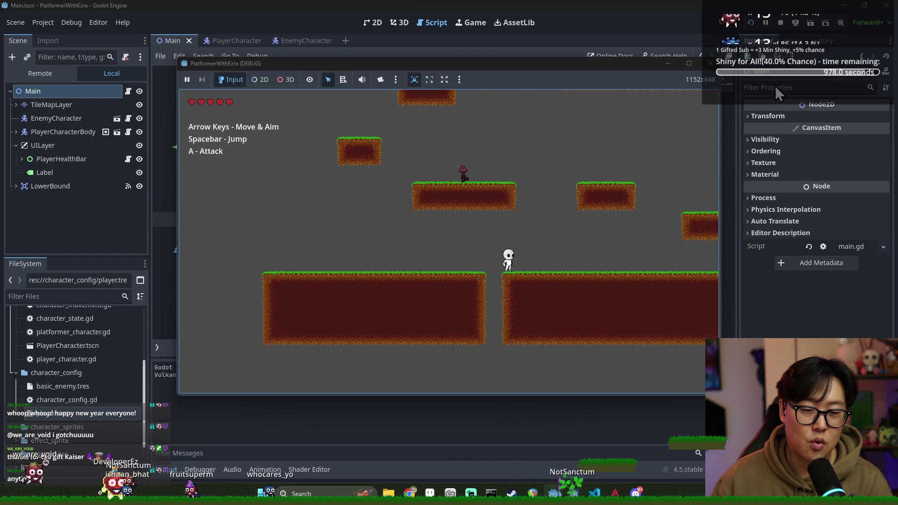
pyautogui.press('Right')
pyautogui.press('Right')
pyautogui.press('Right')
pyautogui.press('space')
pyautogui.press('space')
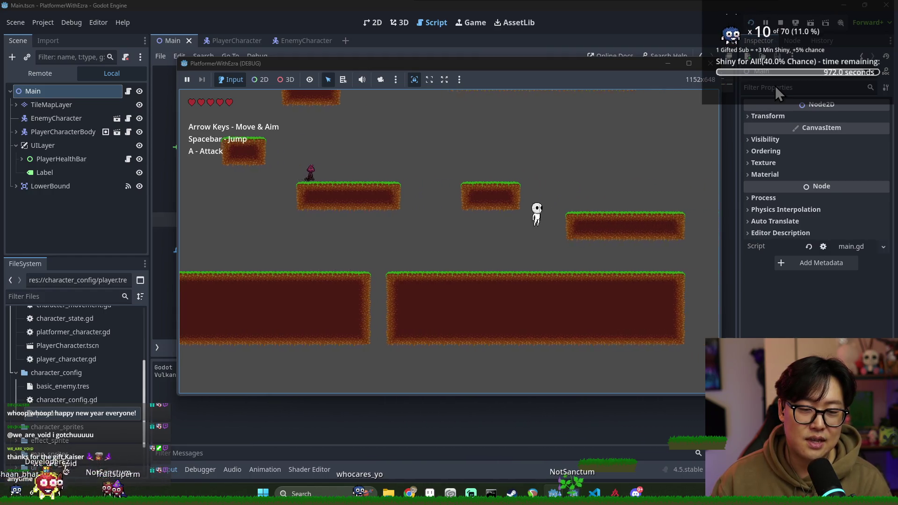
pyautogui.press('Left')
pyautogui.press('space')
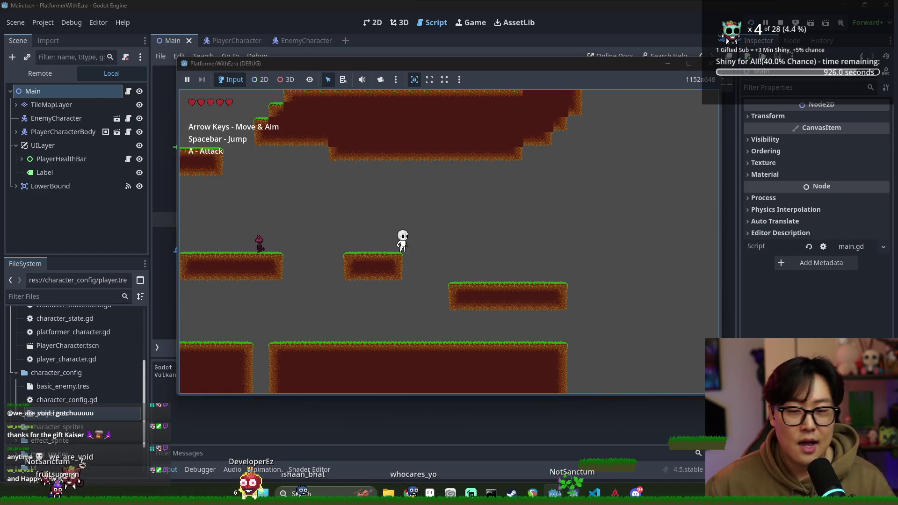
pyautogui.press('Left')
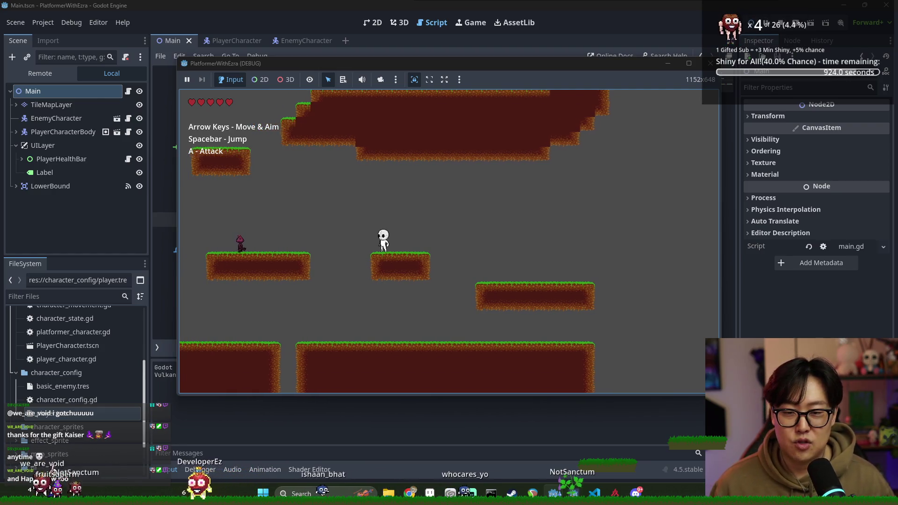
# Step: Drop to the lower ground and jump up onto the higher ledges
pyautogui.press('space')
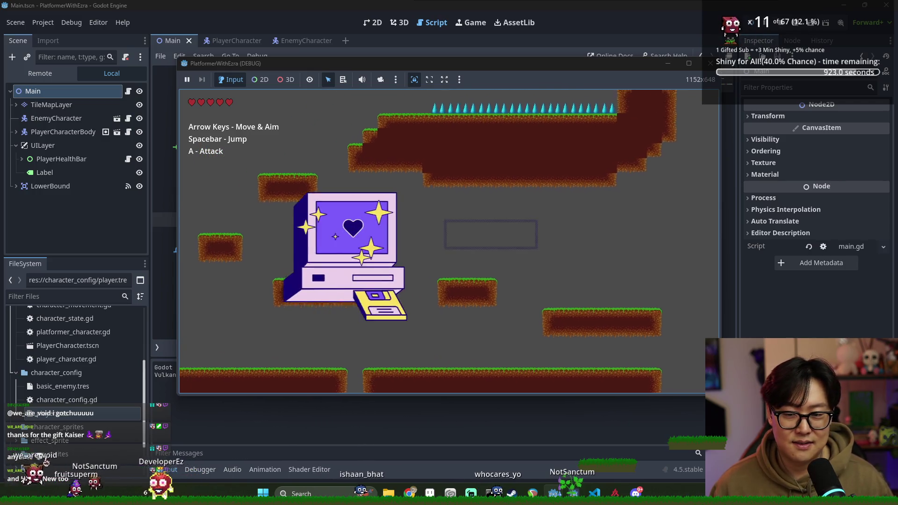
pyautogui.press('Left')
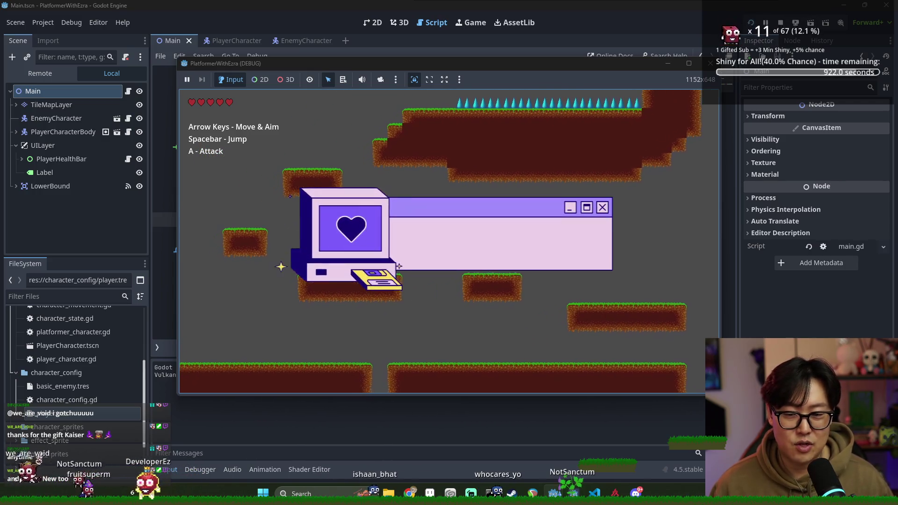
pyautogui.press('space')
pyautogui.press('Right')
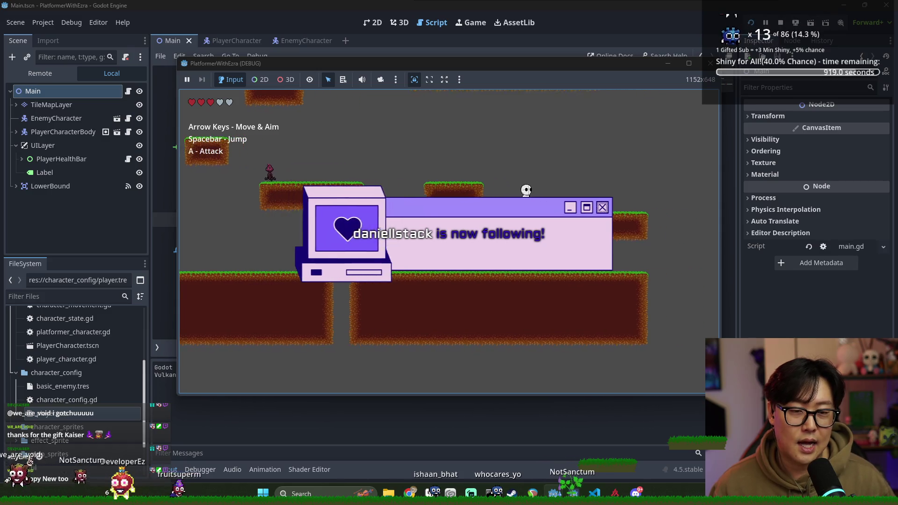
pyautogui.press('space')
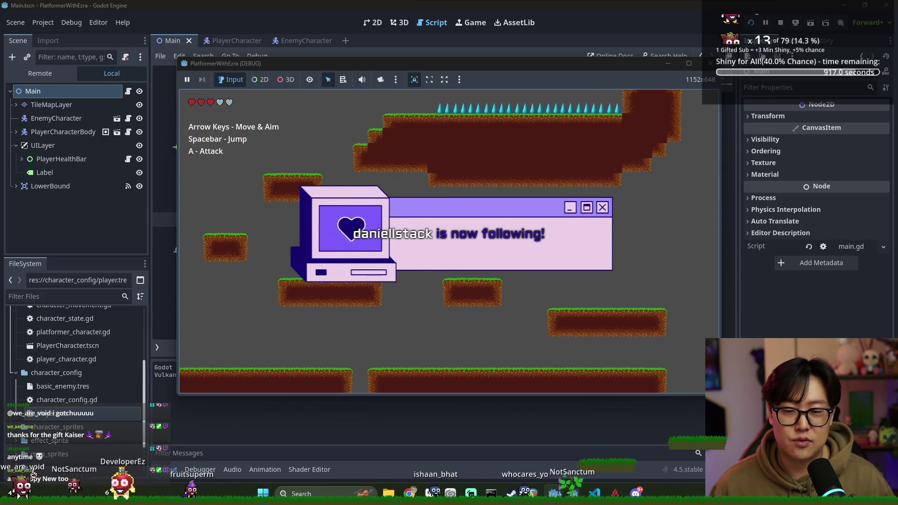
pyautogui.press('Left')
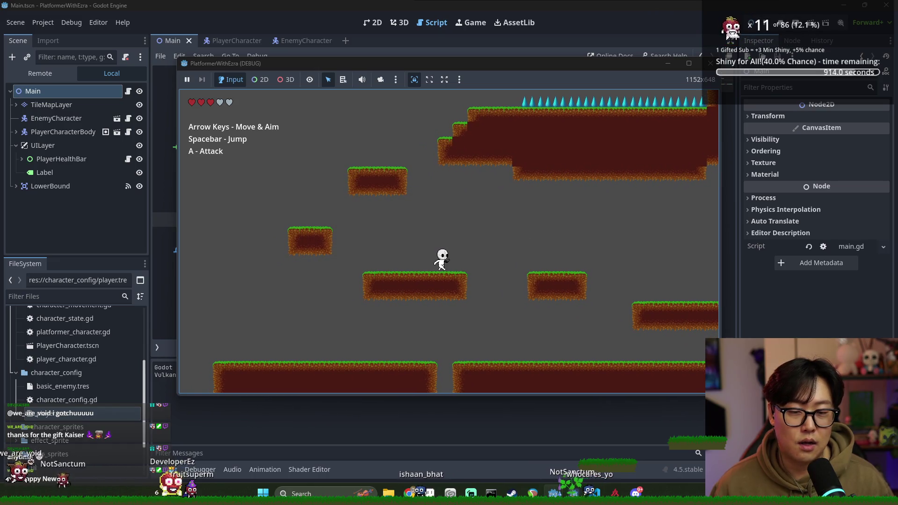
# Step: Jump onto the small floating platform and across the gap, then stop the game with F8
pyautogui.press('Right')
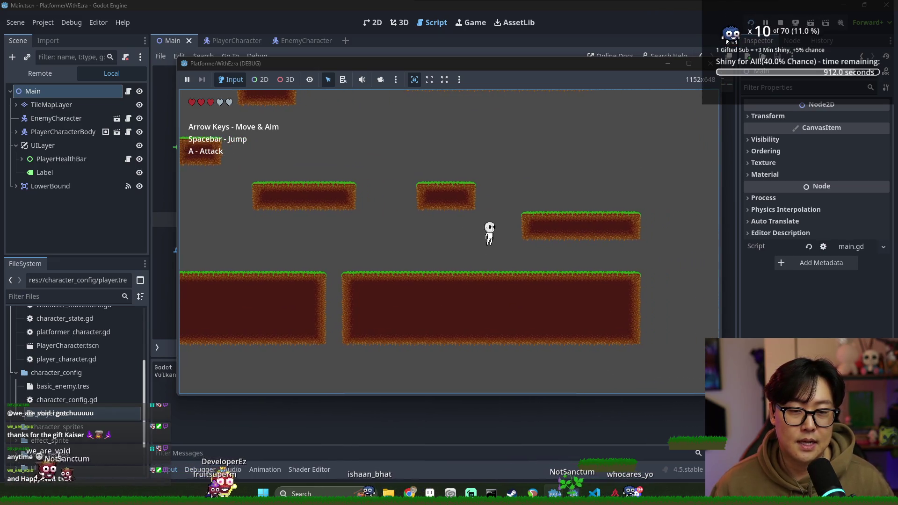
pyautogui.press('space')
pyautogui.press('Left')
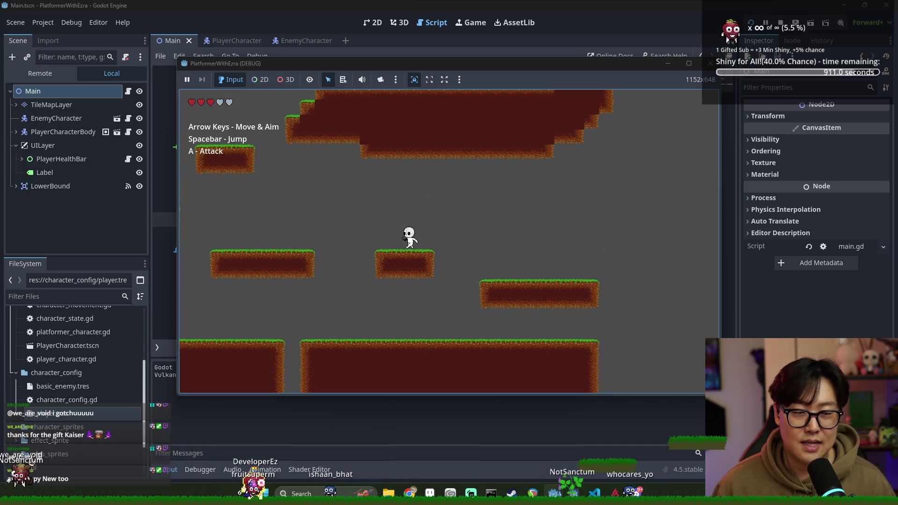
pyautogui.press('space')
pyautogui.press('Left')
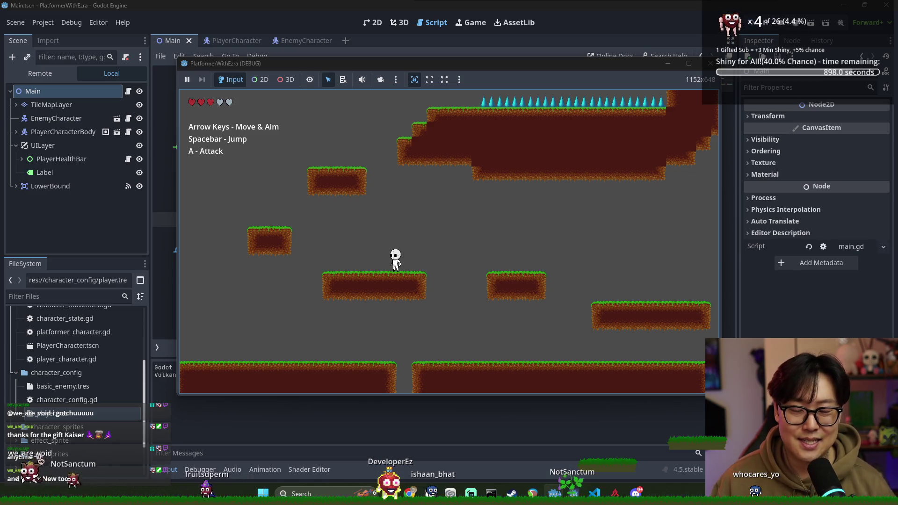
pyautogui.press('F8')
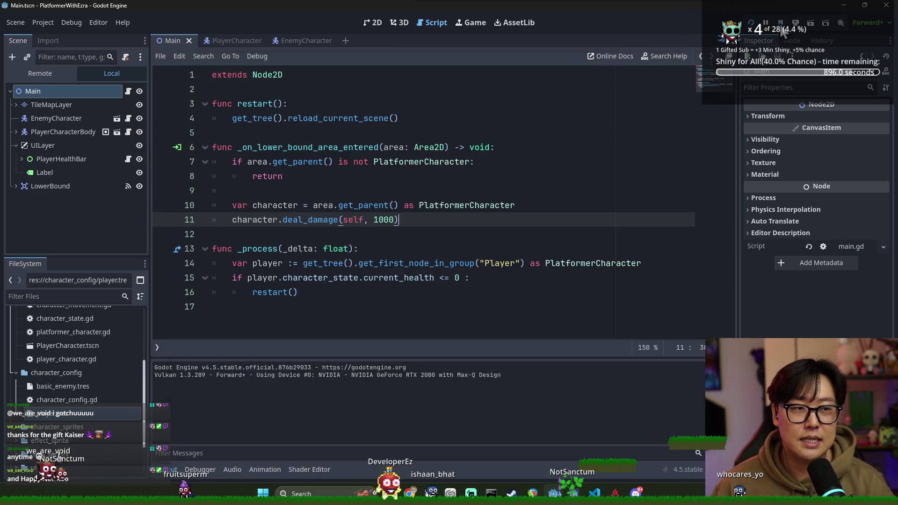
# Step: Review the deal_damage lines in main.gd's lower-bound handler, then switch to the PlayerCharacter scene
pyautogui.moveTo(542, 219); pyautogui.dragTo(529, 204)
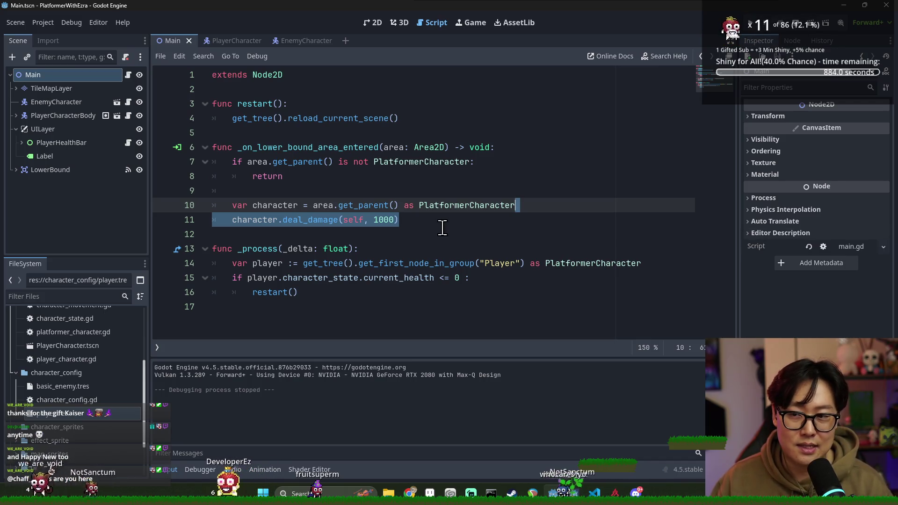
pyautogui.click(445, 189)
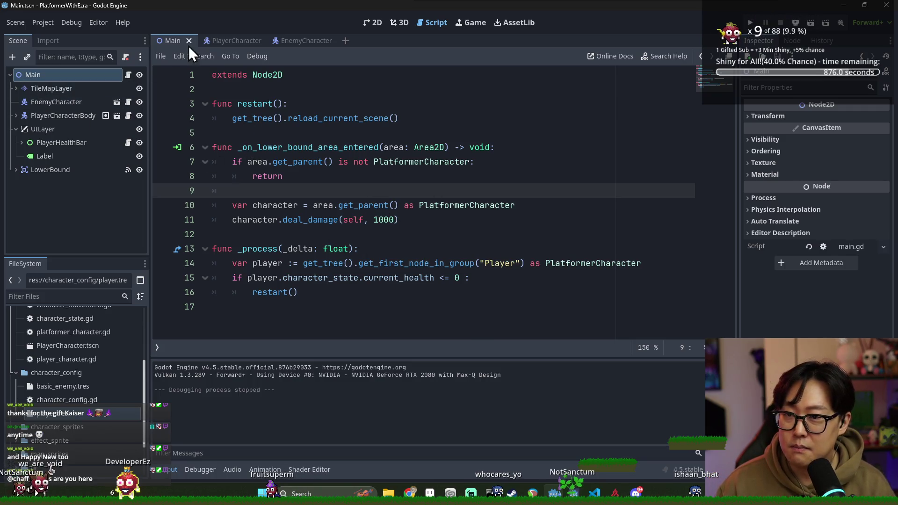
pyautogui.click(229, 41)
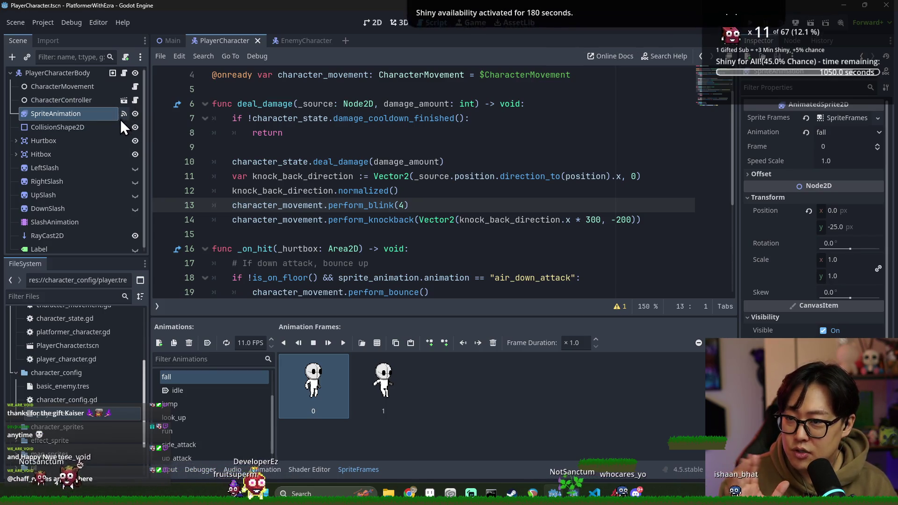
# Step: Jump to the perform_blink definition, save the scene, and switch to the State Charts asset page
pyautogui.click(132, 92)
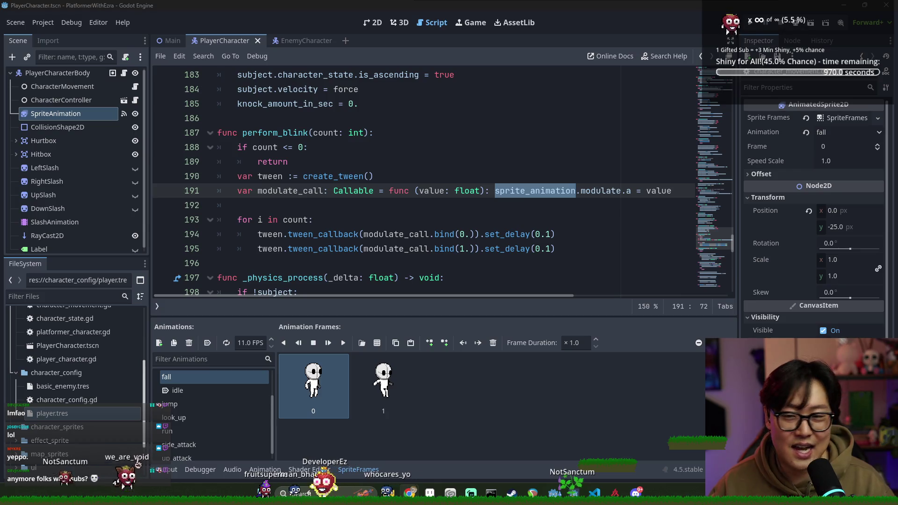
pyautogui.click(462, 191)
pyautogui.hotkey('ctrl', 's')
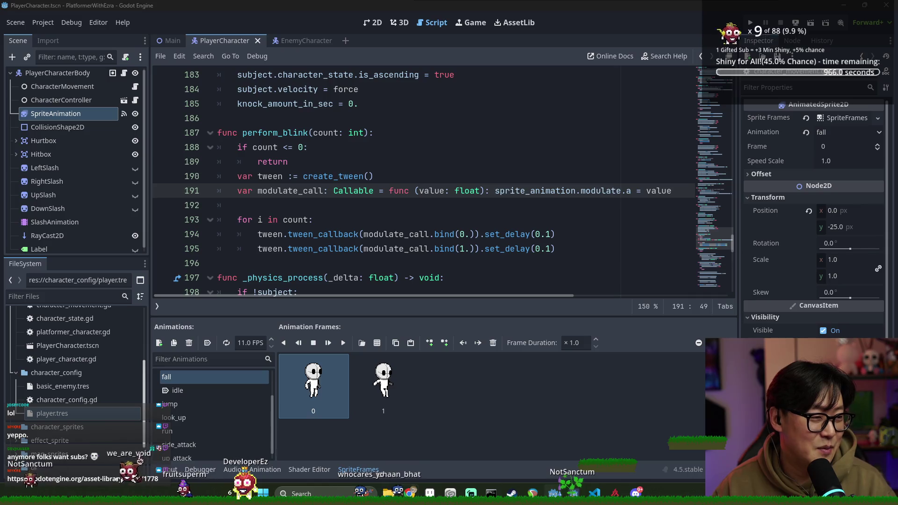
pyautogui.hotkey('alt', 'Tab')
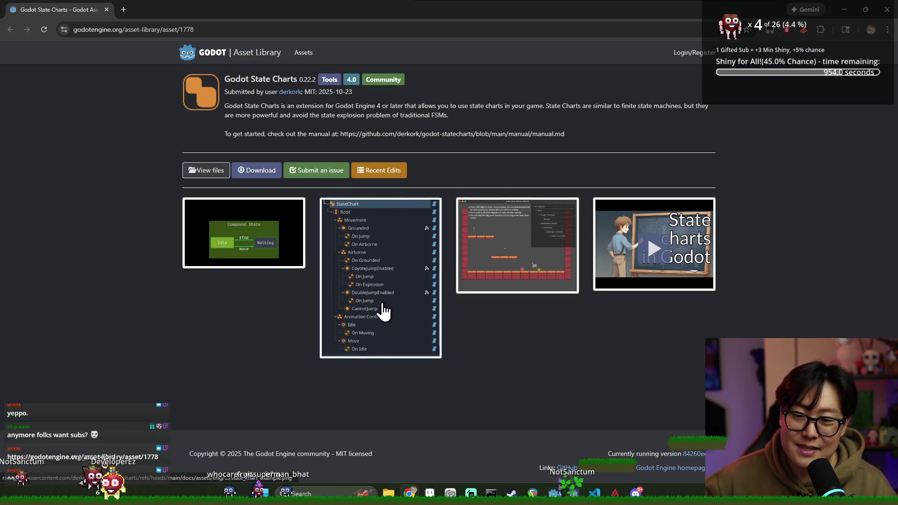
pyautogui.click(392, 262)
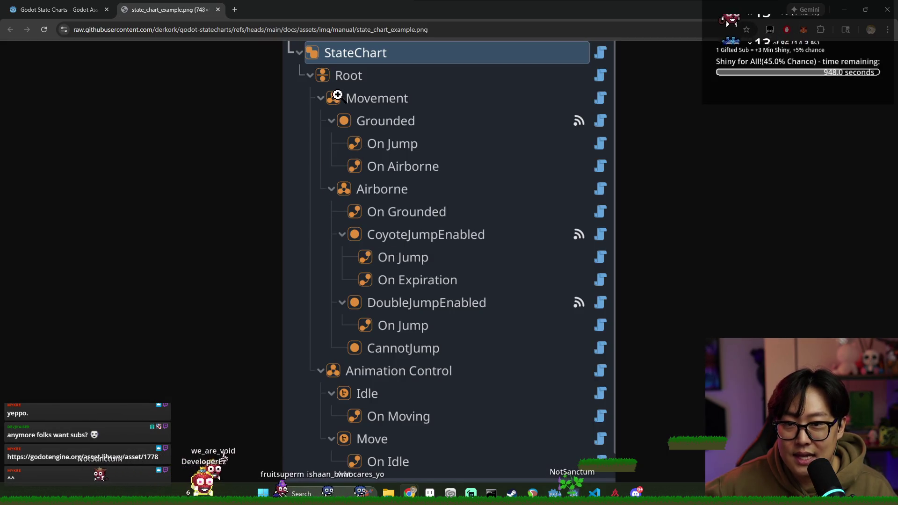
pyautogui.click(338, 95)
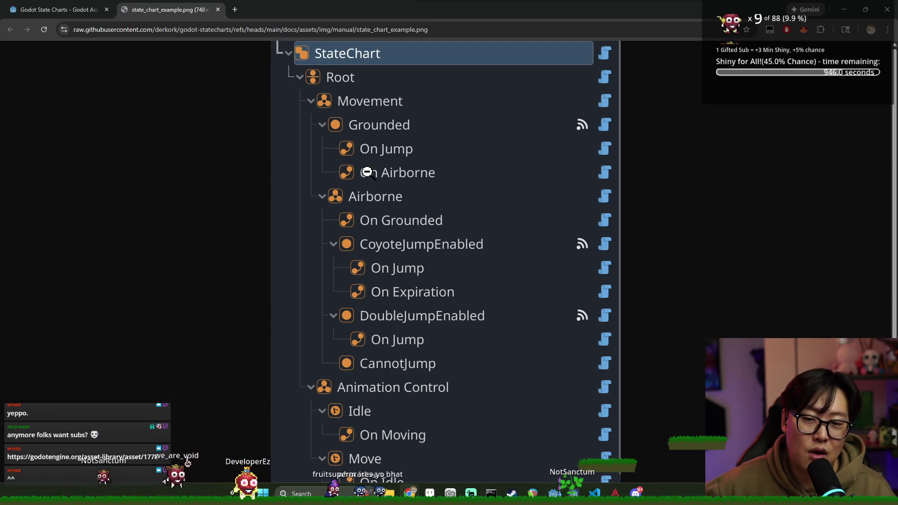
pyautogui.scroll(-1, 403, 270)
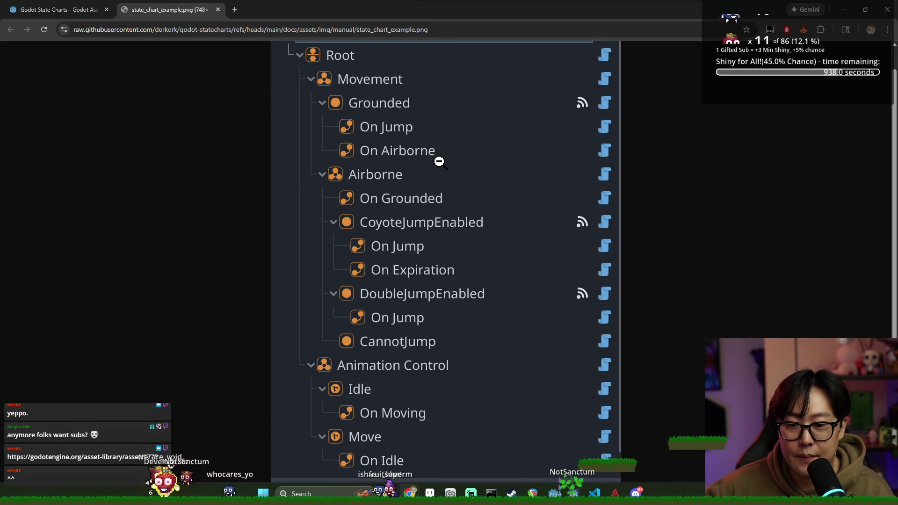
pyautogui.scroll(1, 411, 140)
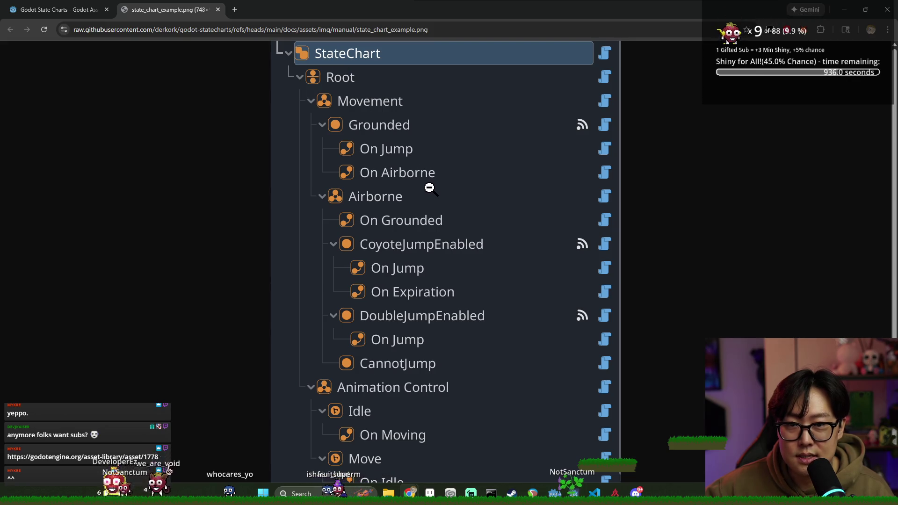
pyautogui.click(343, 115)
pyautogui.click(488, 194)
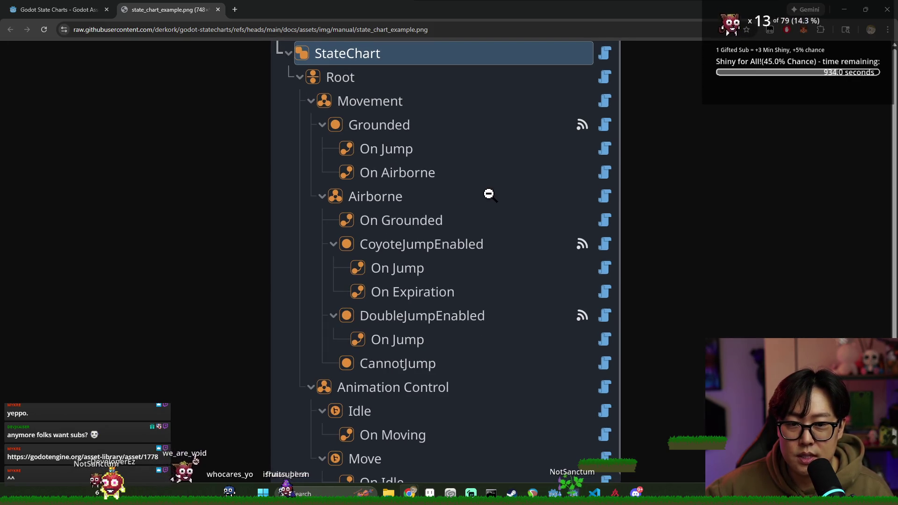
pyautogui.click(491, 167)
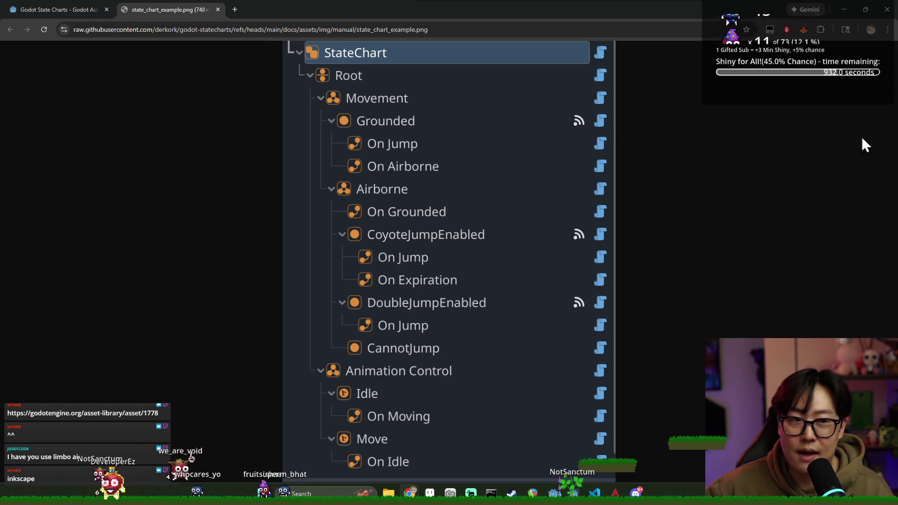
pyautogui.click(217, 10)
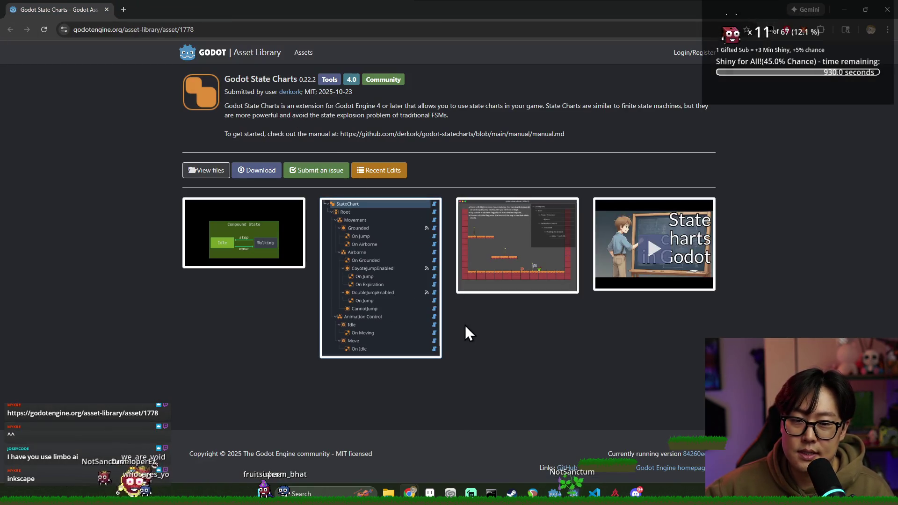
# Step: View and close the live debugger screenshot and the compound transition animation previews
pyautogui.click(499, 265)
pyautogui.rightClick(501, 262)
pyautogui.click(573, 244)
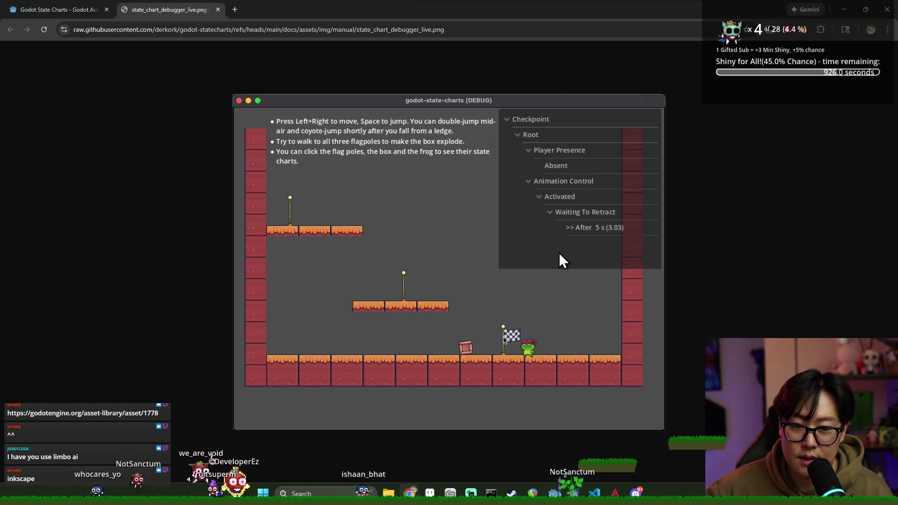
pyautogui.click(218, 10)
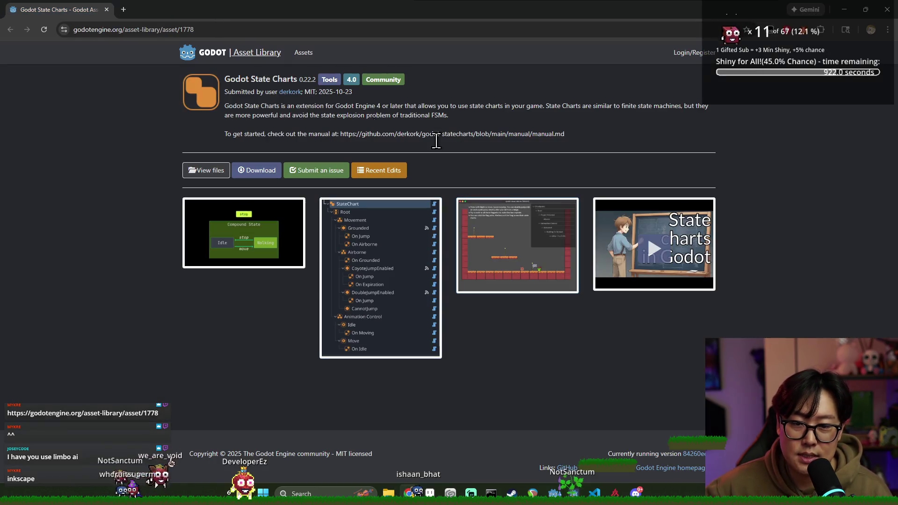
pyautogui.click(265, 247)
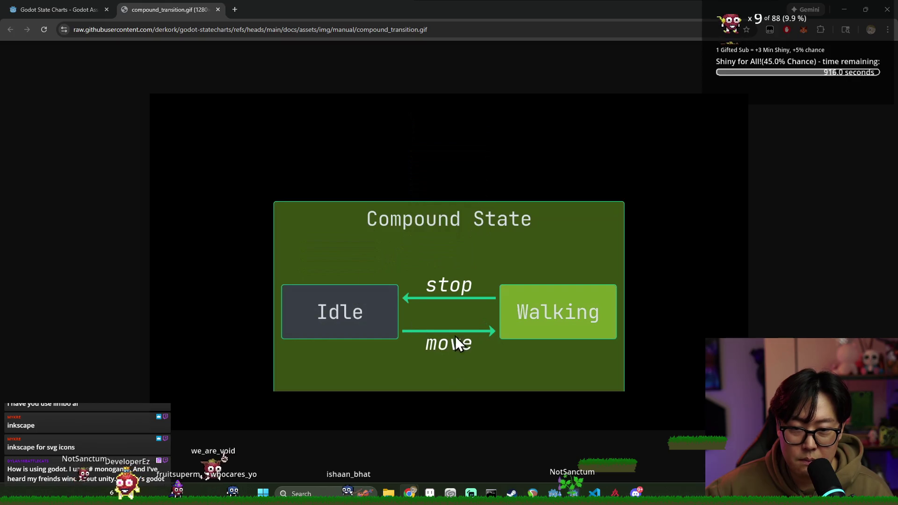
pyautogui.click(49, 3)
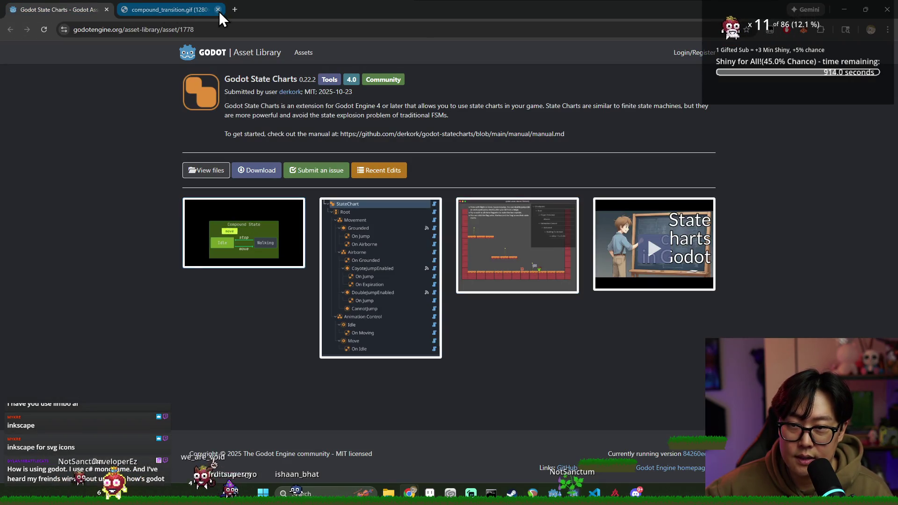
pyautogui.click(218, 10)
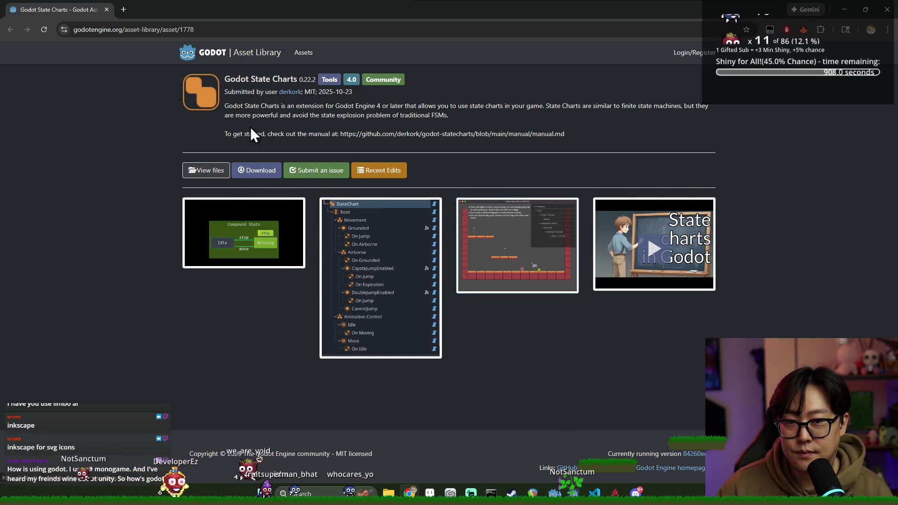
# Step: Select and read through the State Charts description paragraph
pyautogui.moveTo(242, 106); pyautogui.dragTo(632, 111)
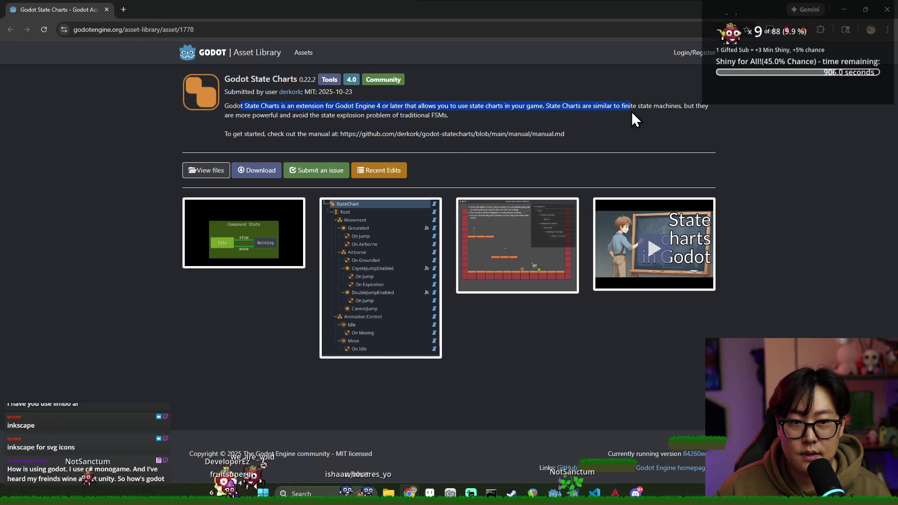
pyautogui.click(599, 107)
pyautogui.tripleClick(599, 107)
pyautogui.doubleClick(658, 106)
pyautogui.tripleClick(282, 107)
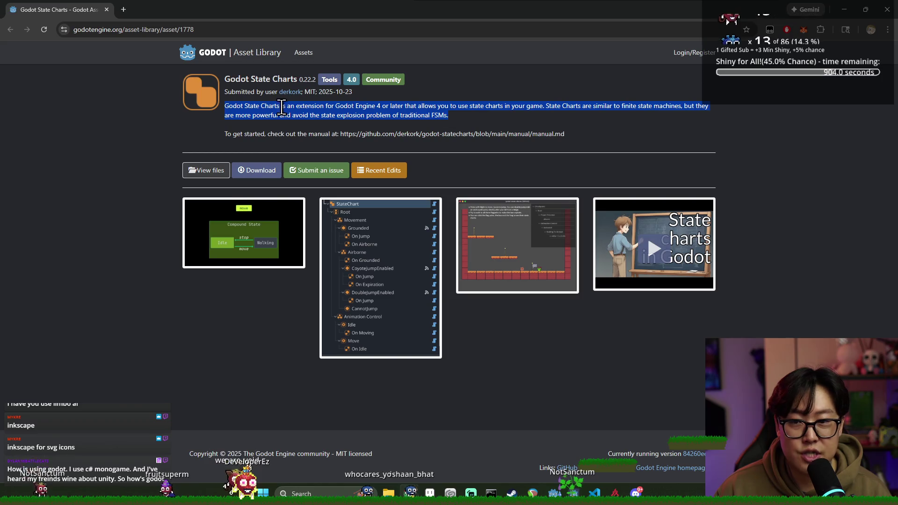
pyautogui.click(339, 117)
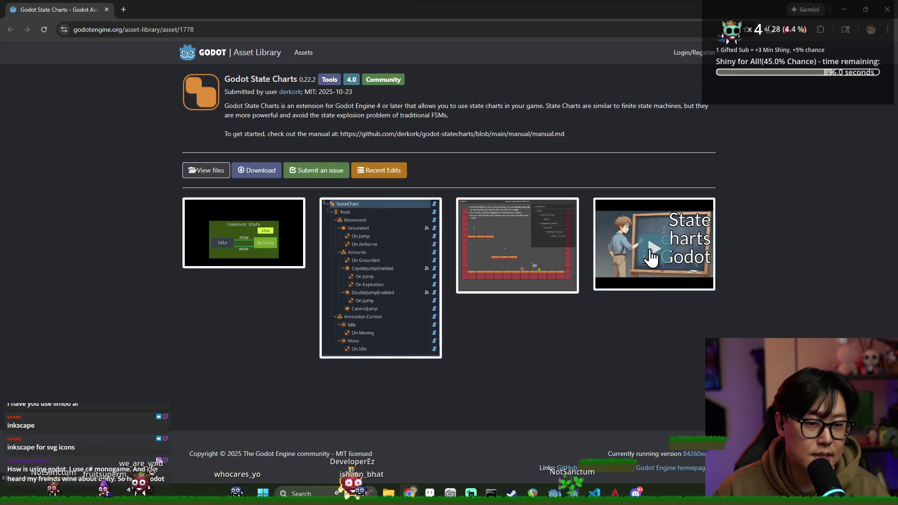
# Step: Open and close the 'State charts in Godot' video, then close Chrome
pyautogui.click(649, 276)
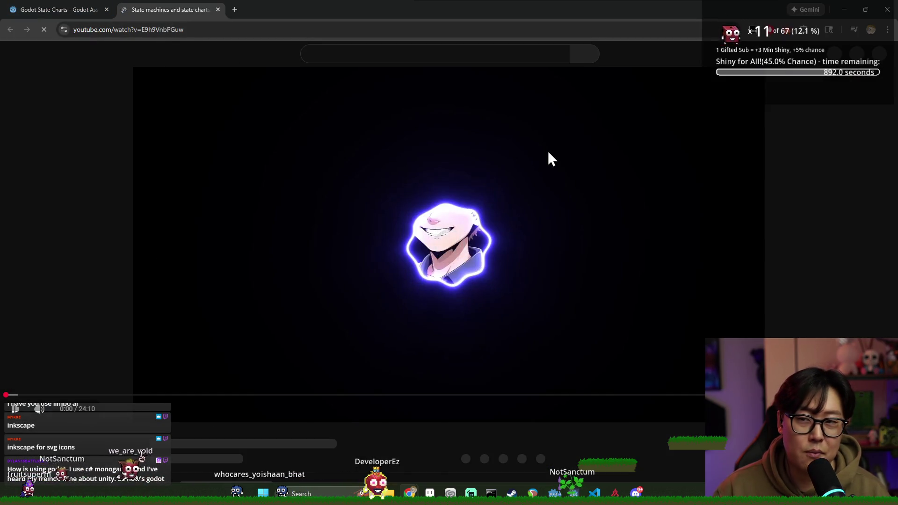
pyautogui.hotkey('ctrl', 'w')
pyautogui.click(887, 9)
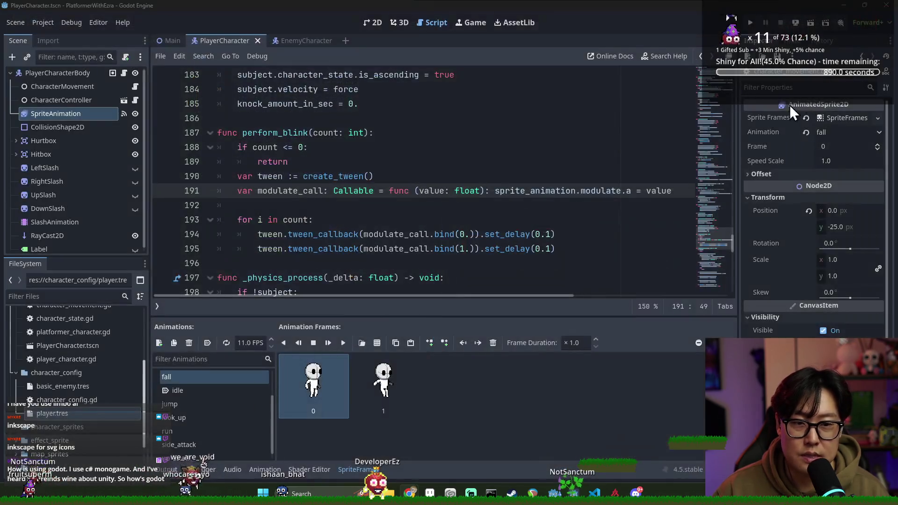
# Step: Zoom out the SpriteFrames previews and hide the bottom panel to reveal perform_blink's tween_callback loop
pyautogui.click(395, 263)
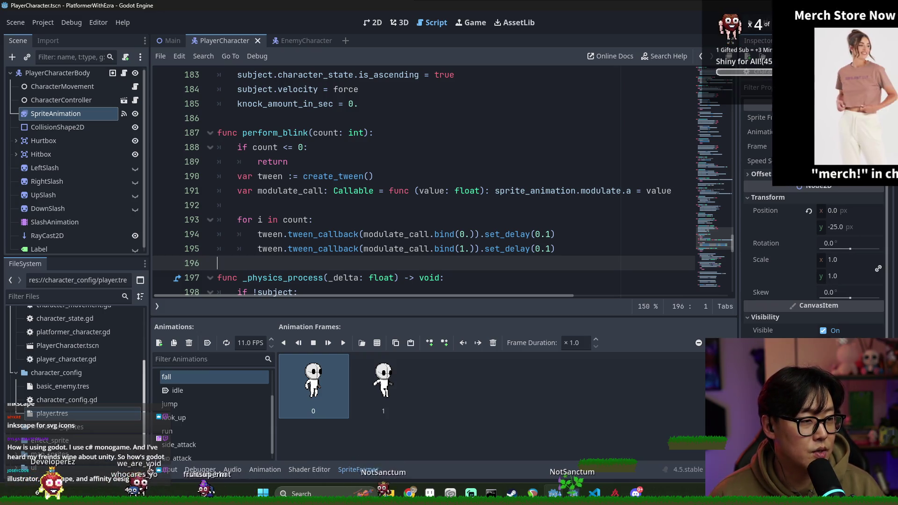
pyautogui.click(556, 248)
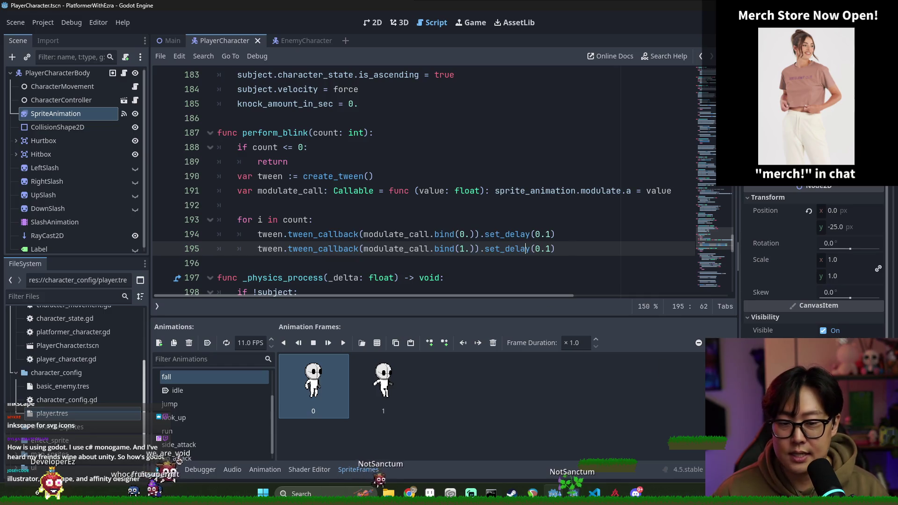
pyautogui.click(699, 342)
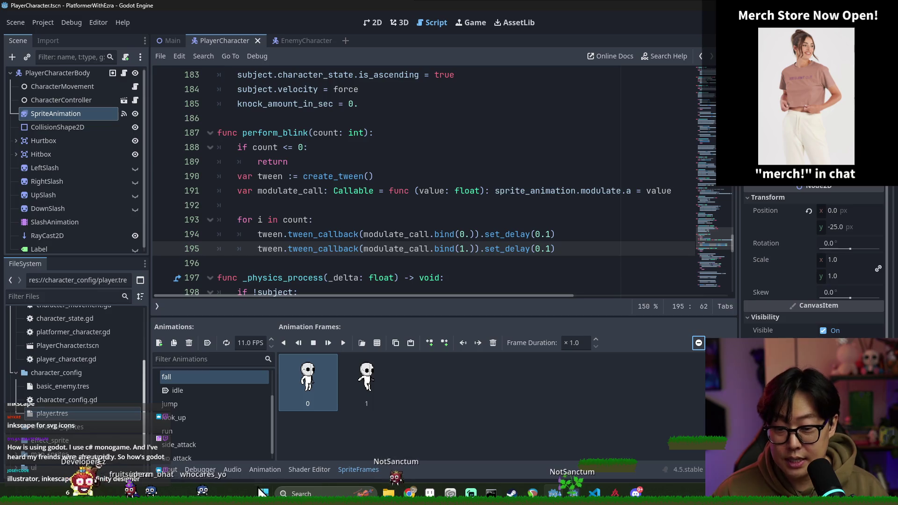
pyautogui.hotkey('ctrl', 'j')
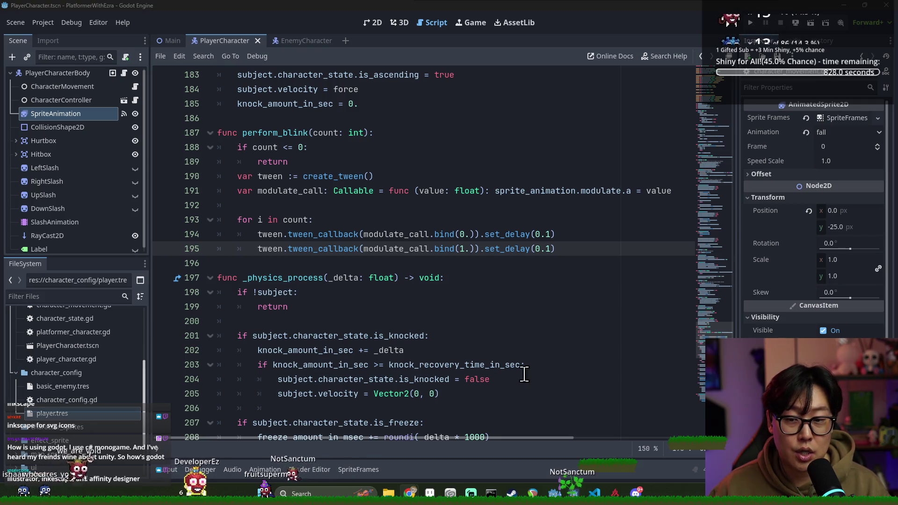
pyautogui.click(327, 190)
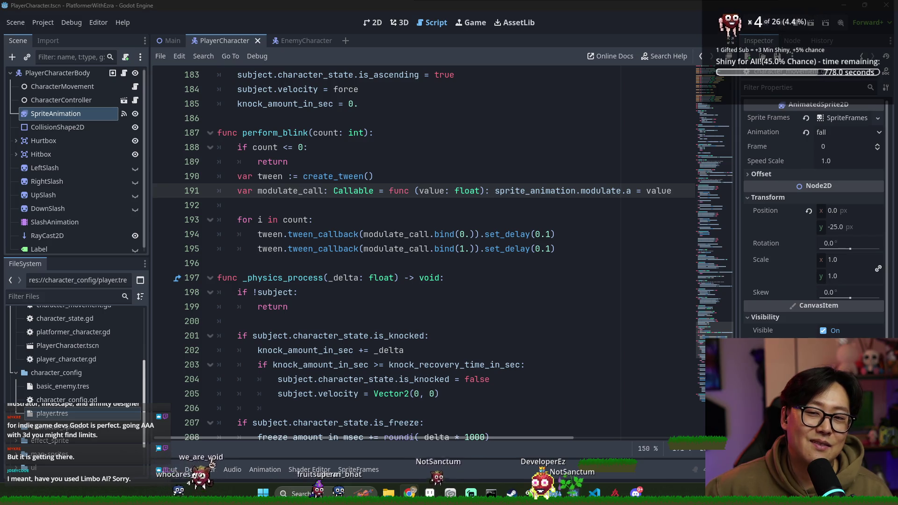
pyautogui.click(578, 204)
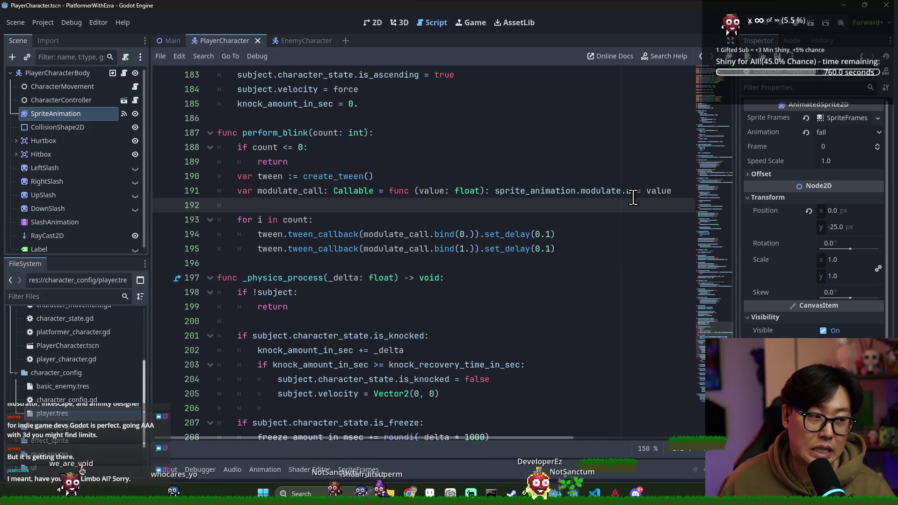
pyautogui.moveTo(631, 192)
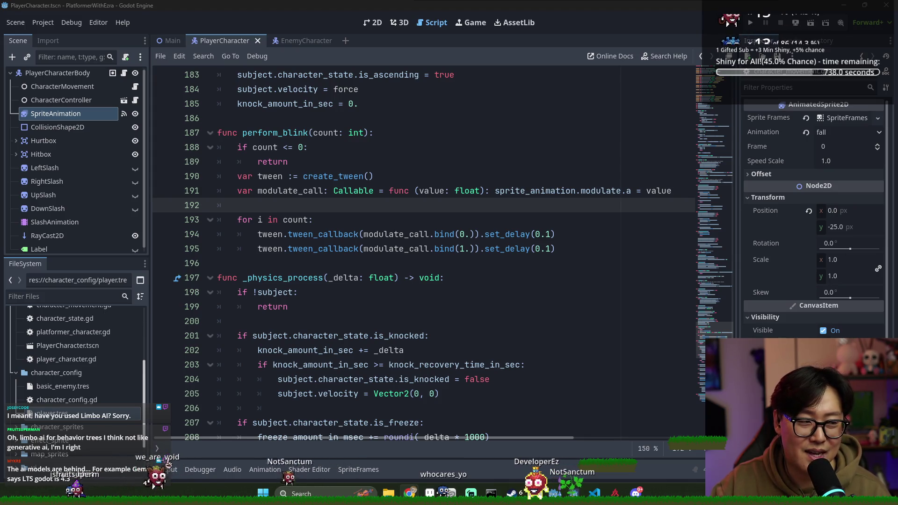
pyautogui.click(333, 191)
pyautogui.moveTo(333, 191)
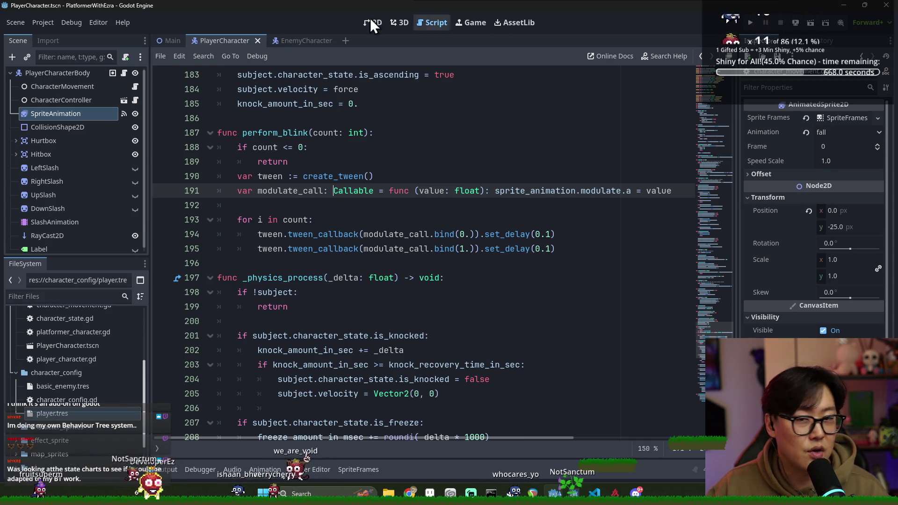
pyautogui.click(543, 24)
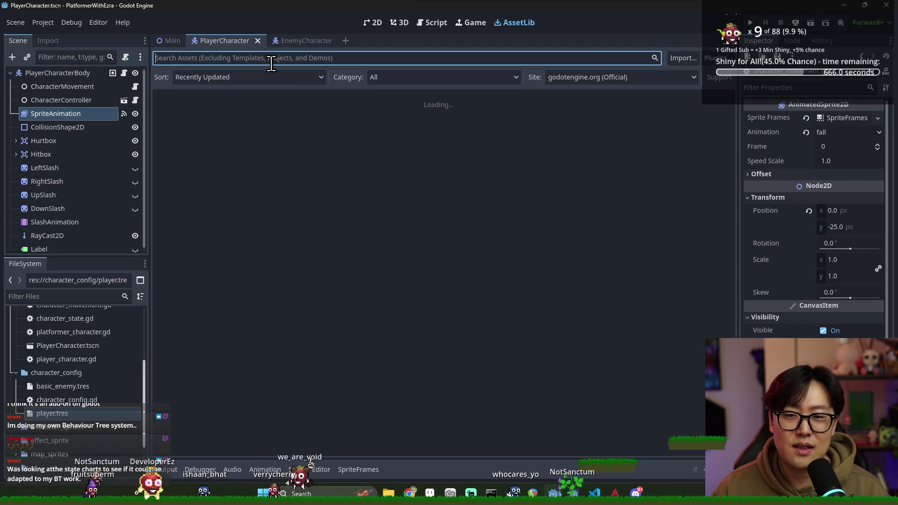
# Step: Search AssetLib for 'limbo' and open the LimboAI (Godot 4.4+) add-on details
pyautogui.write('limbo')
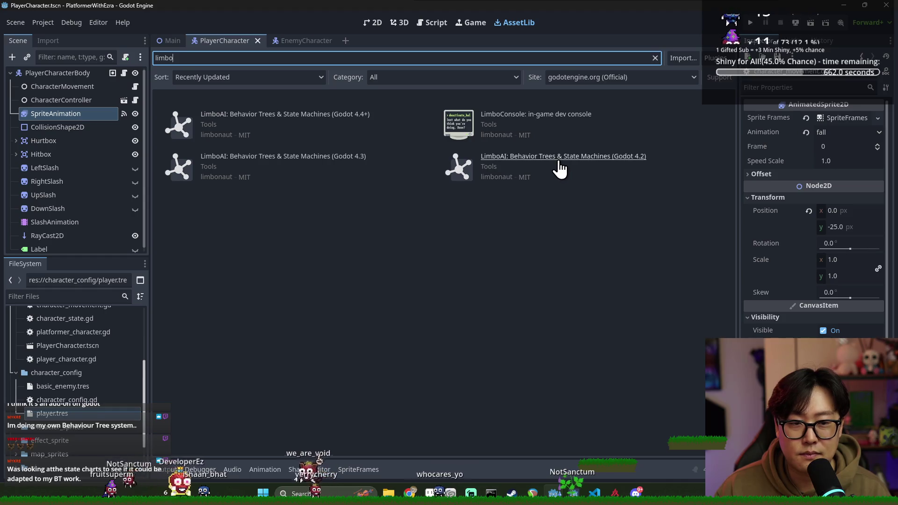
pyautogui.click(296, 124)
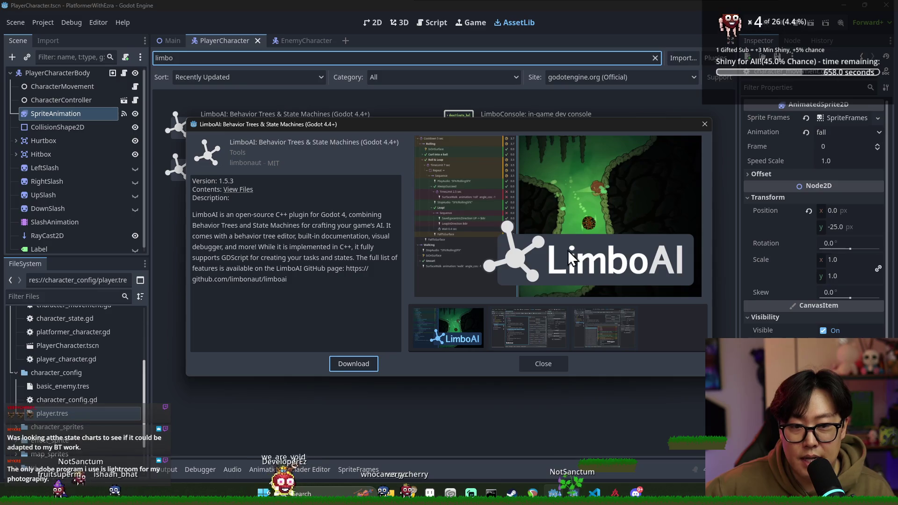
pyautogui.click(538, 334)
# Step: Flip through all the LimboAI preview screenshots and back to the first one
pyautogui.click(627, 330)
pyautogui.click(432, 325)
pyautogui.click(518, 331)
pyautogui.click(583, 344)
pyautogui.click(529, 337)
pyautogui.click(434, 343)
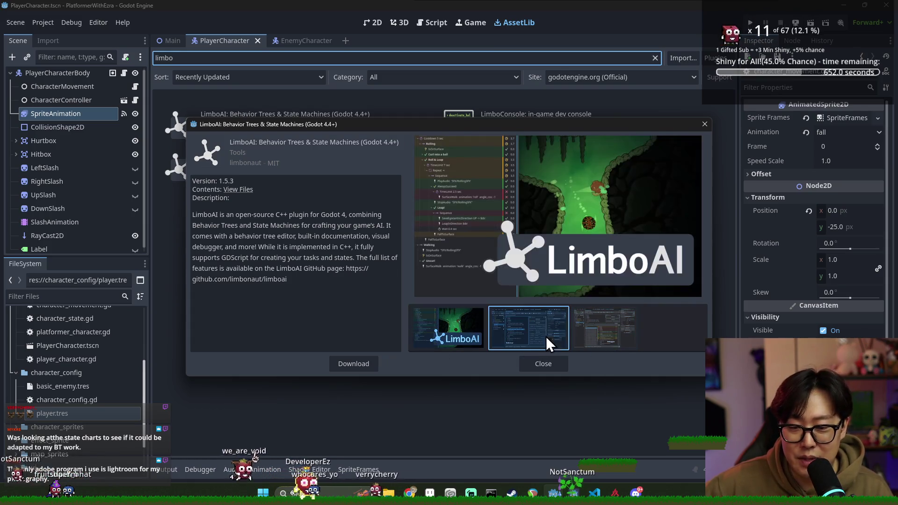
pyautogui.click(545, 336)
pyautogui.click(579, 347)
pyautogui.click(490, 336)
pyautogui.click(454, 341)
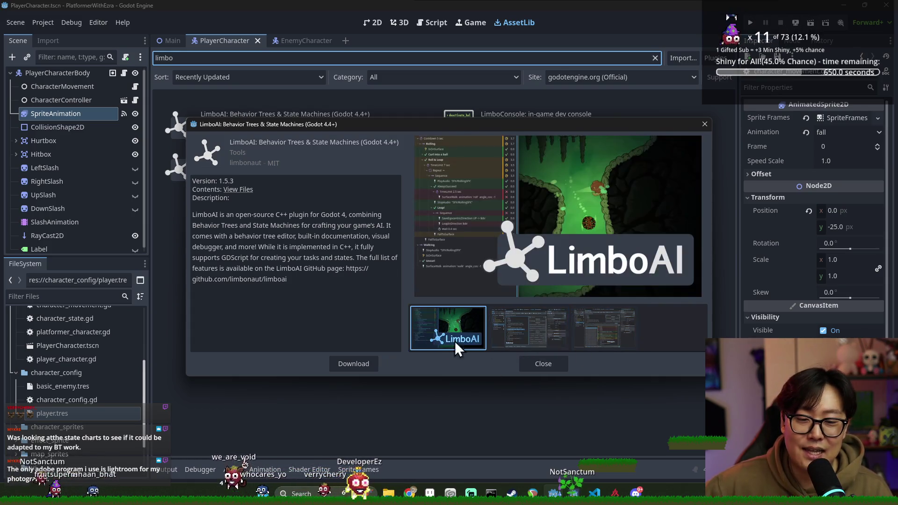
pyautogui.click(580, 326)
pyautogui.click(523, 328)
pyautogui.click(520, 340)
pyautogui.click(456, 341)
# Step: Close the LimboAI details and return to the editor's 2D view
pyautogui.click(526, 367)
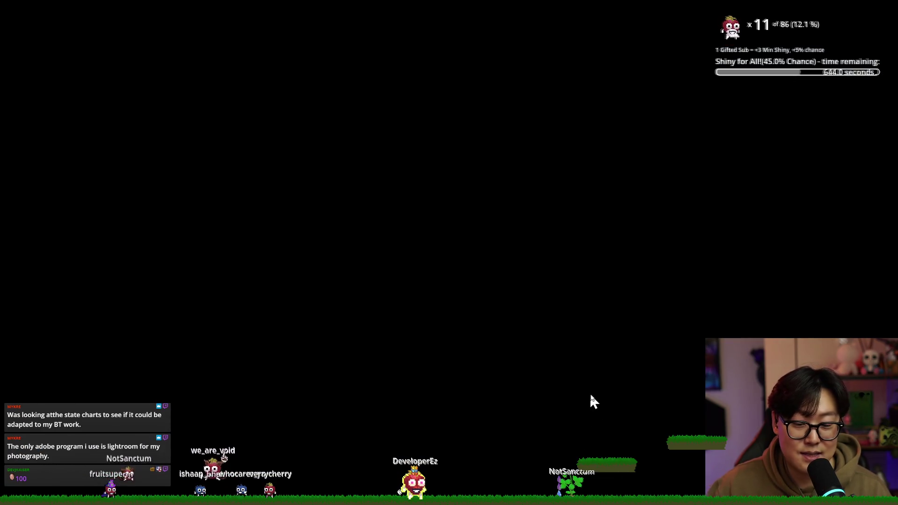
pyautogui.hotkey('alt', 'Tab')
pyautogui.click(321, 196)
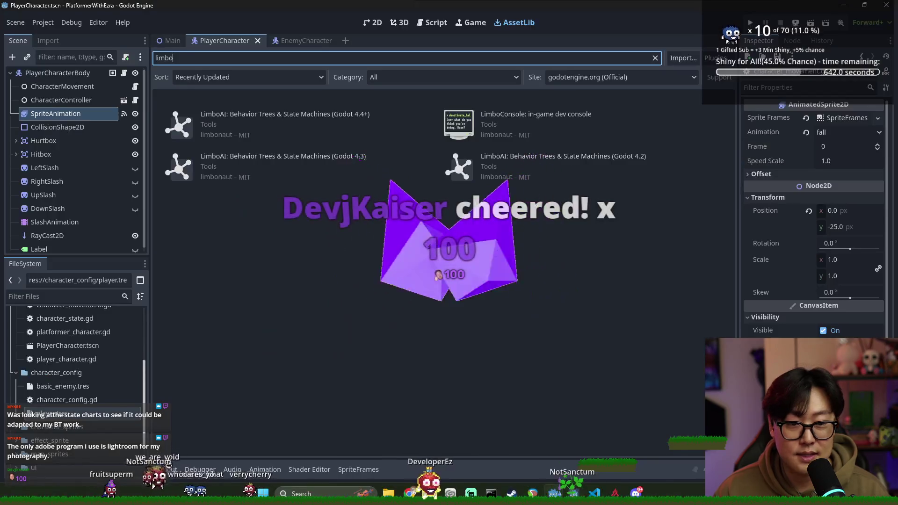
pyautogui.click(378, 21)
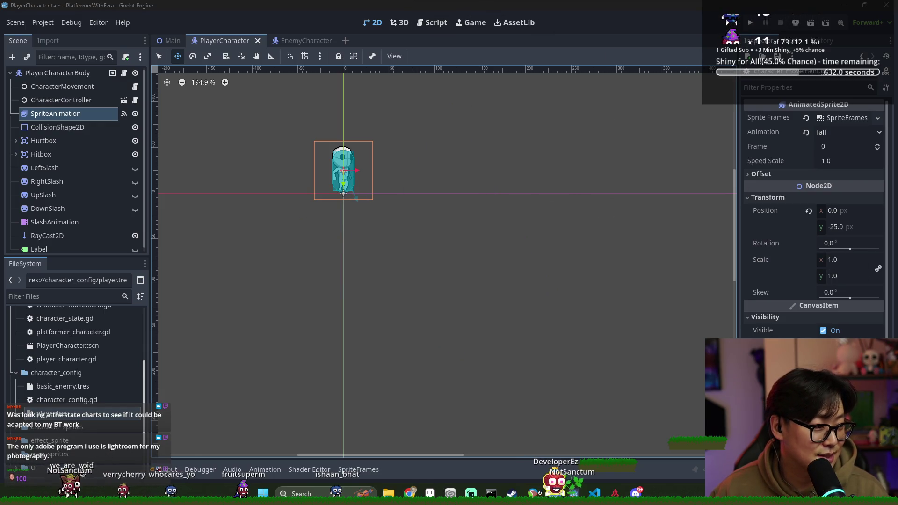
# Step: Go back to the project list and reopen the EzStateMachine project
pyautogui.press('F5')
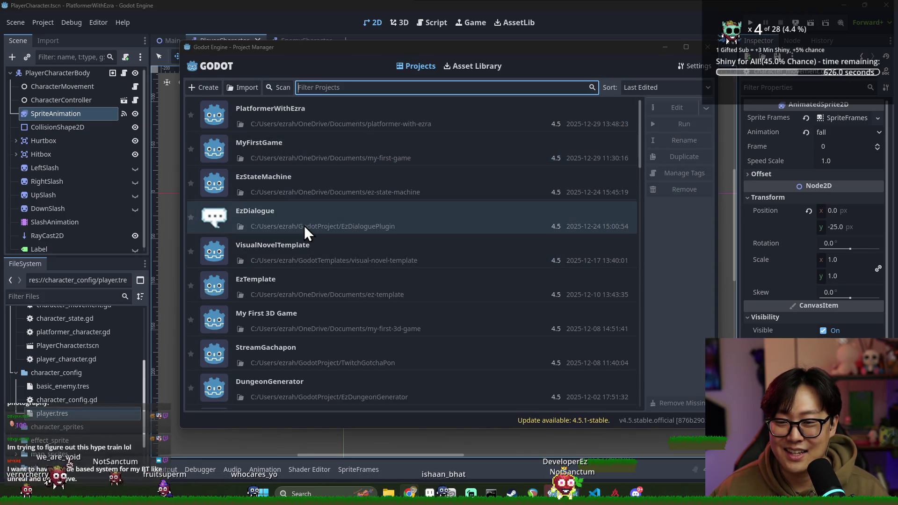
pyautogui.doubleClick(313, 192)
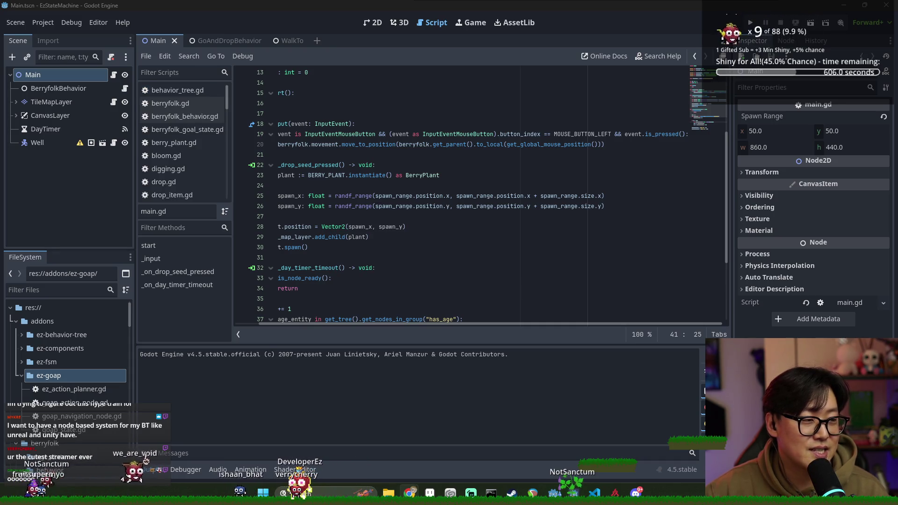
# Step: Scroll to the top of main.gd and save the Main scene
pyautogui.keyDown('ctrl'); pyautogui.scroll(2, 358, 187); pyautogui.keyUp('ctrl')
pyautogui.click(368, 212)
pyautogui.keyDown('ctrl'); pyautogui.scroll(2, 382, 242); pyautogui.keyUp('ctrl')
pyautogui.hotkey('ctrl', 's')
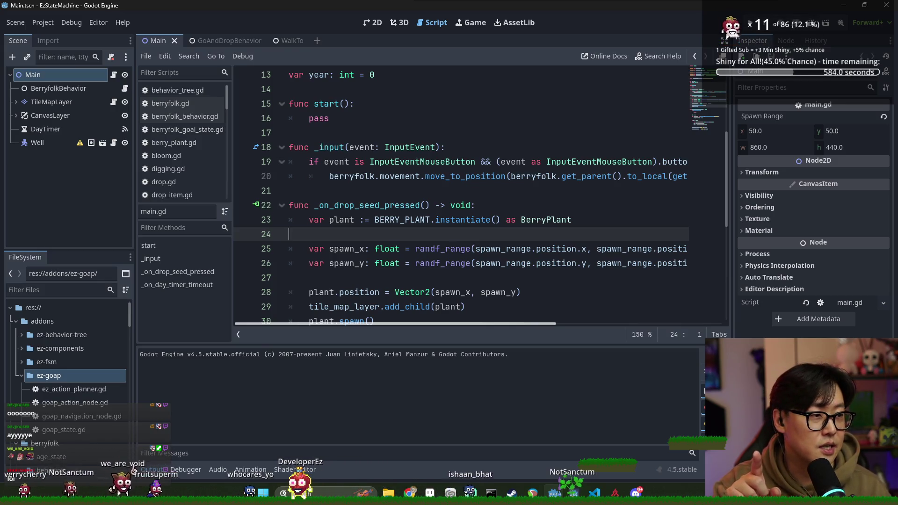
# Step: Close the GoAndDropBehavior and WalkTo scene tabs
pyautogui.click(451, 180)
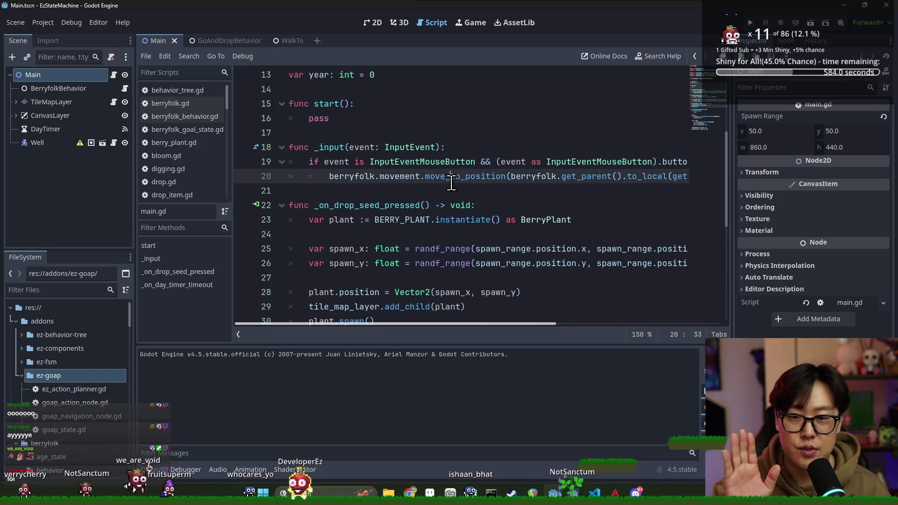
pyautogui.click(223, 41)
pyautogui.click(258, 40)
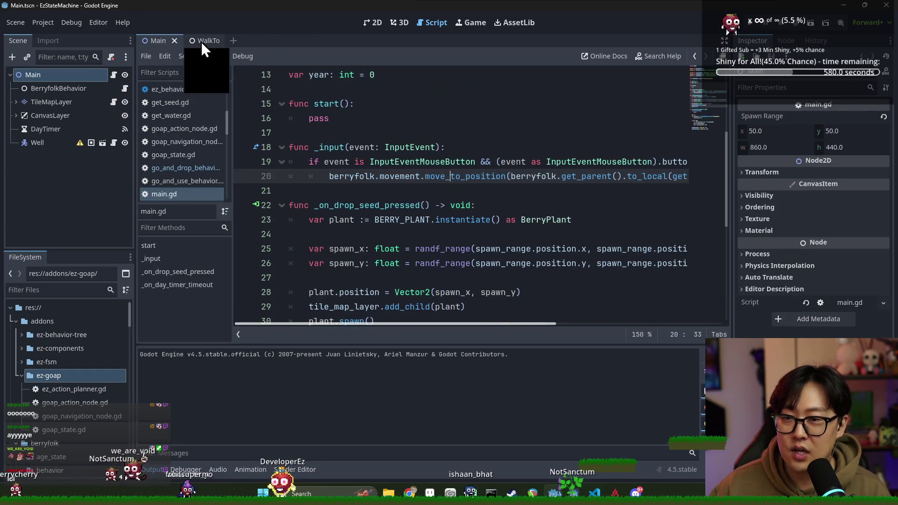
pyautogui.click(206, 42)
pyautogui.click(215, 41)
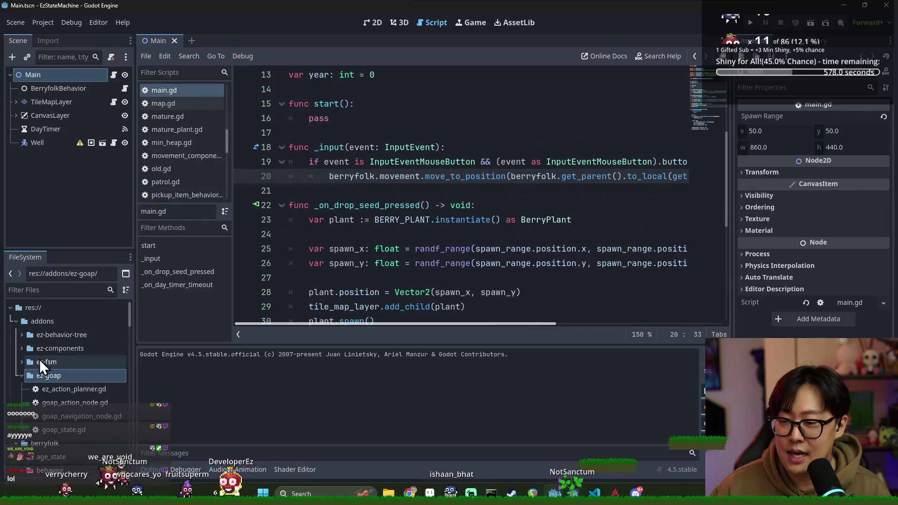
# Step: Collapse the ez-goap and plant folders and expand ez-behavior-tree and berryfolk in FileSystem
pyautogui.click(22, 375)
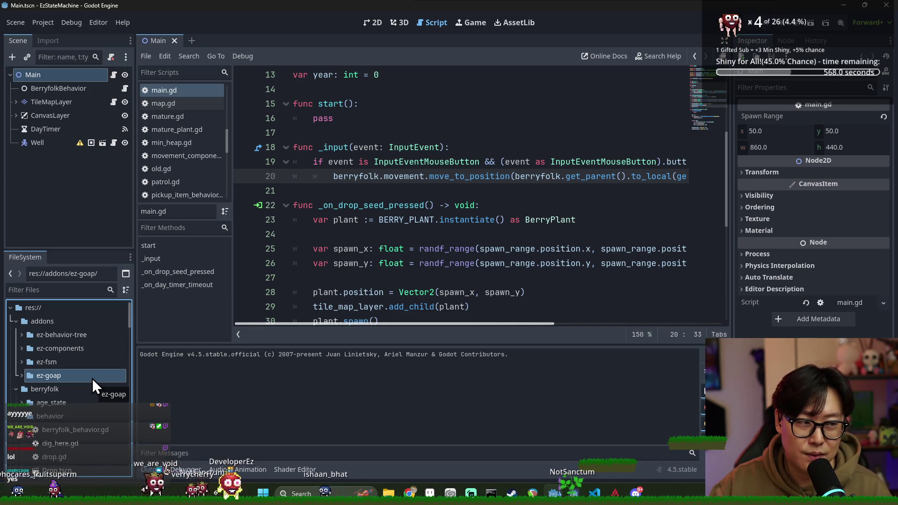
pyautogui.scroll(-1, 46, 407)
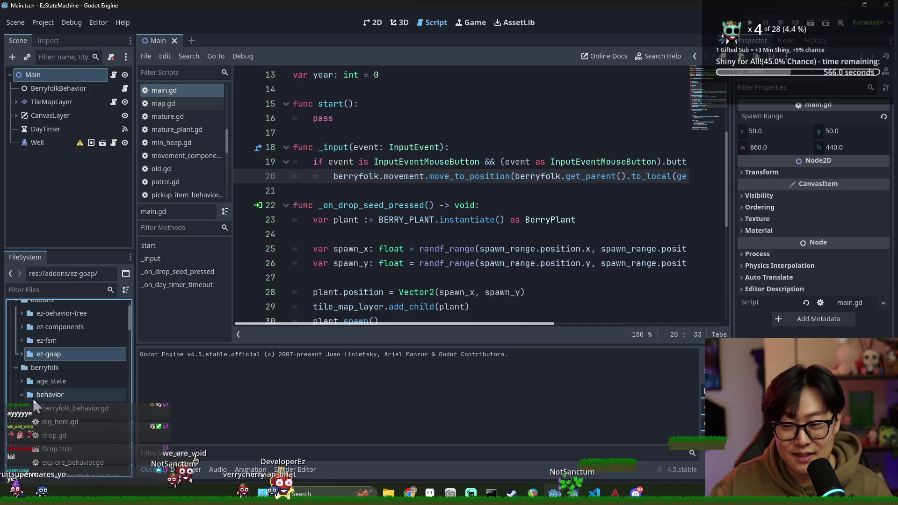
pyautogui.click(17, 368)
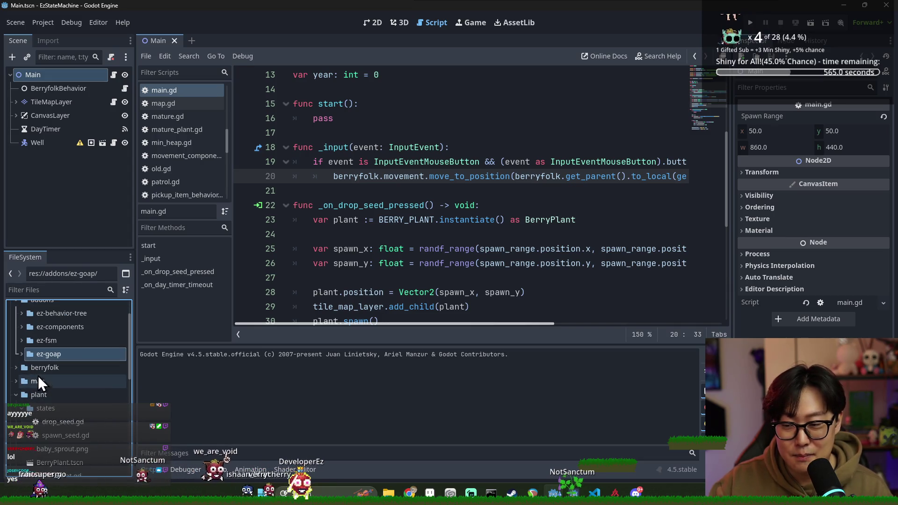
pyautogui.scroll(2, 67, 346)
pyautogui.click(67, 336)
pyautogui.doubleClick(68, 339)
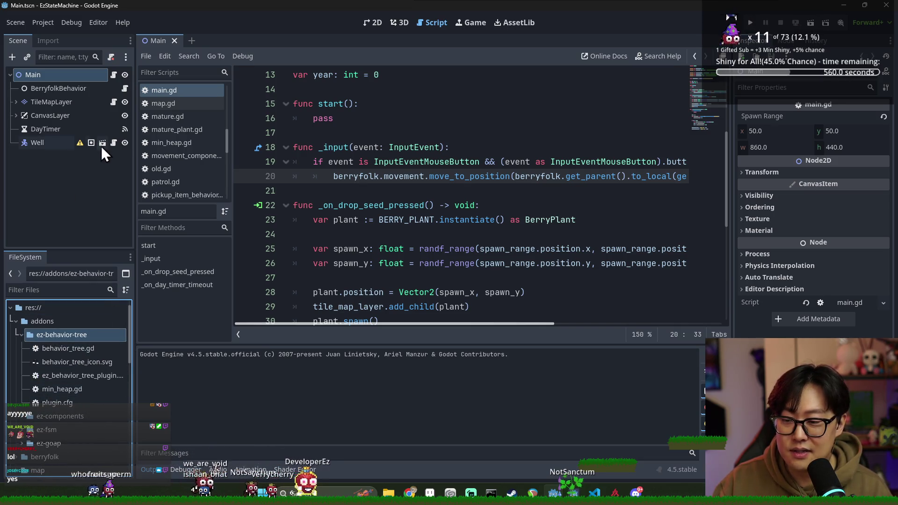
pyautogui.scroll(-3, 69, 388)
pyautogui.scroll(-2, 47, 355)
pyautogui.doubleClick(41, 311)
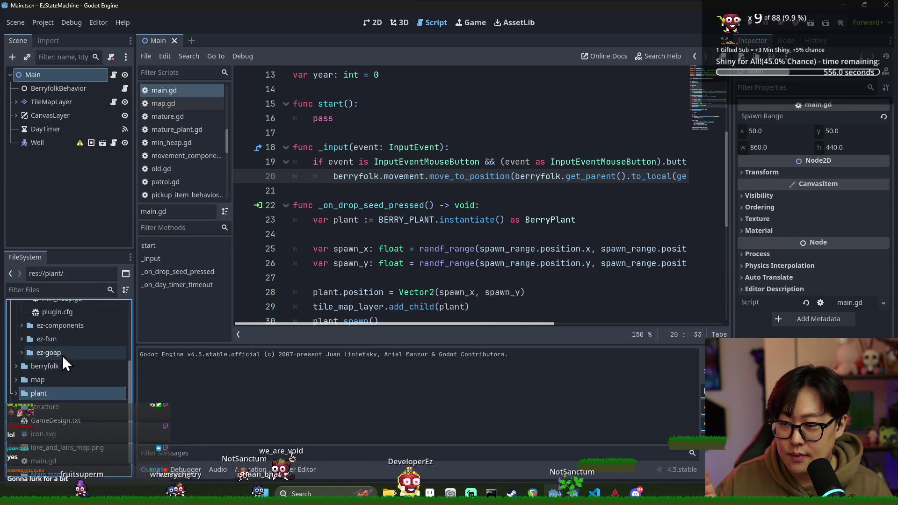
pyautogui.doubleClick(54, 369)
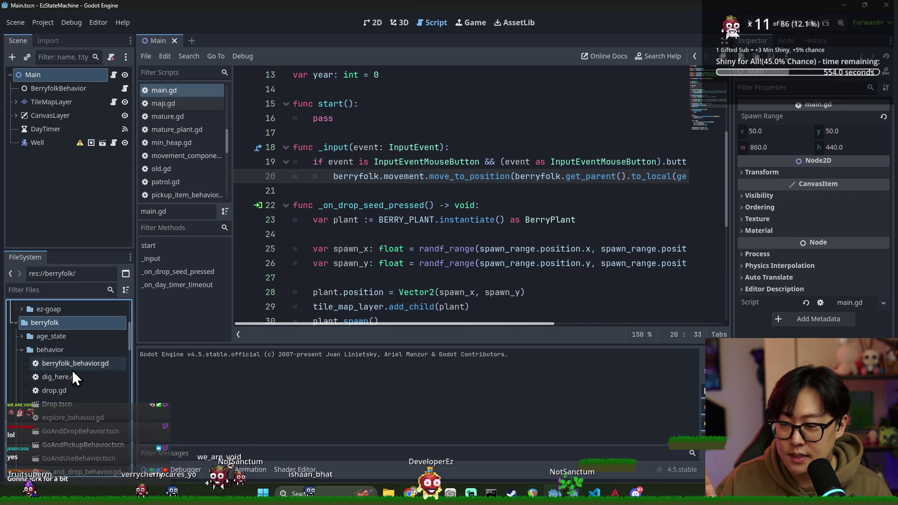
pyautogui.scroll(-2, 80, 377)
# Step: Open GoAndDropBehavior.tscn, inspect its root, WalkToTarget and Drop nodes, then open GoAndPickupBehavior.tscn
pyautogui.doubleClick(80, 366)
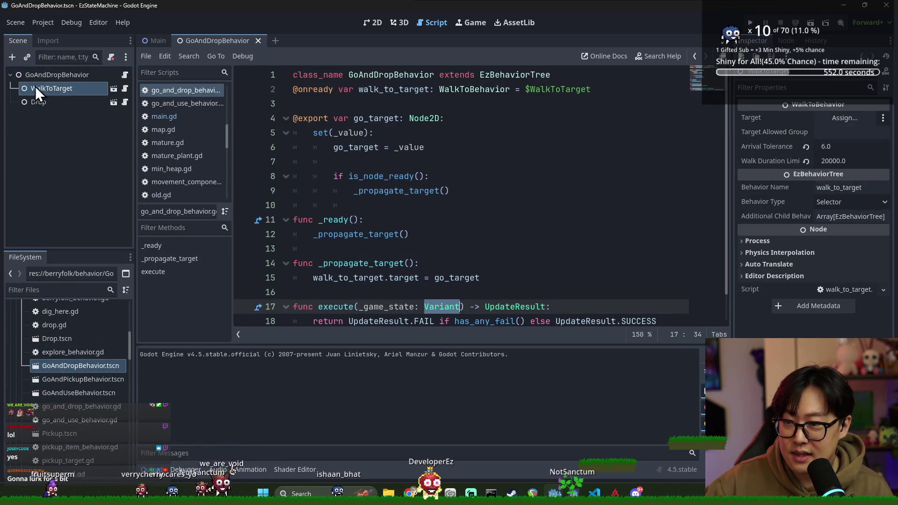
pyautogui.click(50, 75)
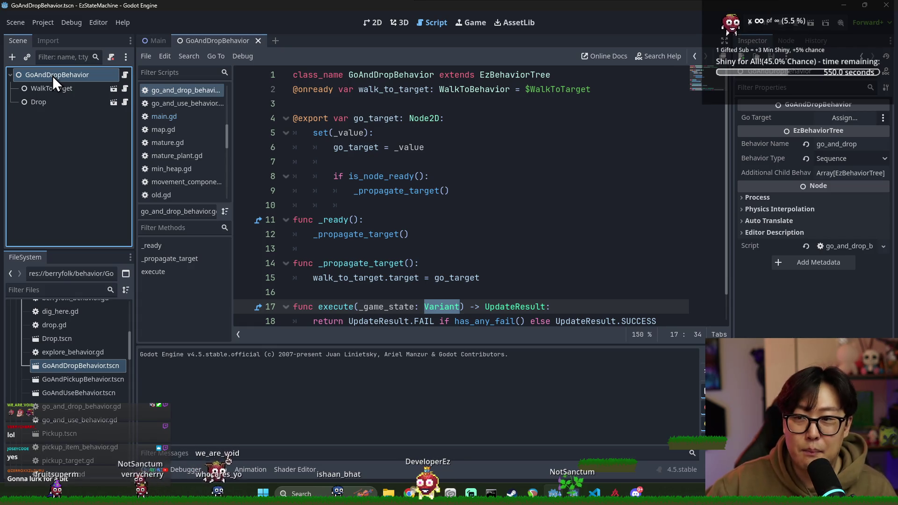
pyautogui.click(56, 88)
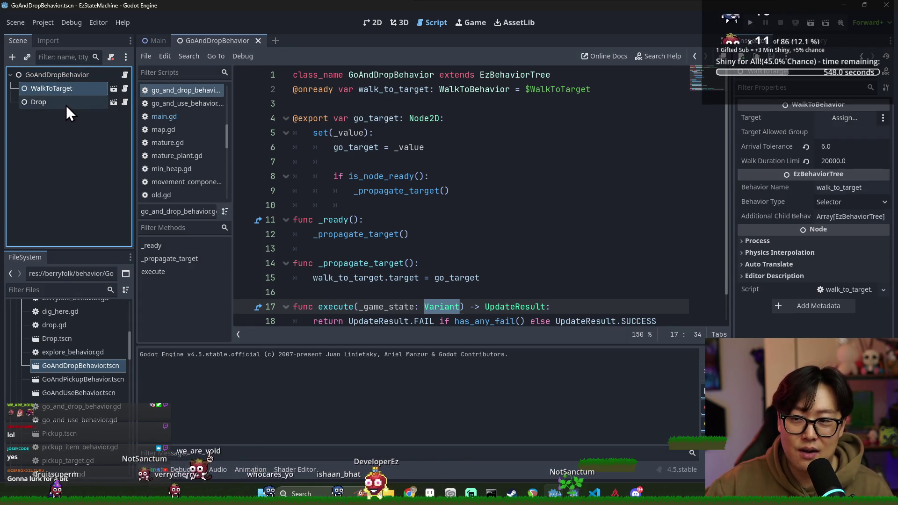
pyautogui.click(66, 104)
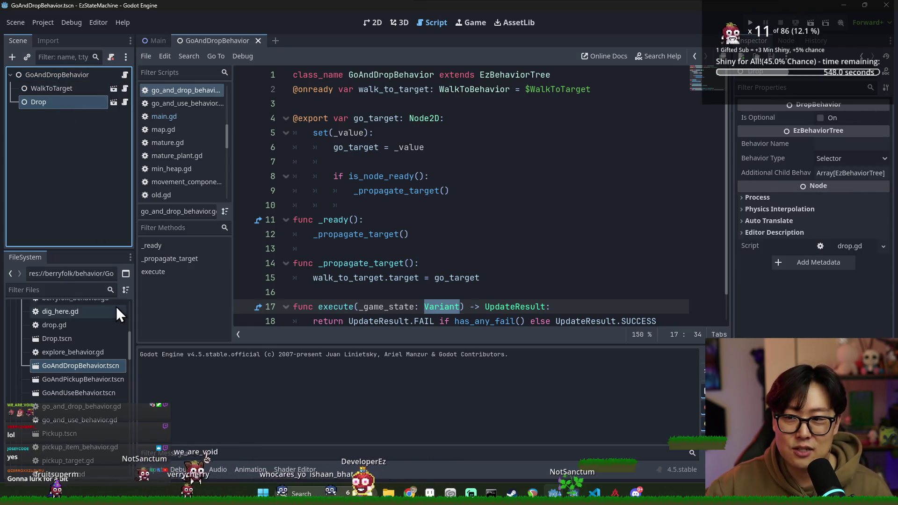
pyautogui.doubleClick(86, 382)
pyautogui.click(54, 80)
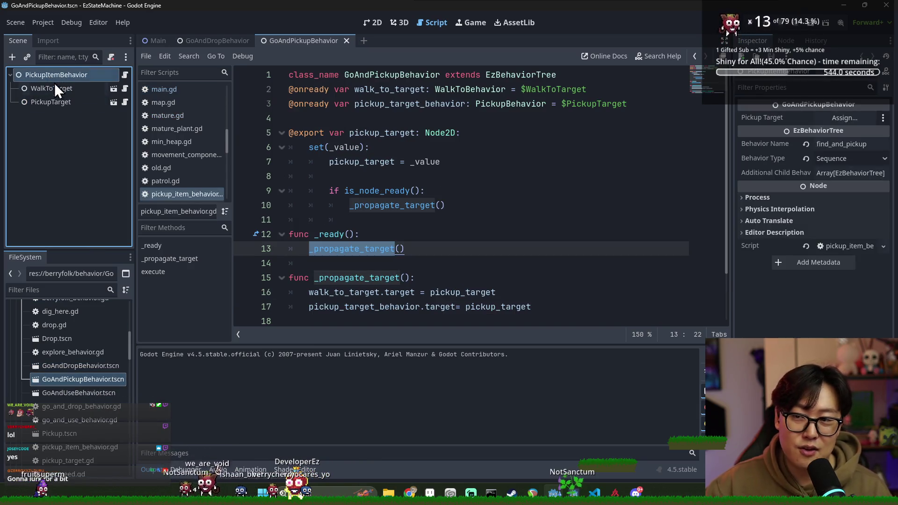
# Step: Inspect the WalkToTarget and PickupTarget nodes and keep the root's Behavior Type as Sequence
pyautogui.click(52, 88)
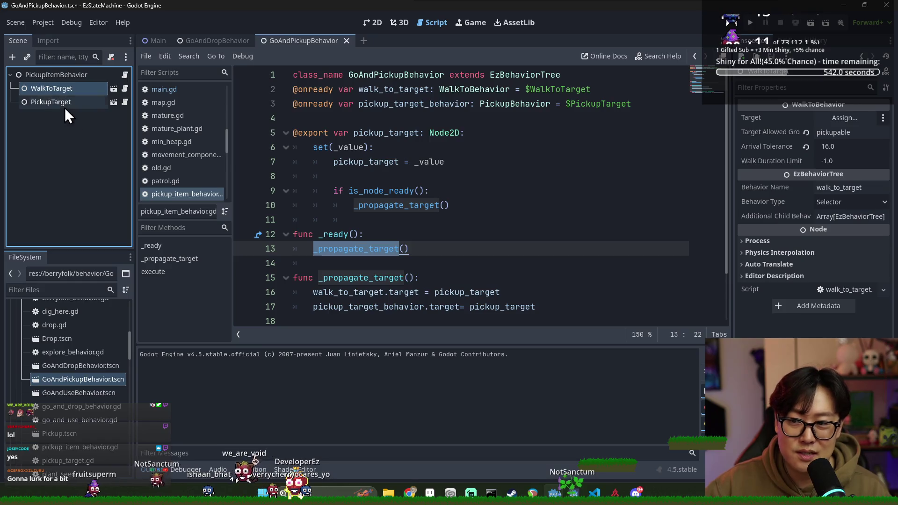
pyautogui.click(63, 102)
pyautogui.click(51, 75)
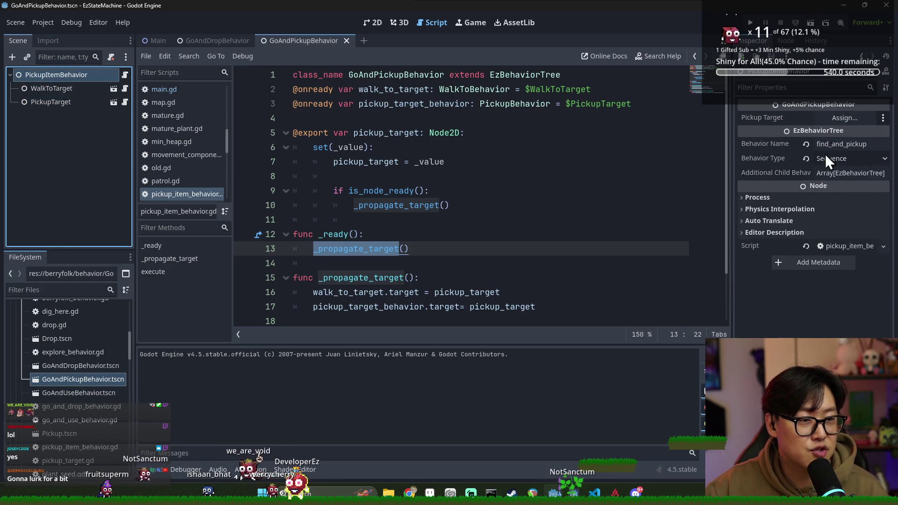
pyautogui.click(846, 161)
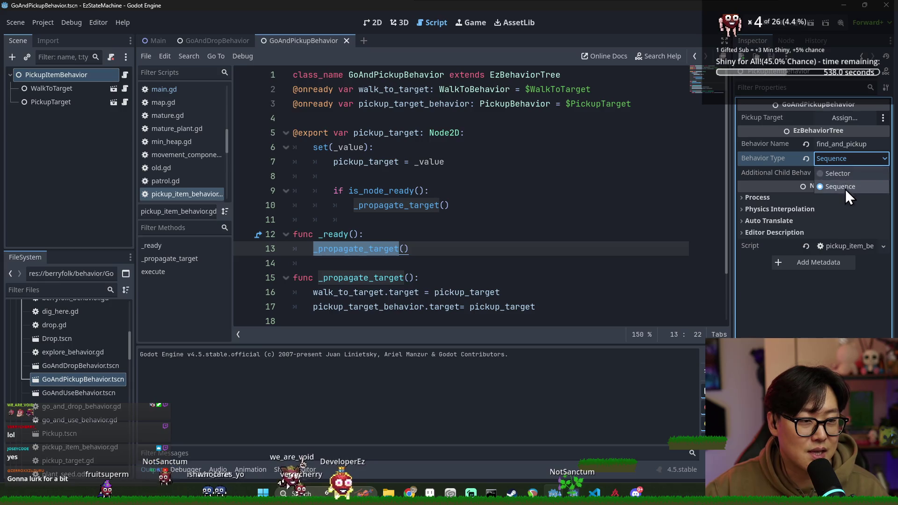
pyautogui.click(844, 161)
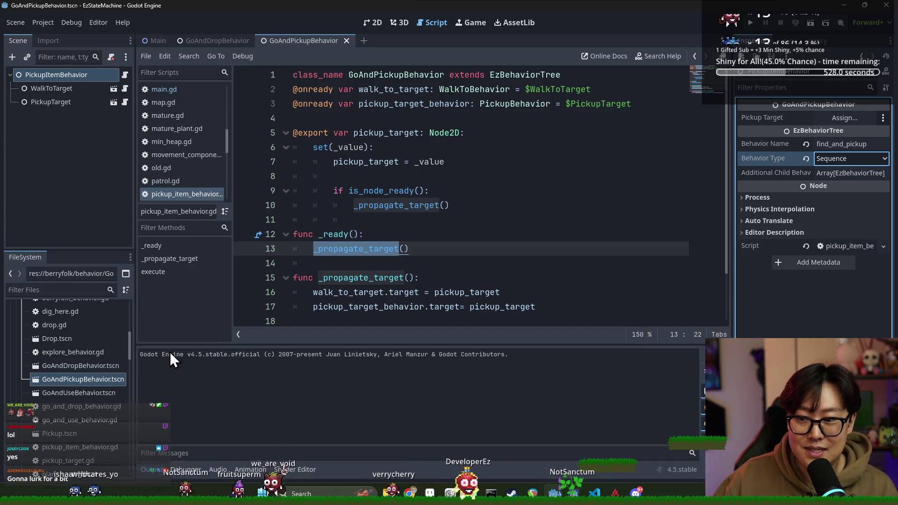
pyautogui.scroll(3, 79, 408)
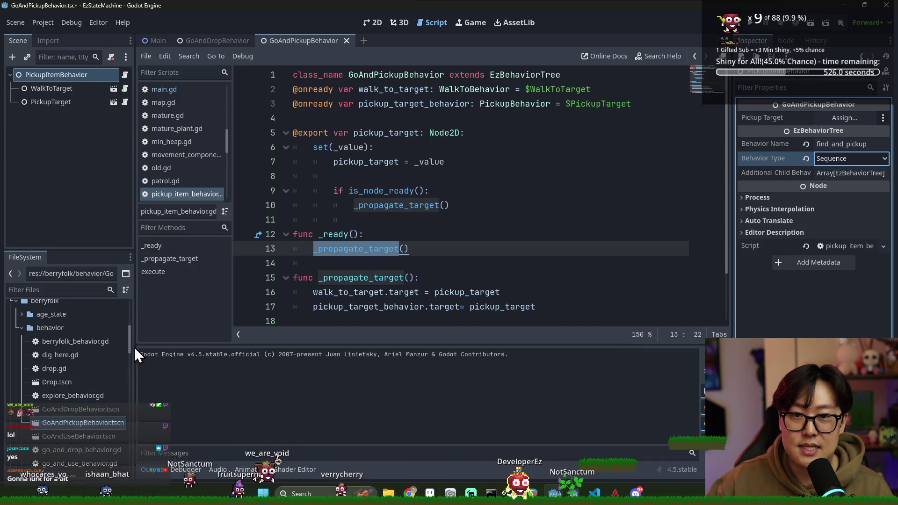
pyautogui.scroll(-3, 79, 418)
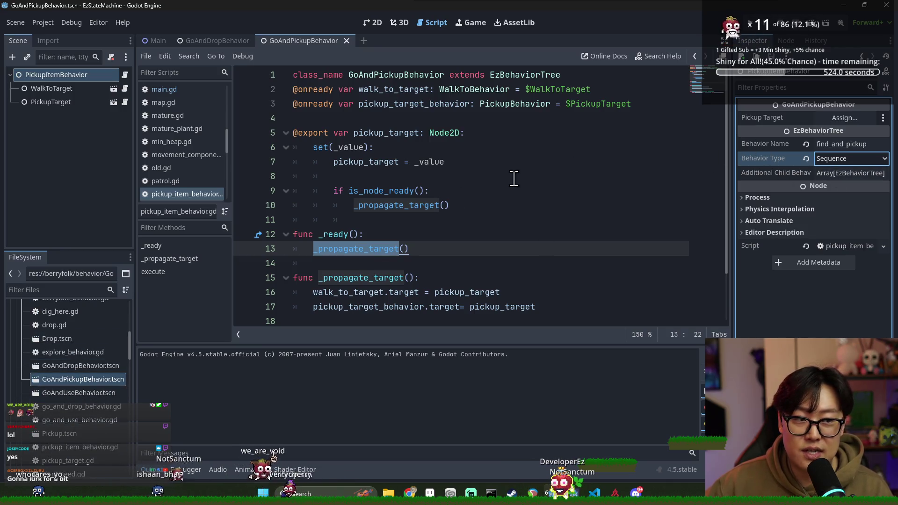
pyautogui.click(126, 76)
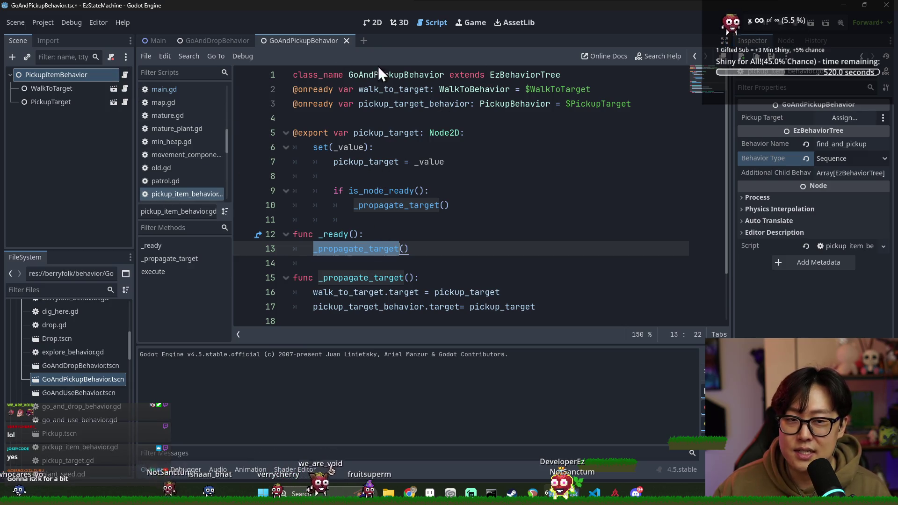
pyautogui.scroll(-2, 474, 127)
# Step: Study pickup_item_behavior.gd's _propagate_target and execute functions, then open walk_to_target.gd
pyautogui.doubleClick(336, 221)
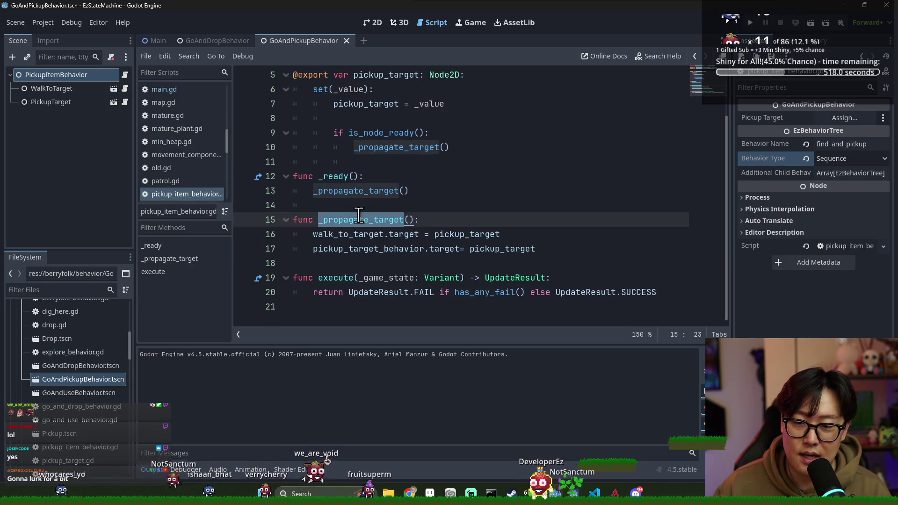
pyautogui.click(334, 177)
pyautogui.moveTo(319, 279); pyautogui.dragTo(458, 278)
pyautogui.click(423, 293)
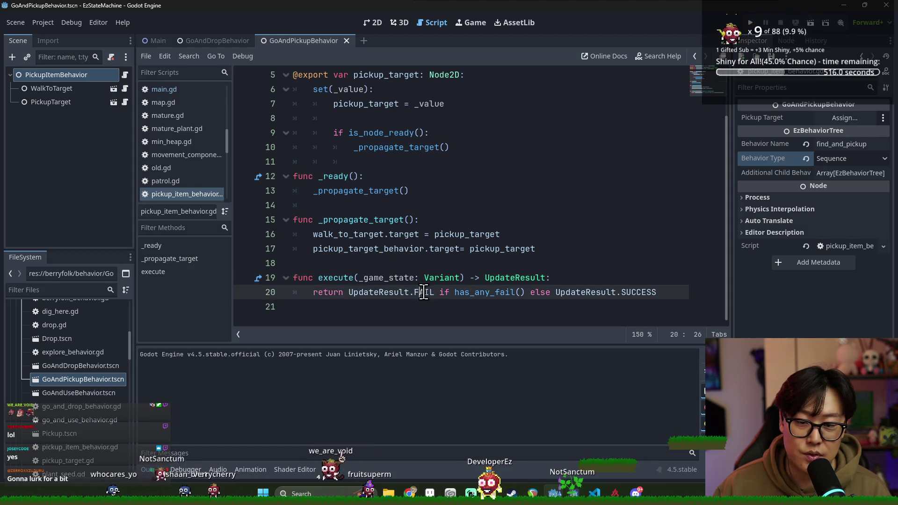
pyautogui.moveTo(350, 293); pyautogui.dragTo(455, 293)
pyautogui.click(455, 293)
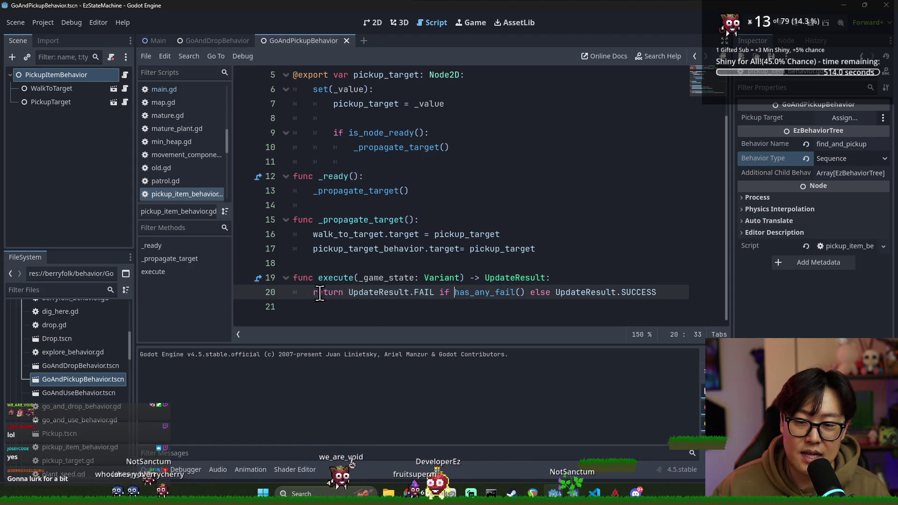
pyautogui.doubleClick(493, 279)
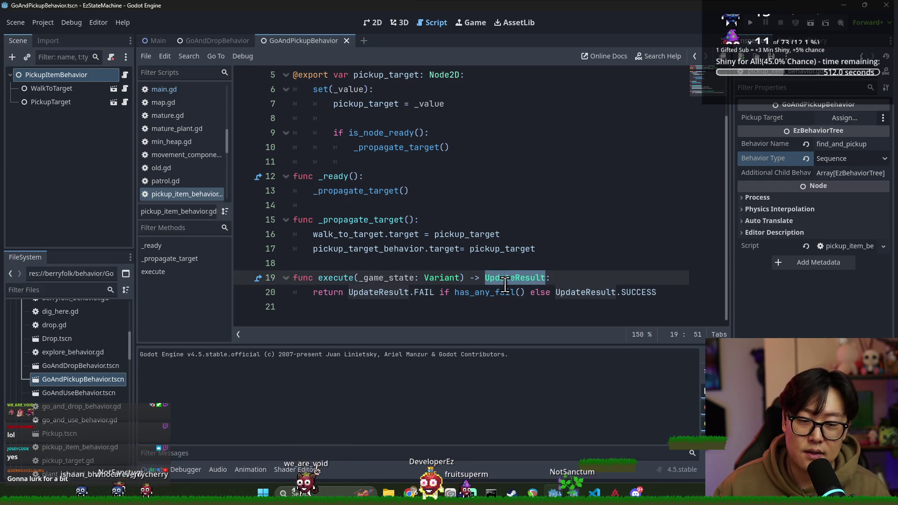
pyautogui.click(125, 89)
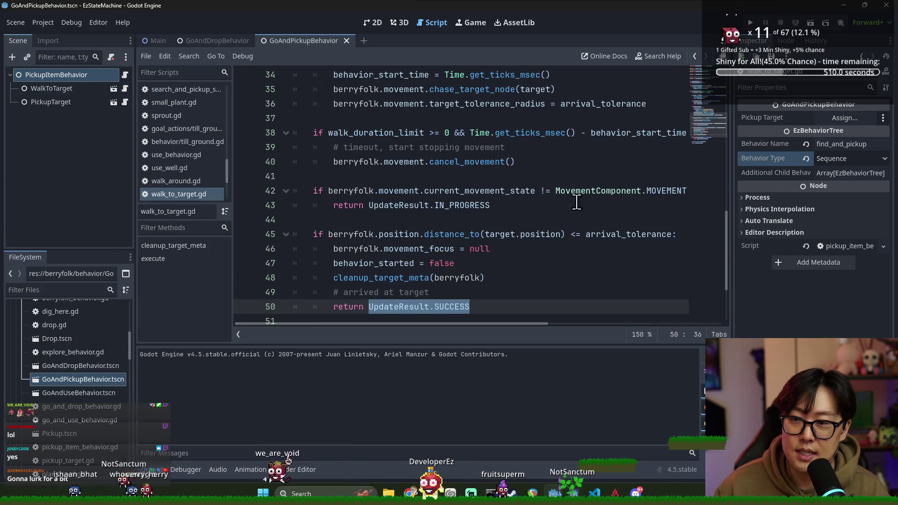
# Step: Trace walk_to_target.gd's IN_PROGRESS and FAIL returns, then reopen pickup_item_behavior.gd
pyautogui.scroll(8, 469, 251)
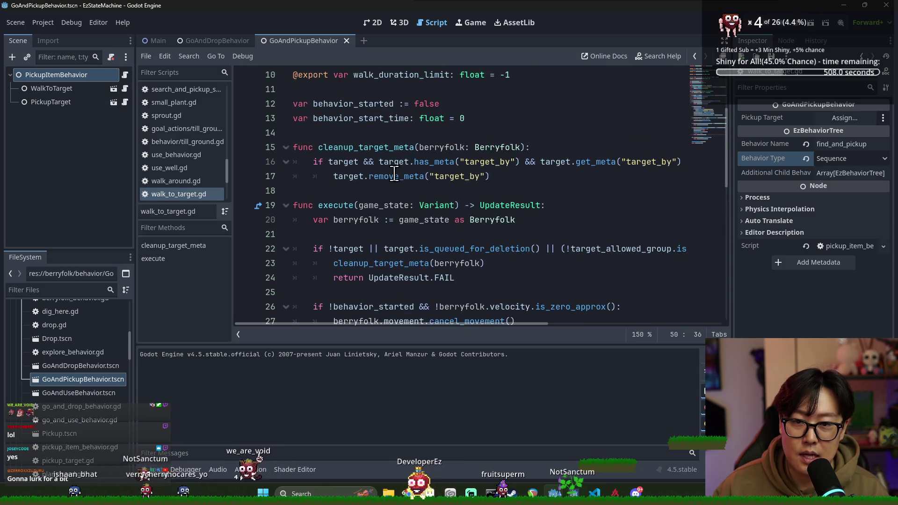
pyautogui.doubleClick(337, 206)
pyautogui.doubleClick(32, 87)
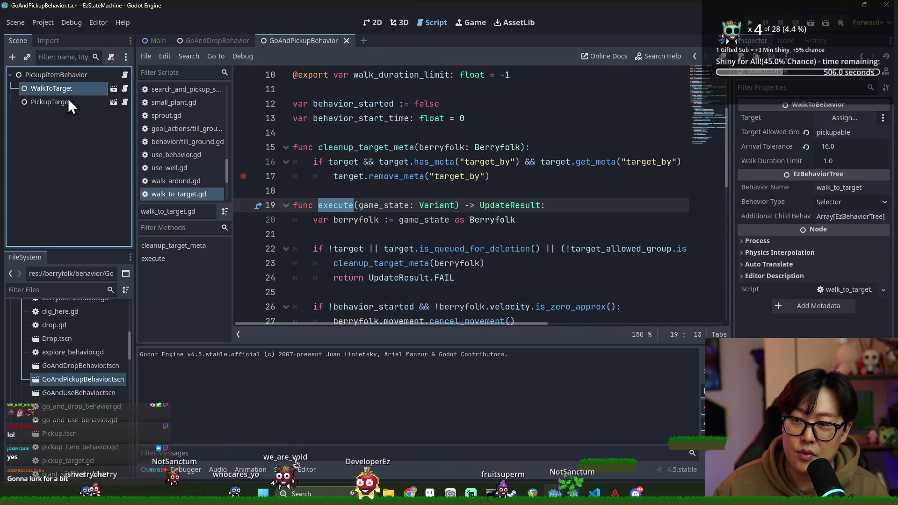
pyautogui.scroll(-10, 498, 225)
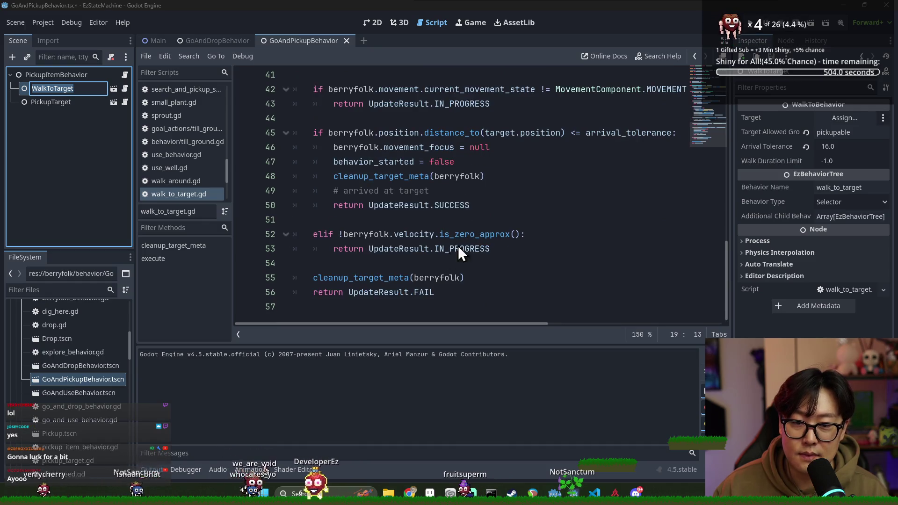
pyautogui.click(473, 248)
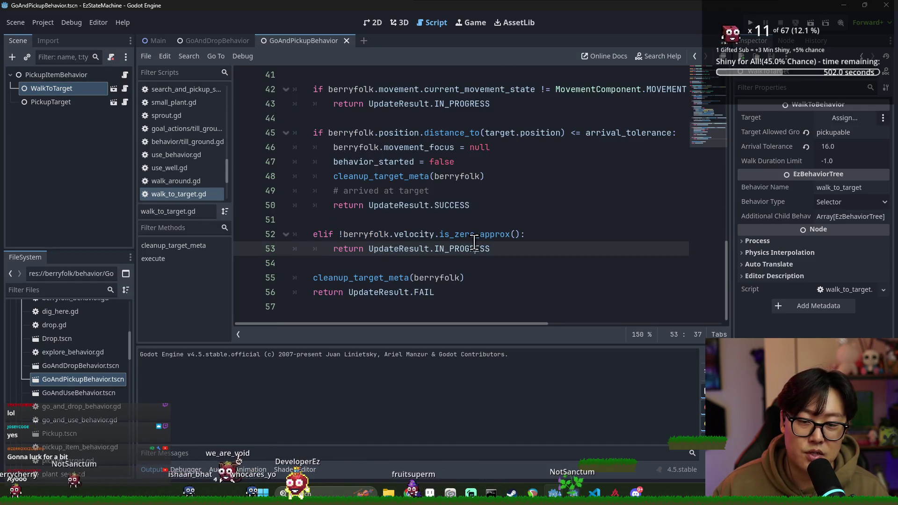
pyautogui.doubleClick(474, 247)
pyautogui.click(427, 292)
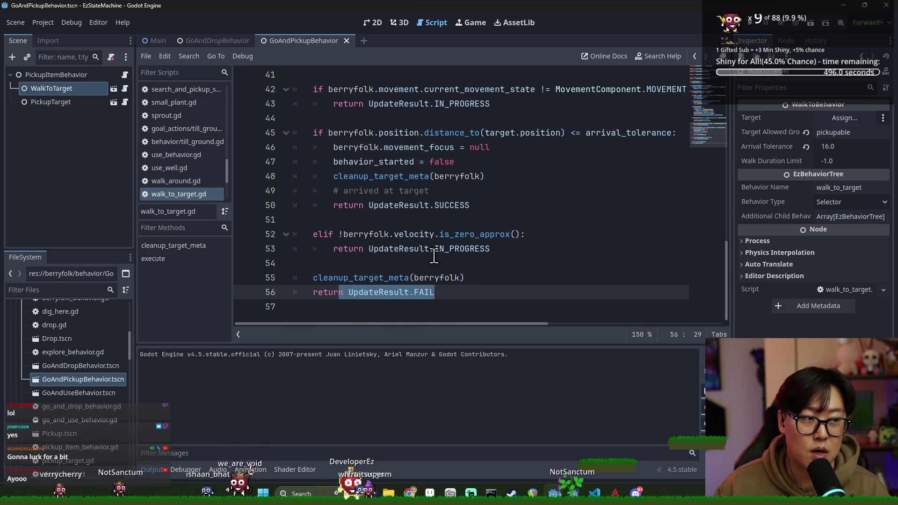
pyautogui.click(125, 74)
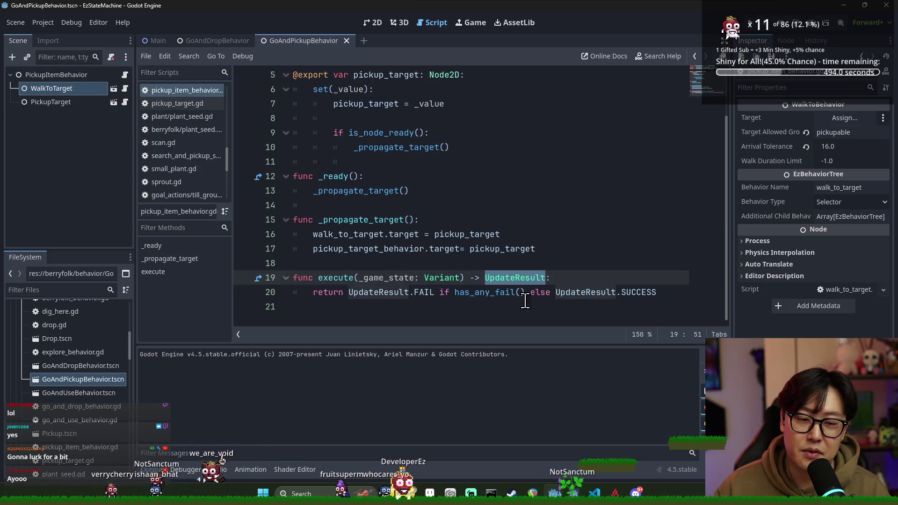
pyautogui.scroll(10, 69, 379)
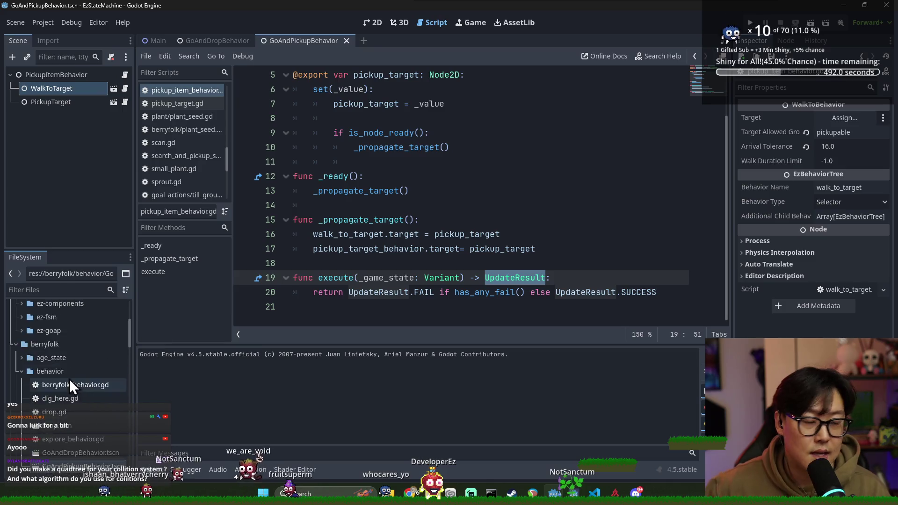
# Step: Expand the ez-goap addon folder and the berryfolk resource and states folders in the FileSystem
pyautogui.doubleClick(66, 442)
pyautogui.scroll(-3, 76, 423)
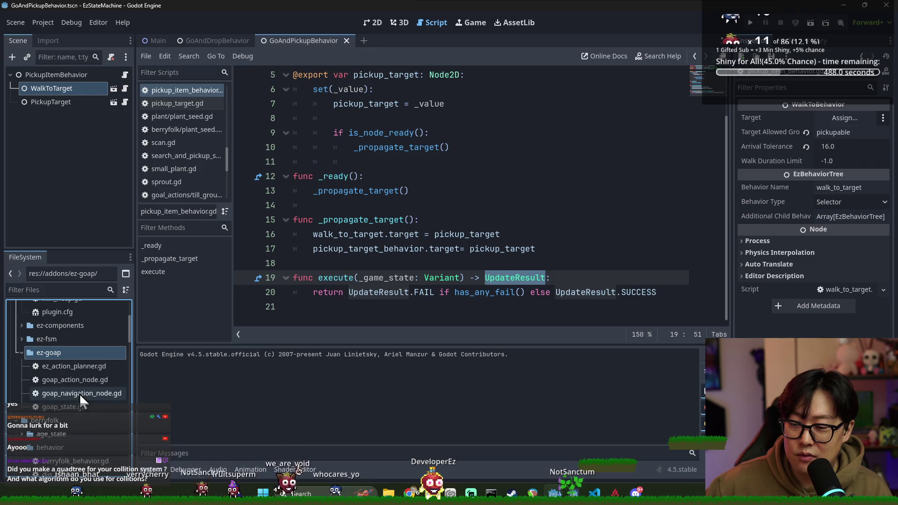
pyautogui.scroll(-5, 64, 402)
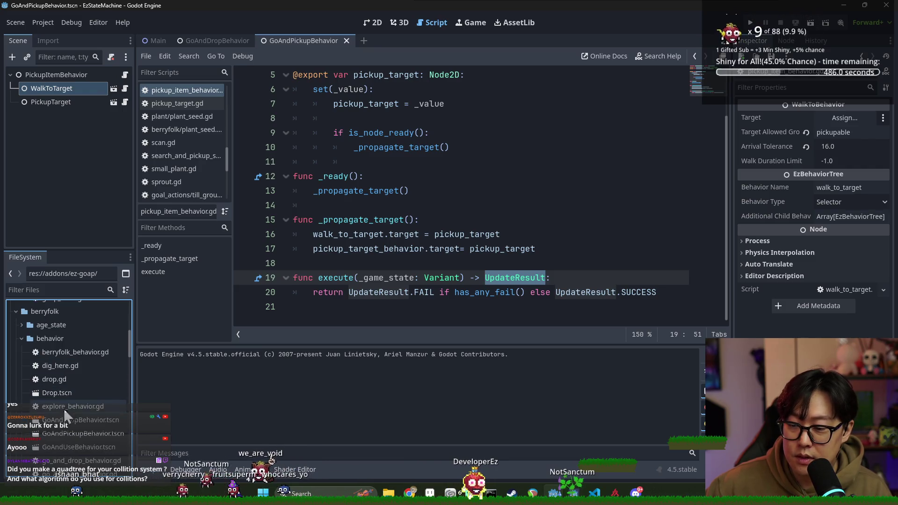
pyautogui.doubleClick(79, 366)
pyautogui.doubleClick(79, 367)
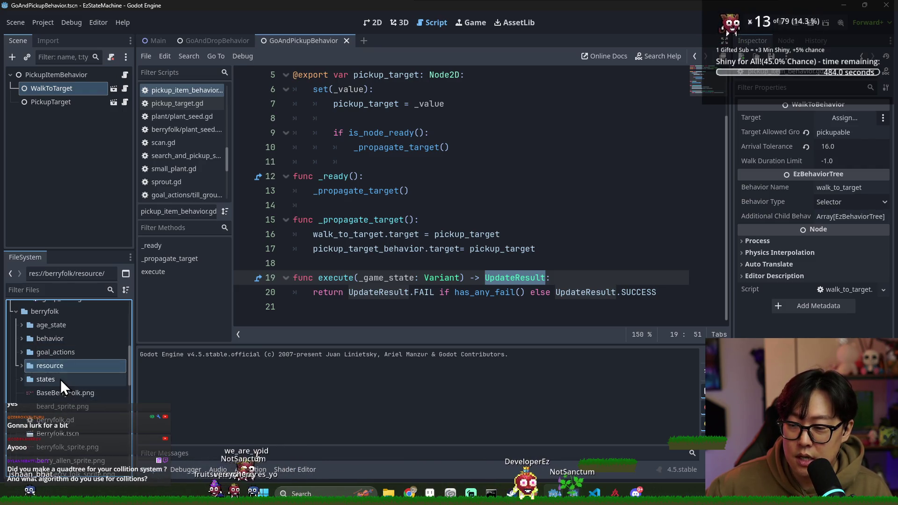
pyautogui.doubleClick(60, 380)
# Step: Collapse the states folder and return to the Main scene with its main.gd script
pyautogui.doubleClick(58, 380)
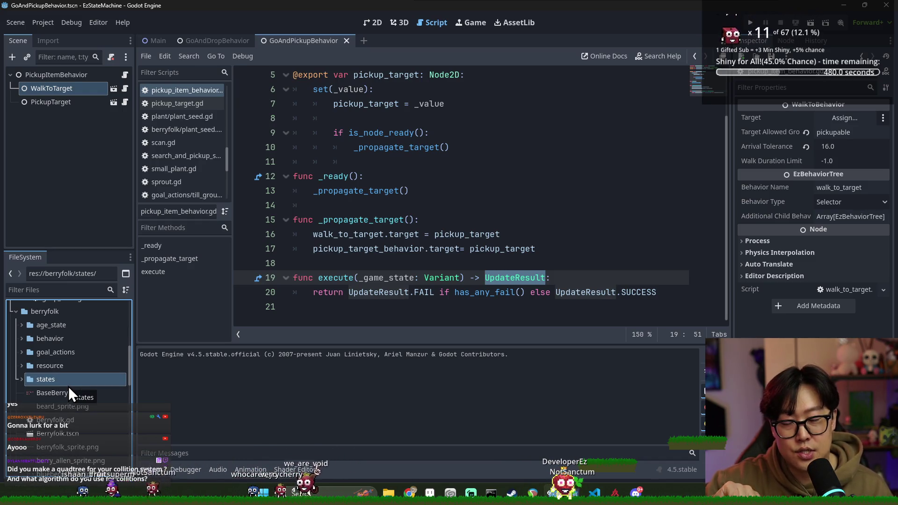
pyautogui.scroll(-3, 80, 420)
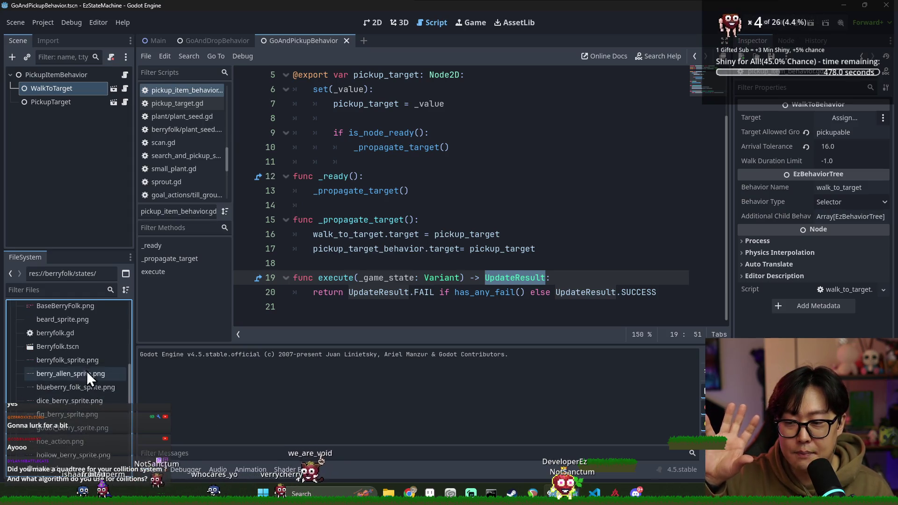
pyautogui.scroll(-3, 87, 368)
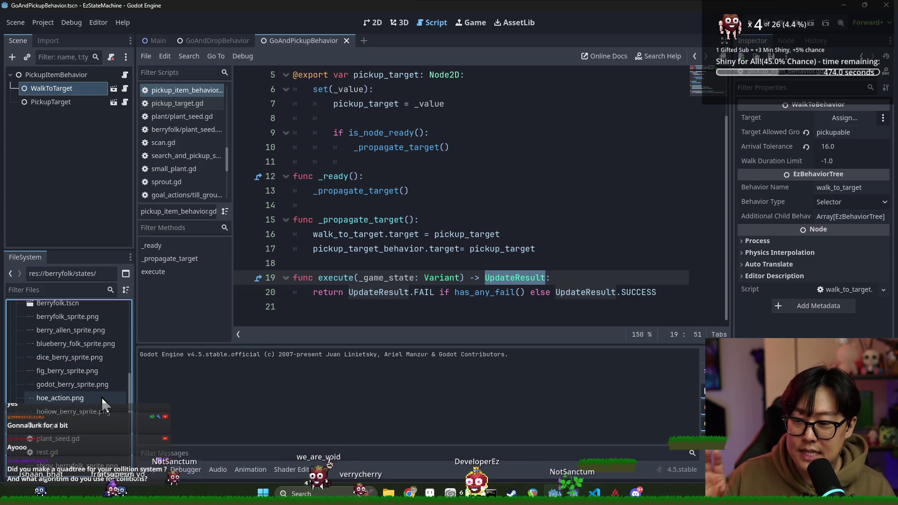
pyautogui.click(155, 42)
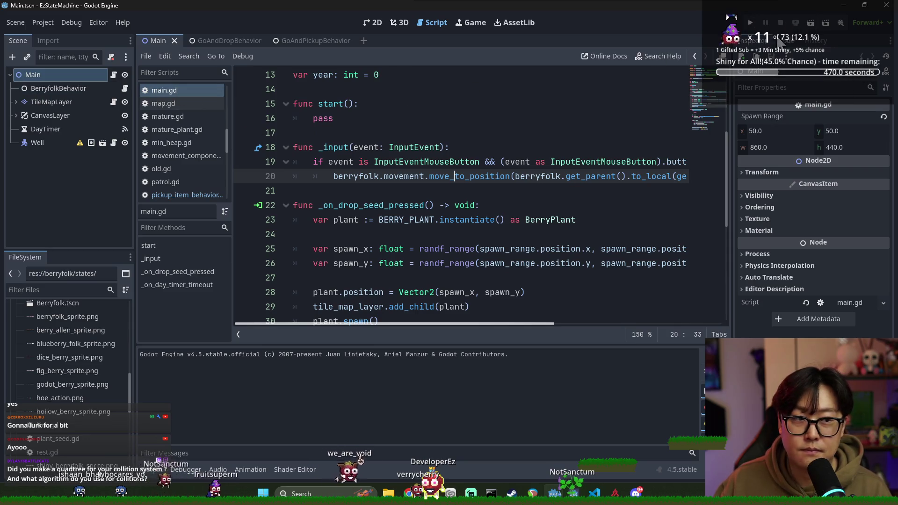
# Step: Run the berry farming game and drop two seeds using Drop Seed (-10) and the space shortcut
pyautogui.click(810, 23)
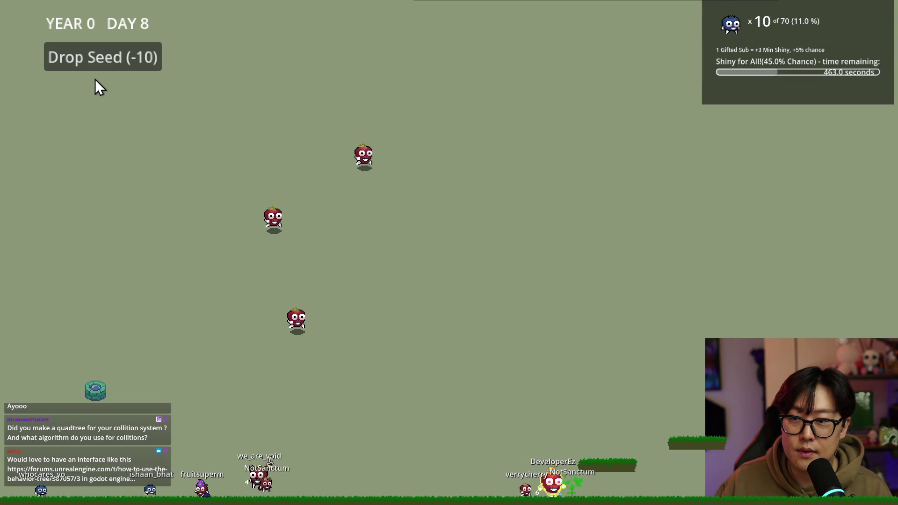
pyautogui.click(98, 64)
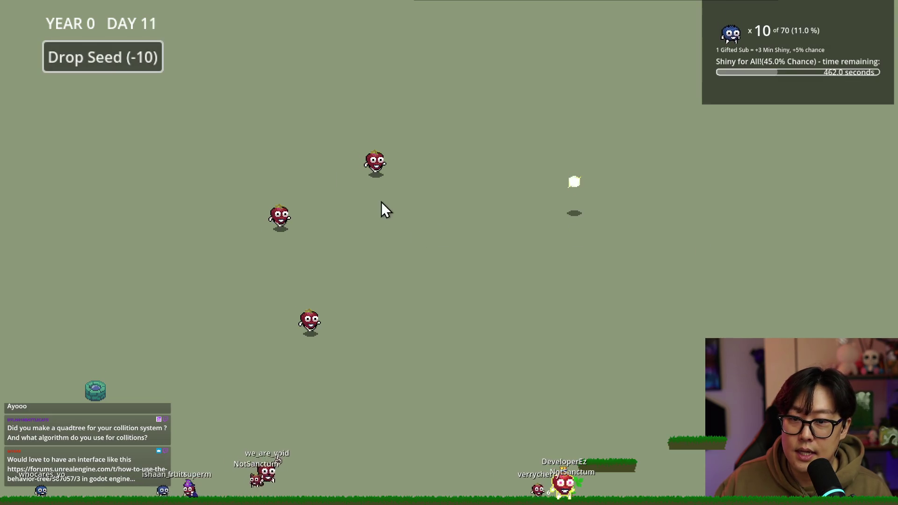
pyautogui.press('space')
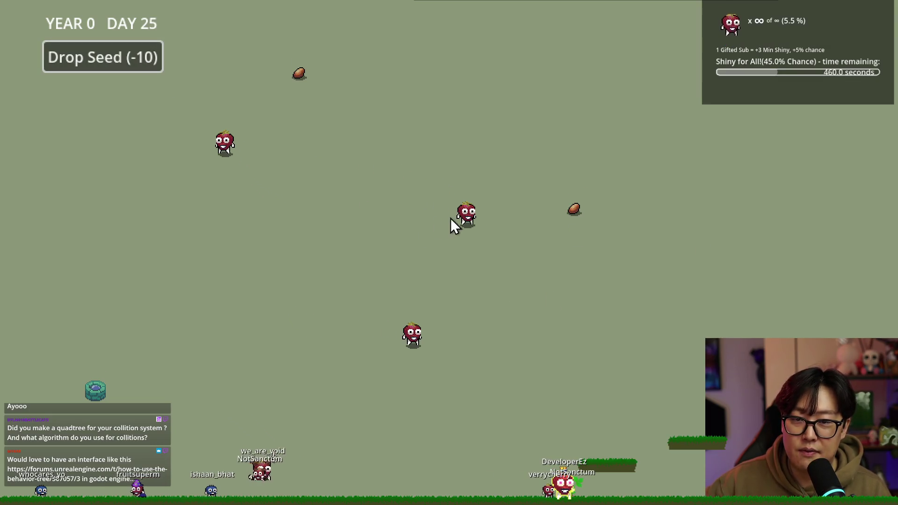
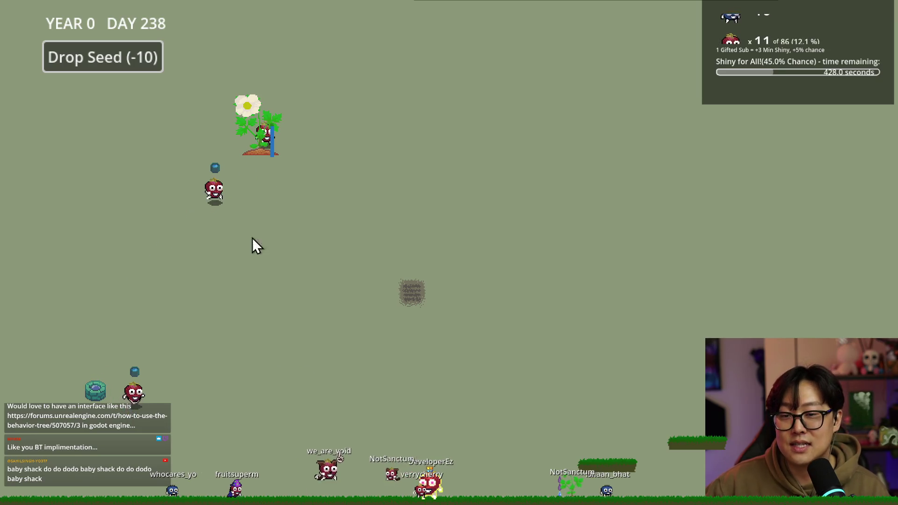
# Step: Harvest the flowering berry plant, drop three seeds into the field, and return to the editor
pyautogui.click(275, 125)
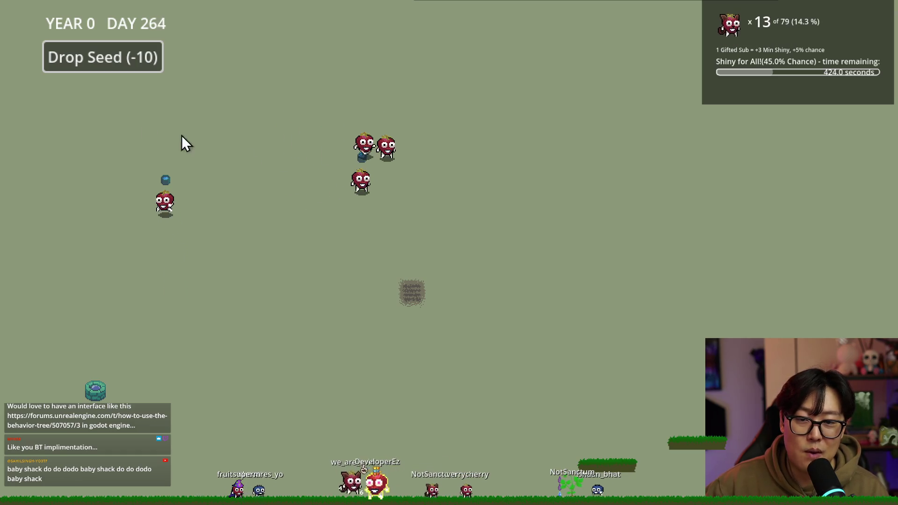
pyautogui.click(123, 65)
pyautogui.click(86, 56)
pyautogui.click(86, 56)
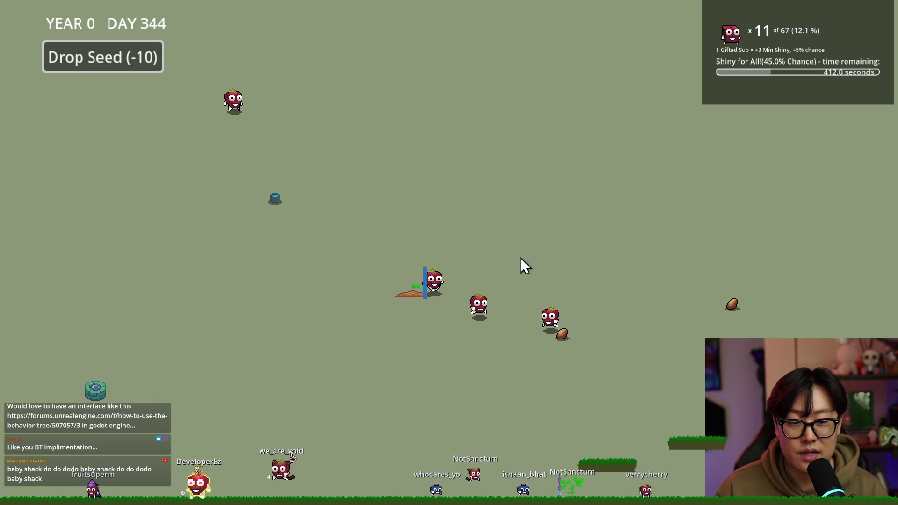
pyautogui.hotkey('alt', 'Tab')
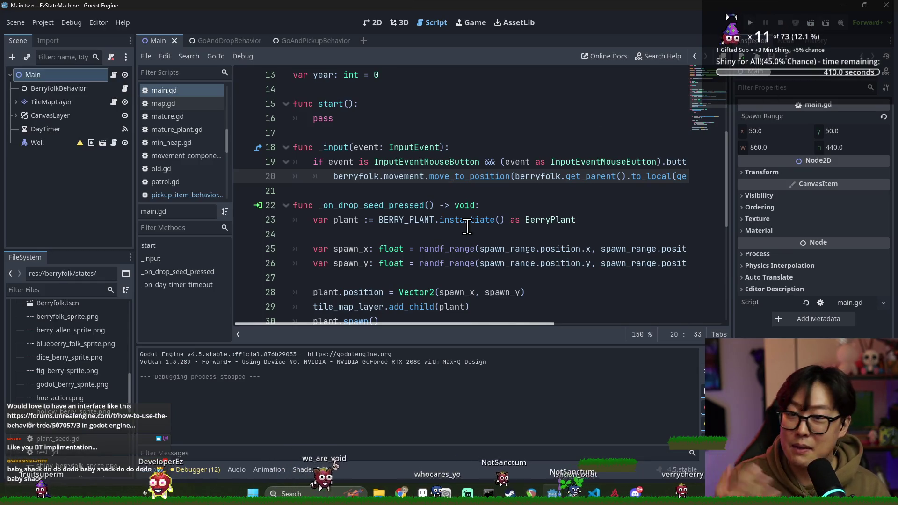
# Step: Close the EzStateMachine editor window and switch to the PlatformerWithEzra editor
pyautogui.click(467, 221)
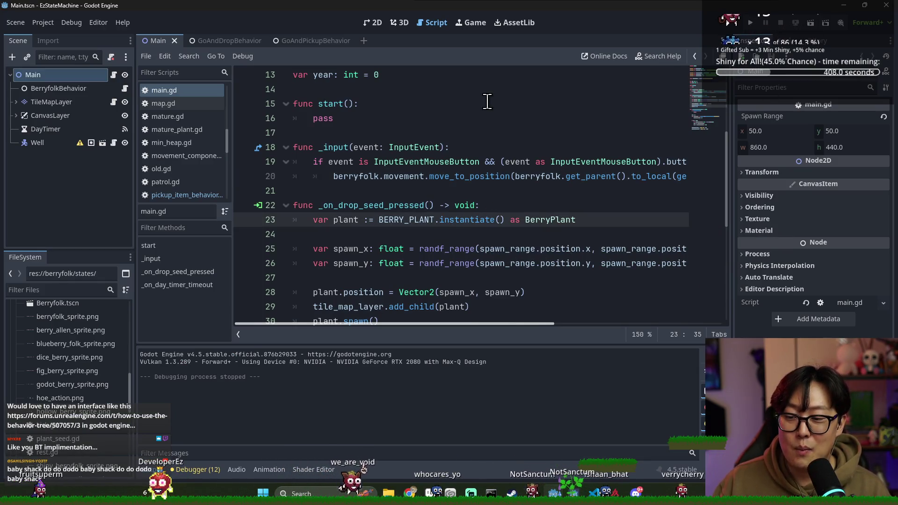
pyautogui.hotkey('alt', 'Tab')
pyautogui.click(217, 210)
pyautogui.hotkey('alt', 'Tab')
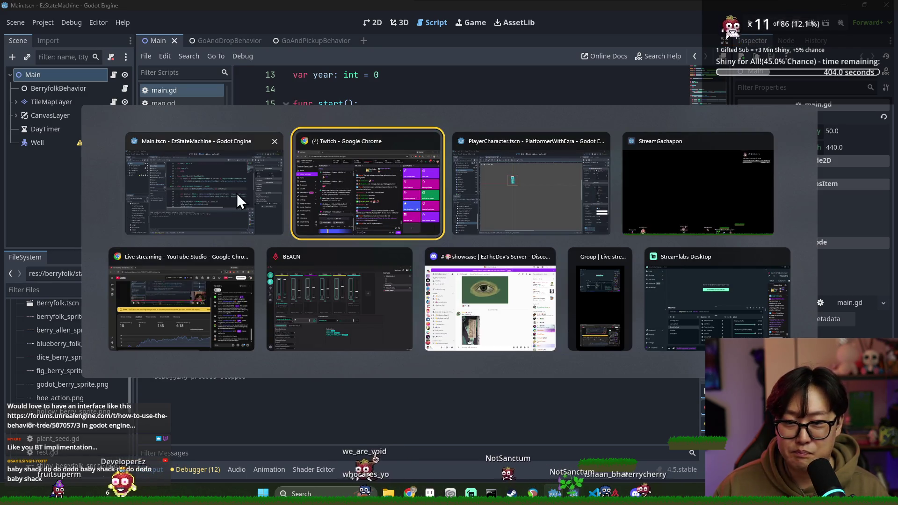
pyautogui.click(237, 193)
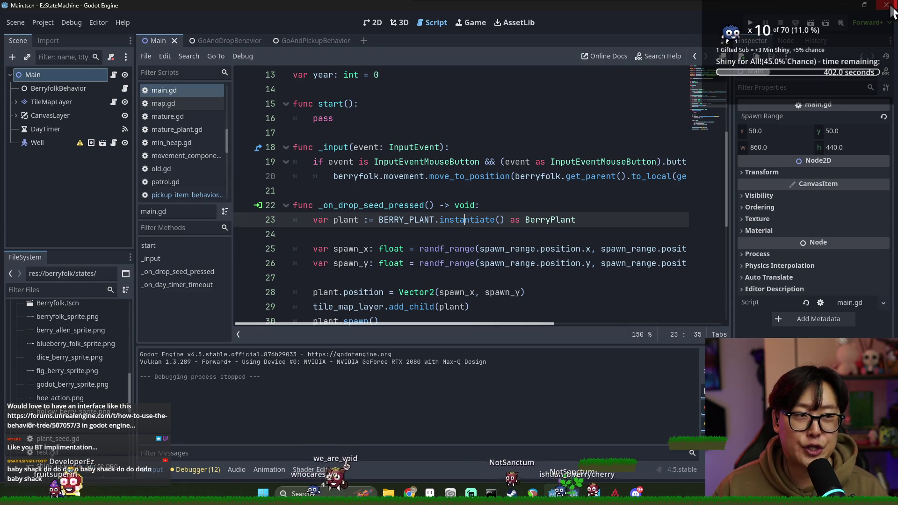
pyautogui.click(889, 7)
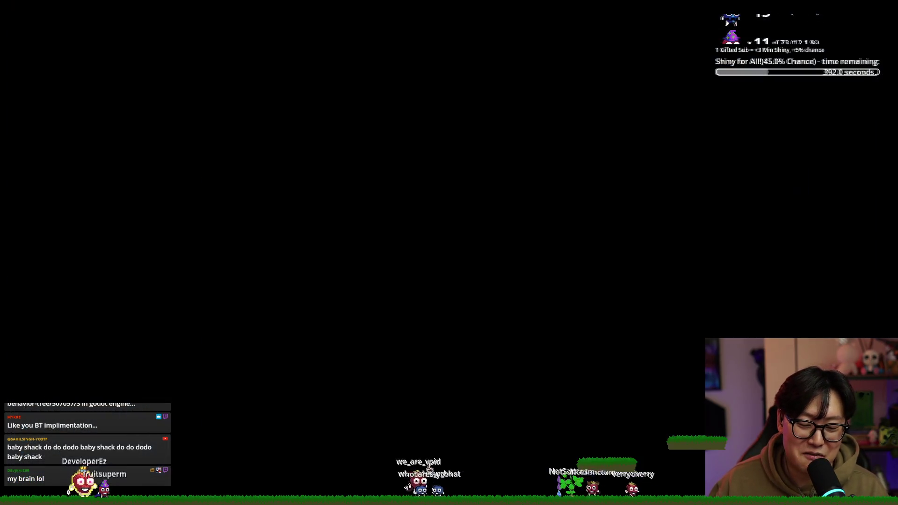
pyautogui.hotkey('alt', 'Tab')
pyautogui.click(392, 224)
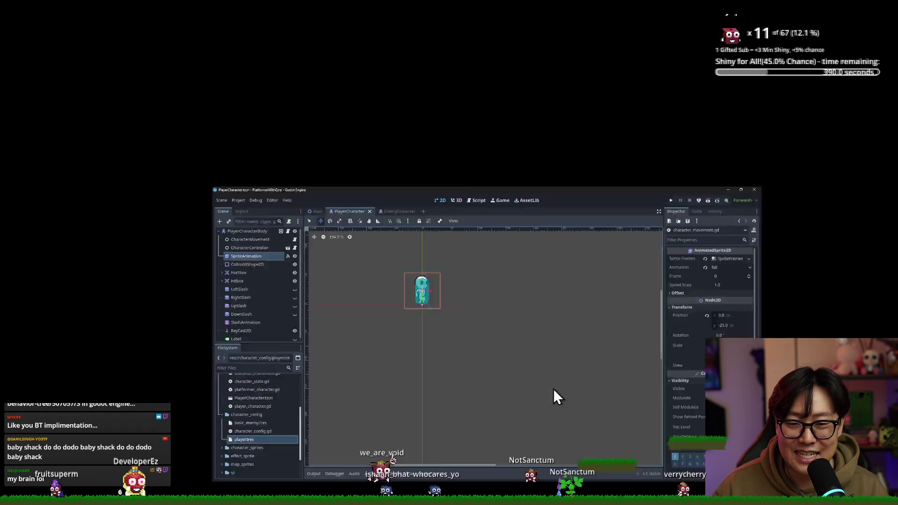
# Step: Launch a new Godot instance and open the EzStateMachine project from the Project Manager
pyautogui.press('super')
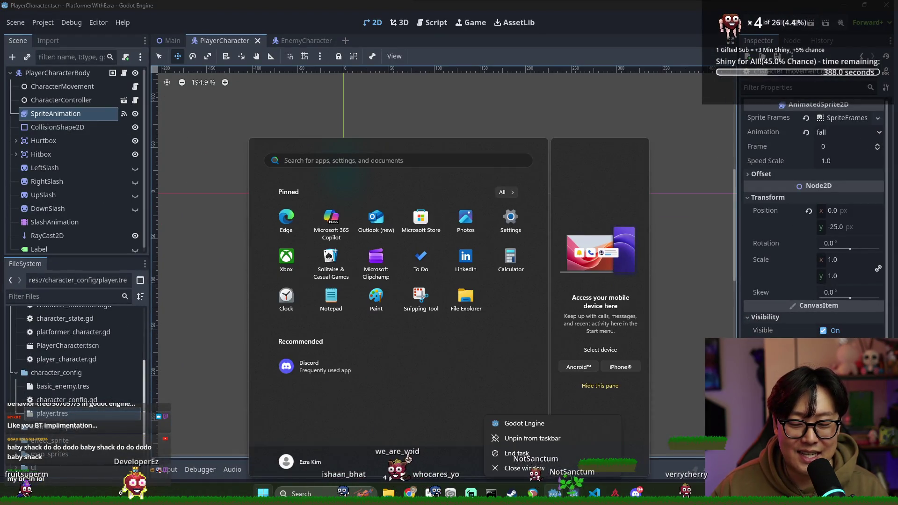
pyautogui.click(542, 424)
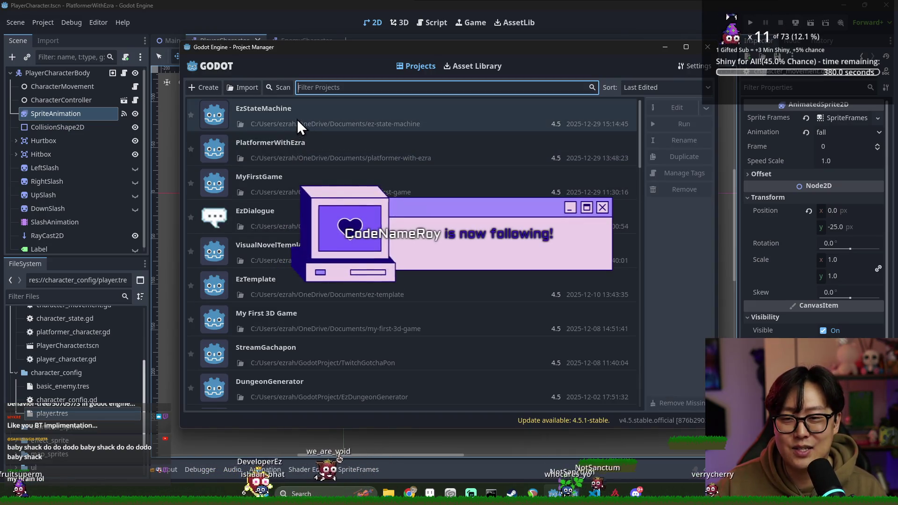
pyautogui.doubleClick(297, 126)
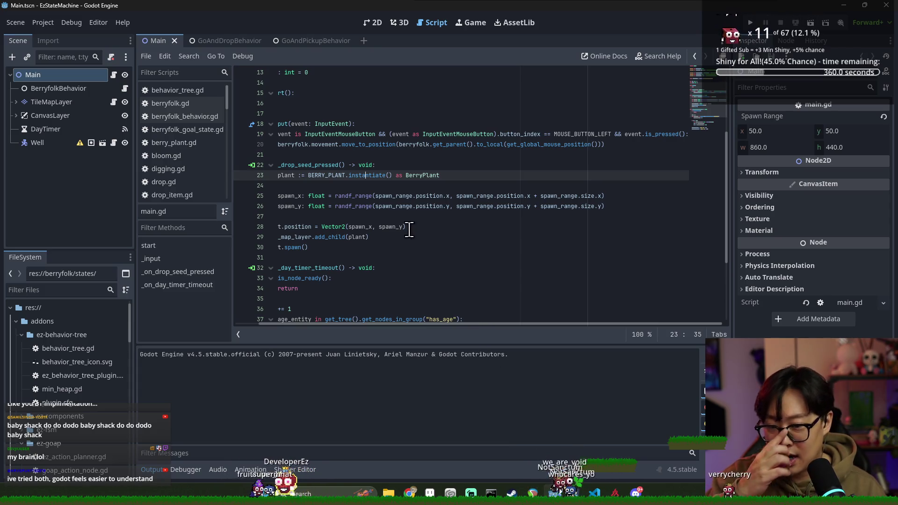
# Step: Close the GoAndDropBehavior and GoAndPickupBehavior script tabs
pyautogui.scroll(5, 409, 229)
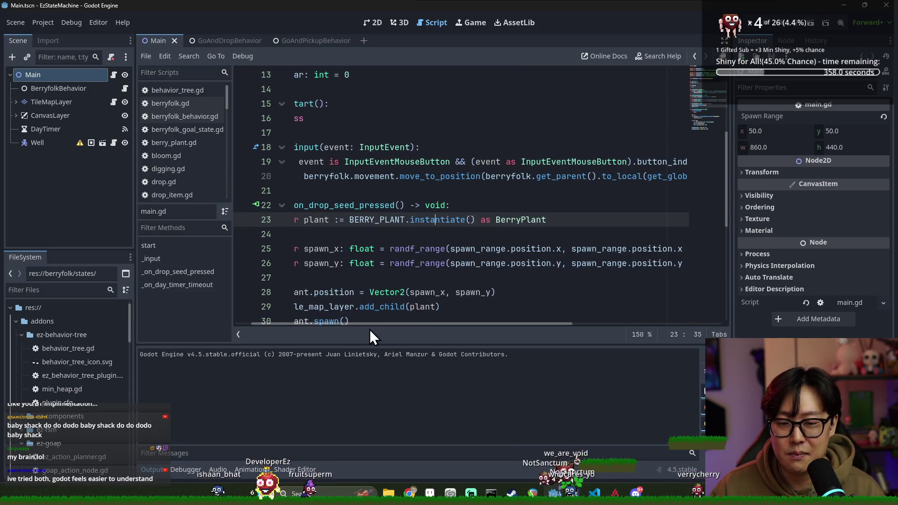
pyautogui.moveTo(369, 323); pyautogui.dragTo(288, 324)
pyautogui.moveTo(423, 292)
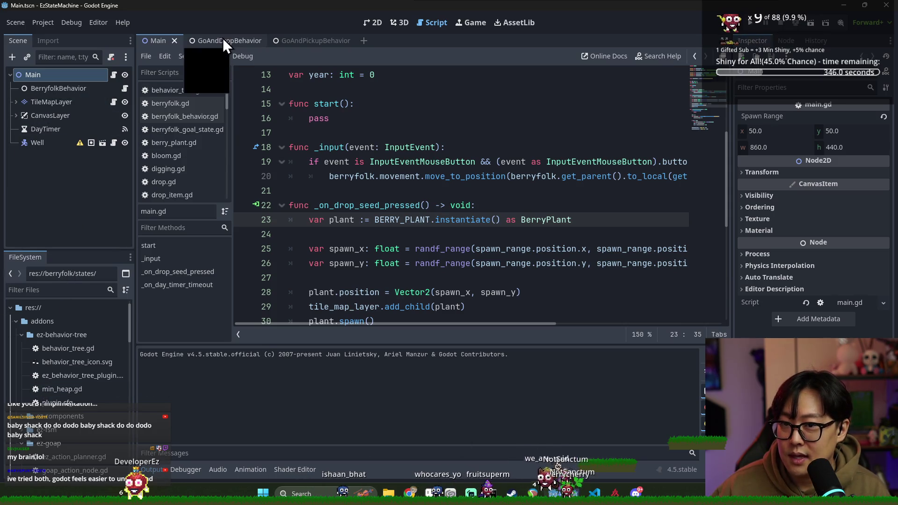
pyautogui.click(254, 41)
pyautogui.click(258, 42)
pyautogui.click(256, 44)
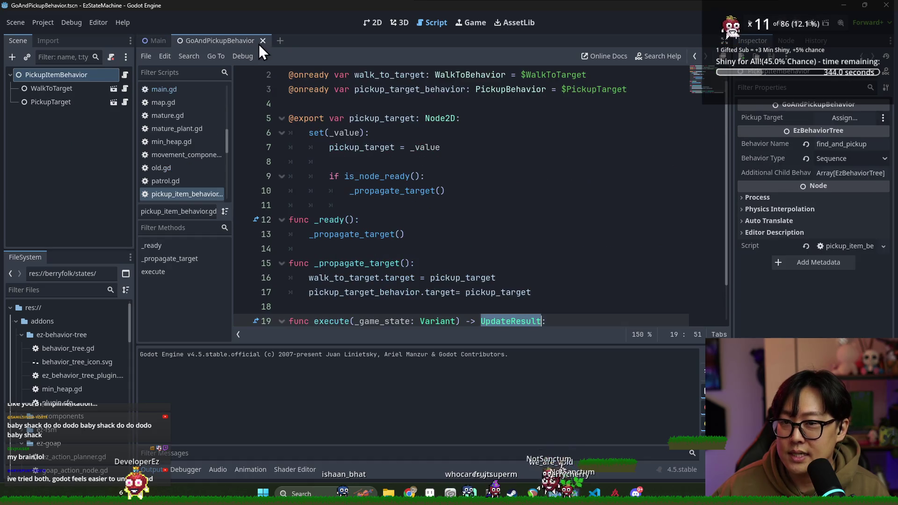
pyautogui.click(261, 42)
# Step: Expand berryfolk > goal_actions in the FileSystem dock and open water_plant.gd
pyautogui.click(20, 335)
pyautogui.click(16, 321)
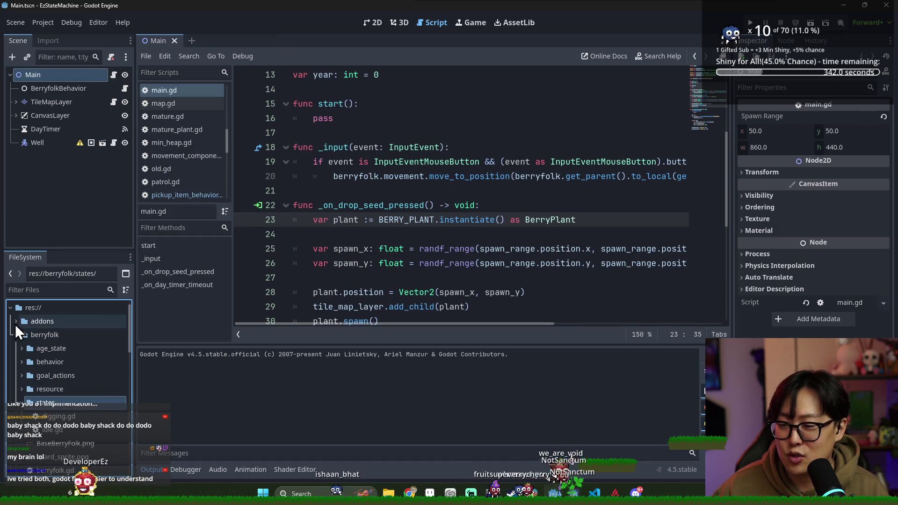
pyautogui.click(15, 334)
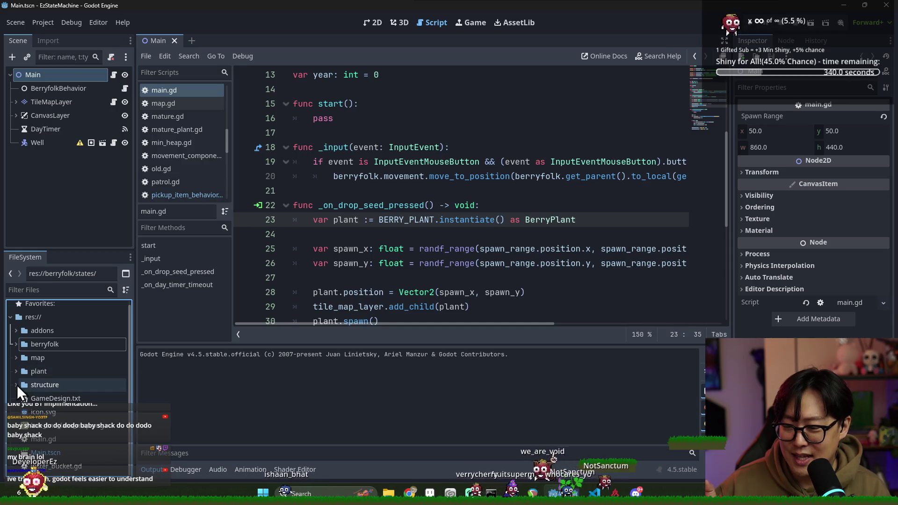
pyautogui.click(17, 356)
pyautogui.click(15, 356)
pyautogui.click(15, 370)
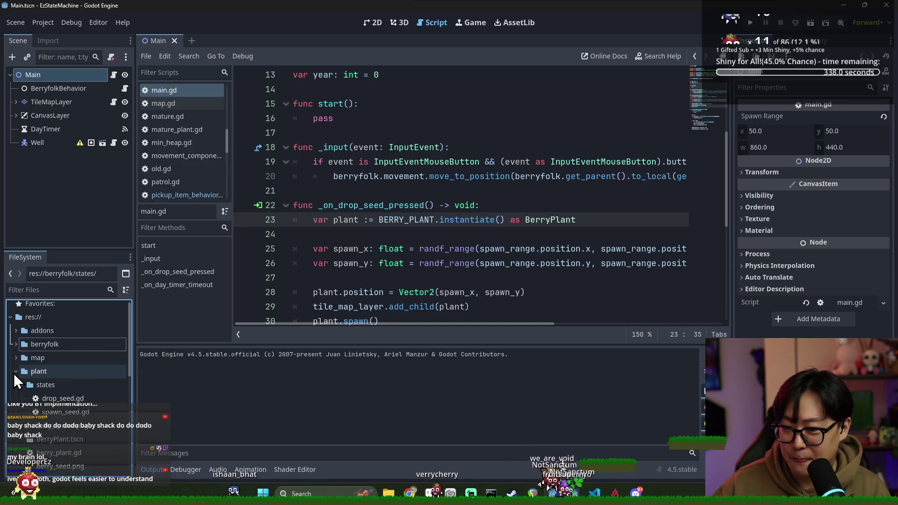
pyautogui.scroll(-1, 24, 372)
pyautogui.click(13, 343)
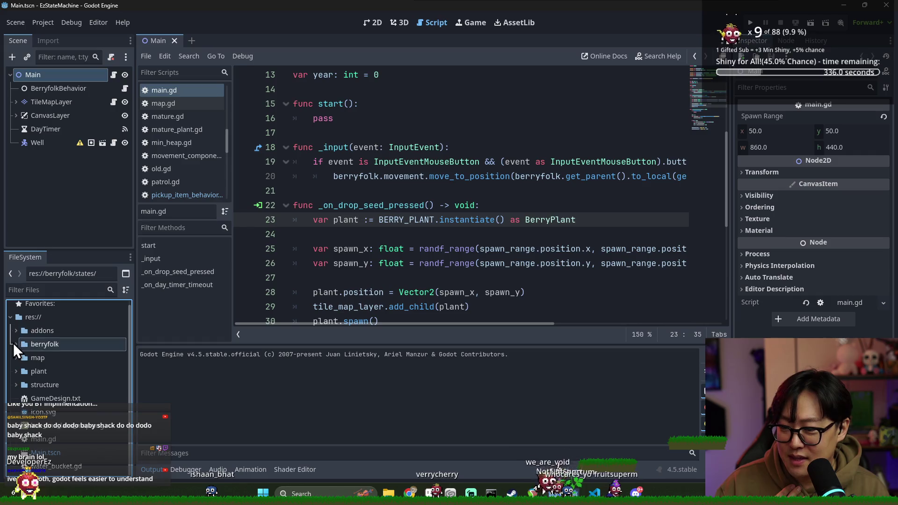
pyautogui.click(19, 369)
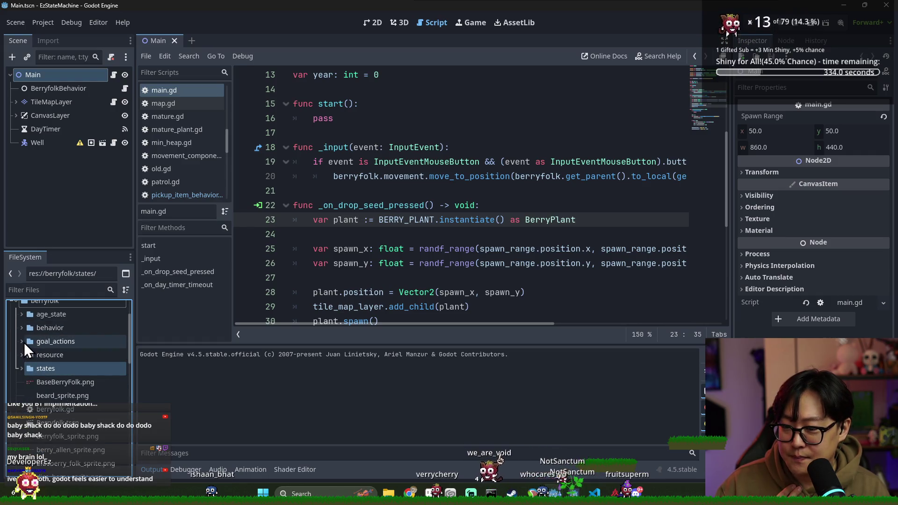
pyautogui.click(23, 342)
pyautogui.scroll(-2, 81, 407)
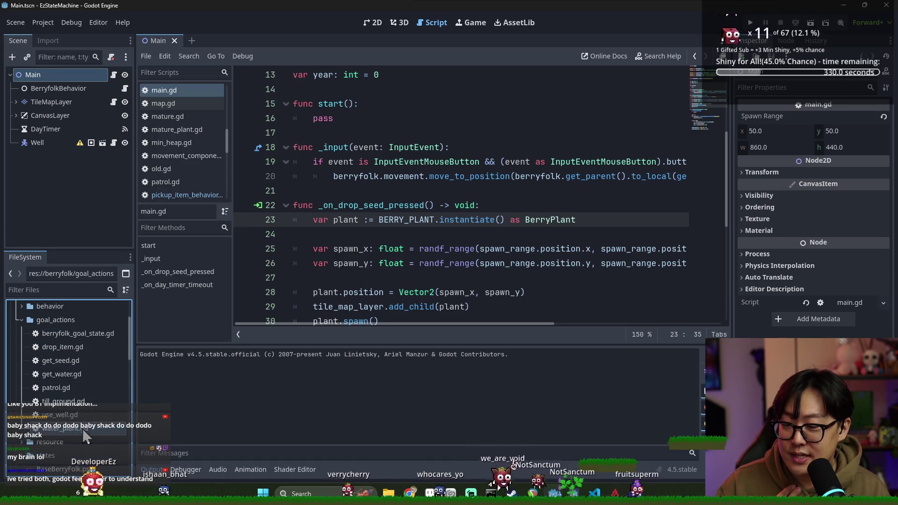
pyautogui.doubleClick(83, 428)
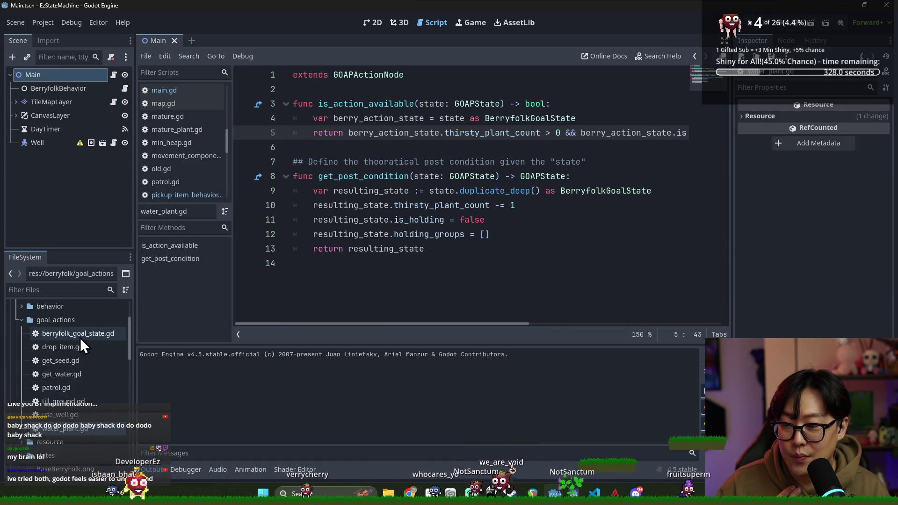
# Step: Open Berryfolk.tscn, expand BerryfolkActionPlanner, and bring up the DropItem action's drop_item.gd script
pyautogui.doubleClick(346, 104)
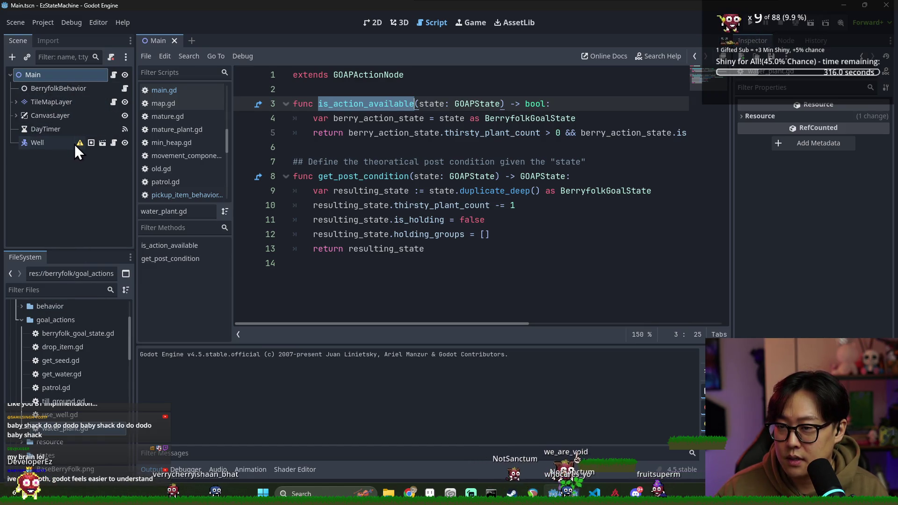
pyautogui.scroll(3, 70, 345)
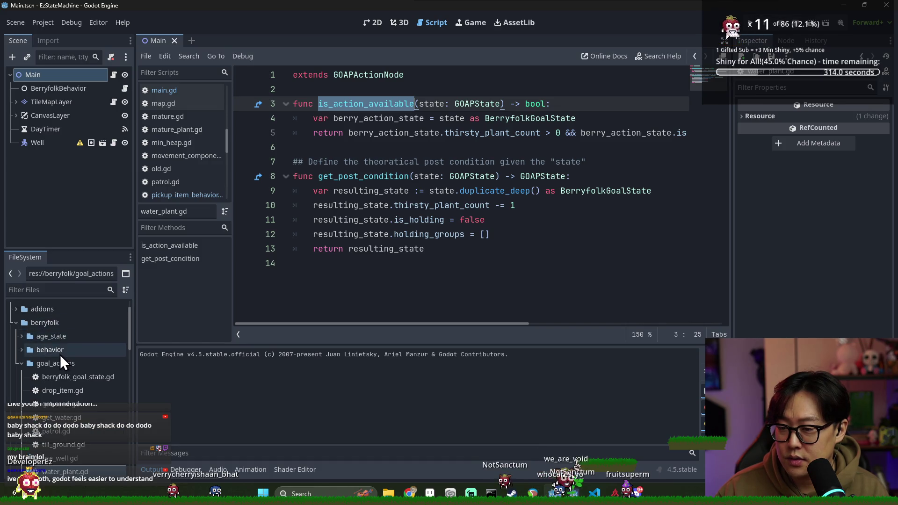
pyautogui.click(59, 363)
pyautogui.doubleClick(63, 364)
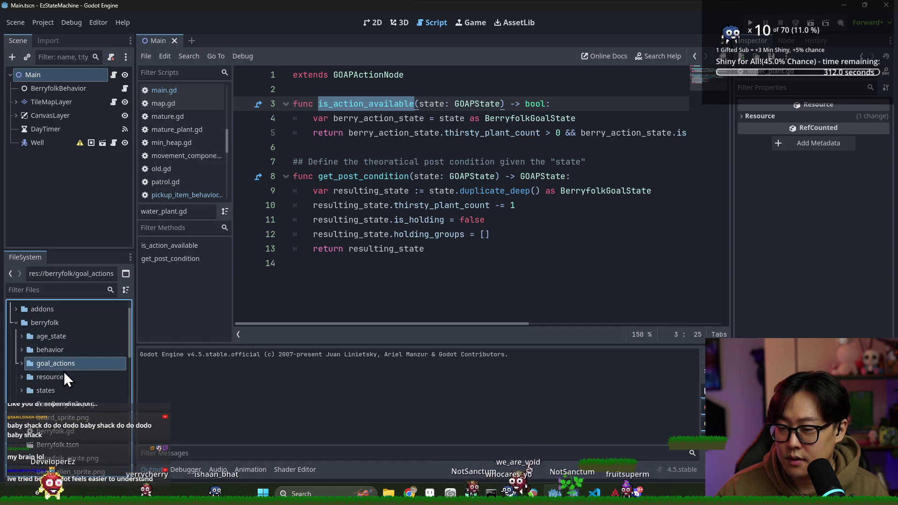
pyautogui.scroll(-2, 62, 383)
pyautogui.doubleClick(56, 422)
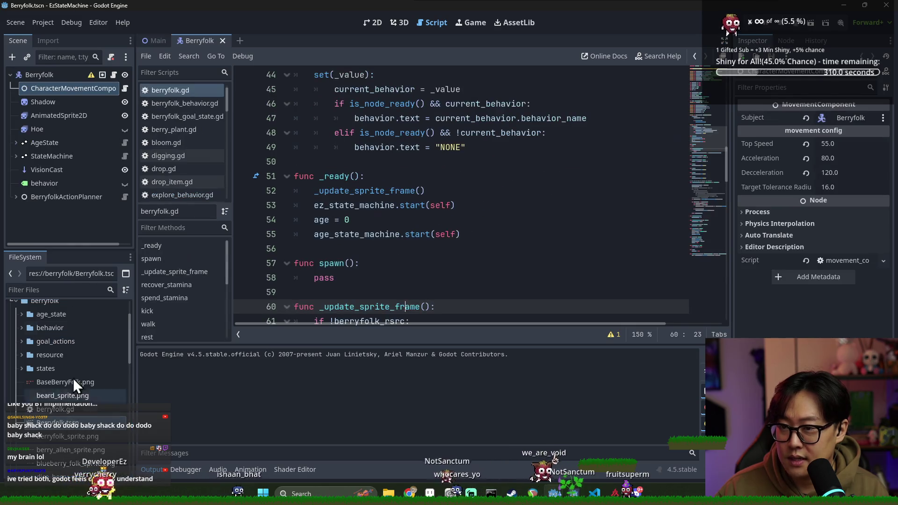
pyautogui.click(16, 197)
pyautogui.scroll(-4, 16, 195)
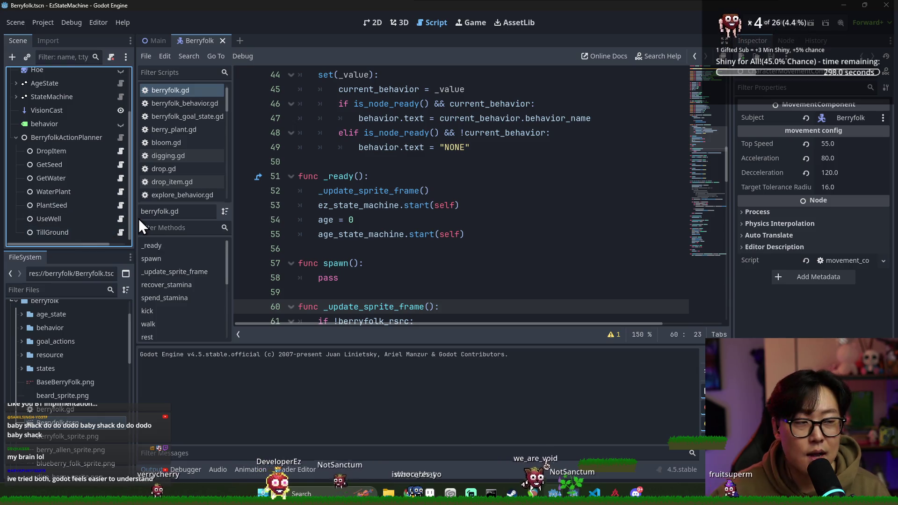
pyautogui.click(125, 153)
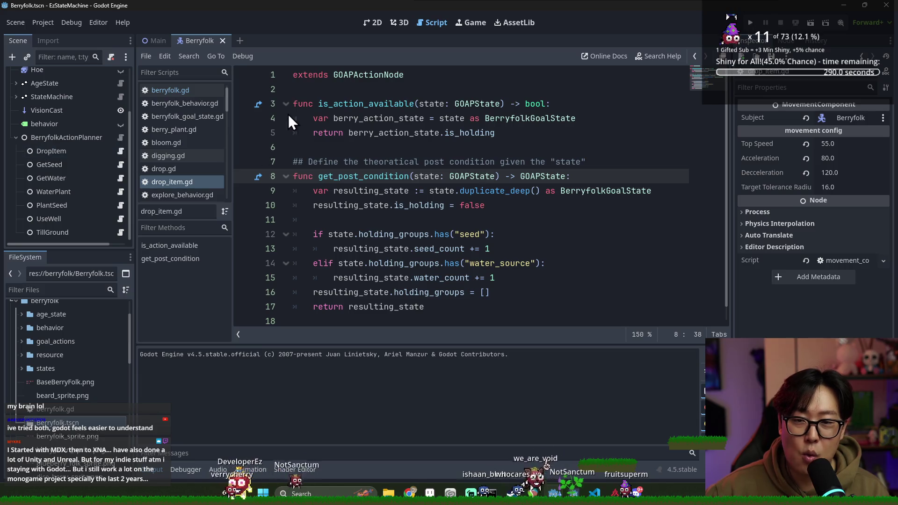
# Step: Review drop_item.gd's functions, peek at the GOAPState class definition, and come back
pyautogui.moveTo(313, 104)
pyautogui.mouseDown()
pyautogui.moveTo(468, 103)
pyautogui.moveTo(546, 120)
pyautogui.moveTo(545, 138)
pyautogui.mouseUp()
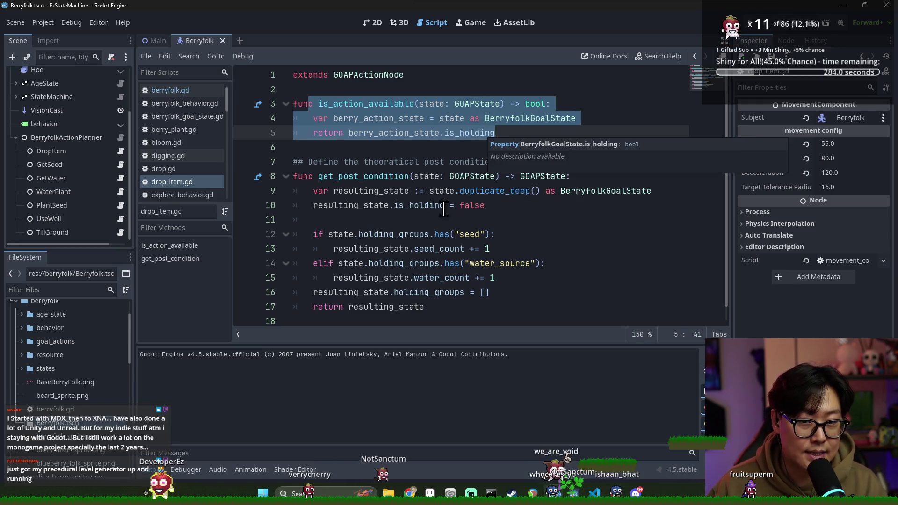
pyautogui.scroll(-1, 483, 140)
pyautogui.moveTo(312, 176)
pyautogui.mouseDown()
pyautogui.moveTo(525, 265)
pyautogui.moveTo(534, 304)
pyautogui.mouseUp()
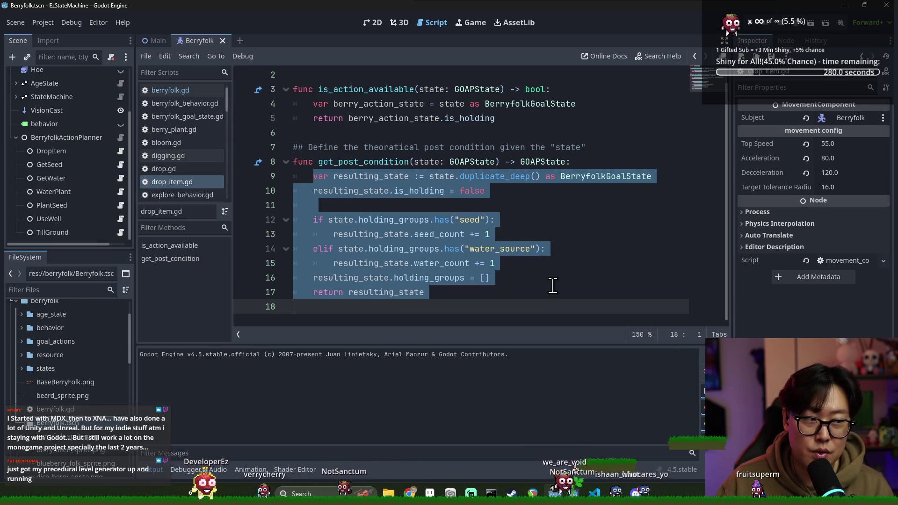
pyautogui.click(473, 162)
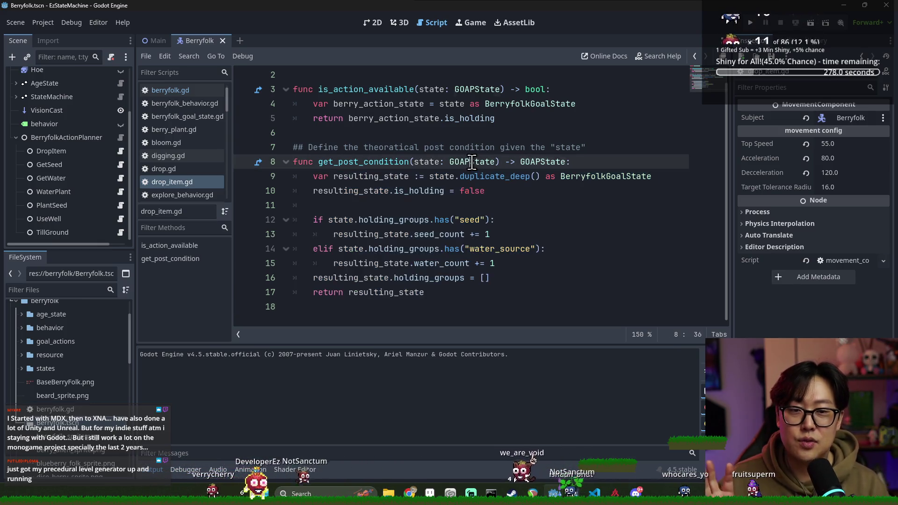
pyautogui.keyDown('ctrl'); pyautogui.click(473, 162); pyautogui.keyUp('ctrl')
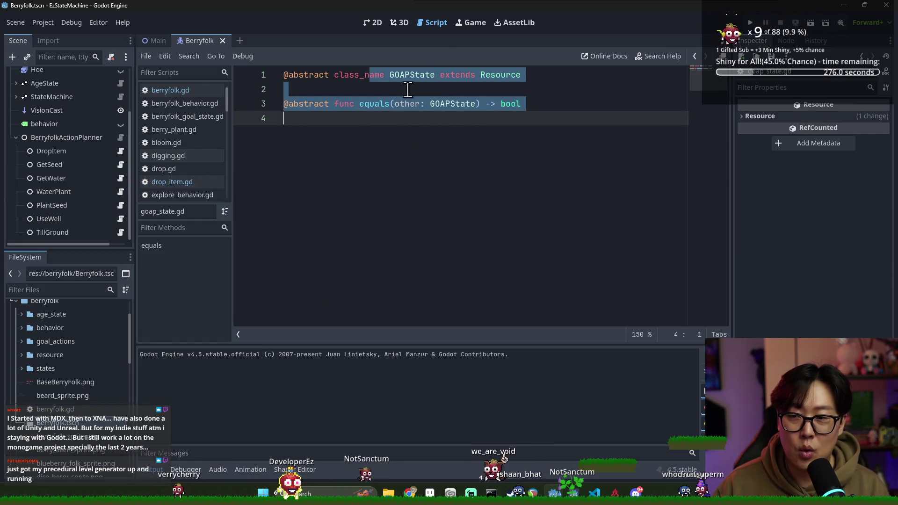
pyautogui.scroll(3, 111, 176)
pyautogui.click(445, 132)
pyautogui.hotkey('alt', 'Left')
pyautogui.click(477, 162)
pyautogui.scroll(1, 108, 141)
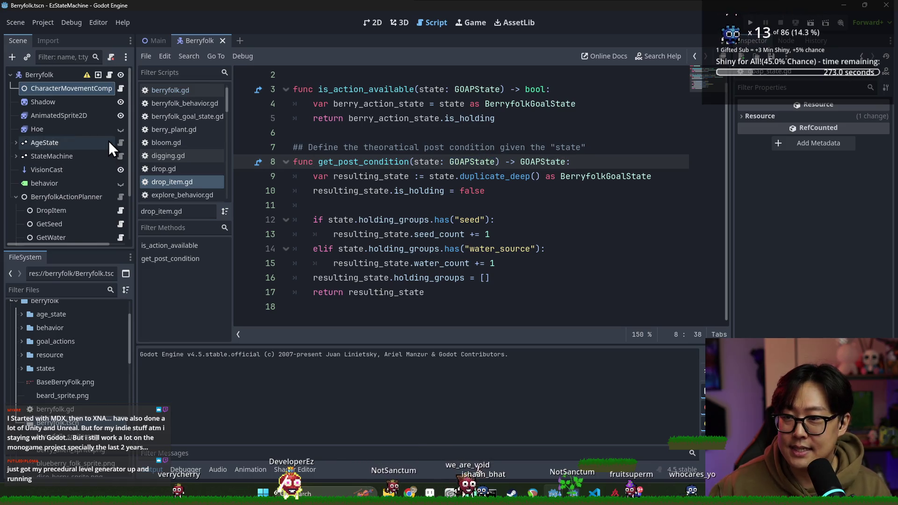
# Step: Browse the Berryfolk and CharacterMovementComp node scripts, ending on berryfolk.gd
pyautogui.click(110, 77)
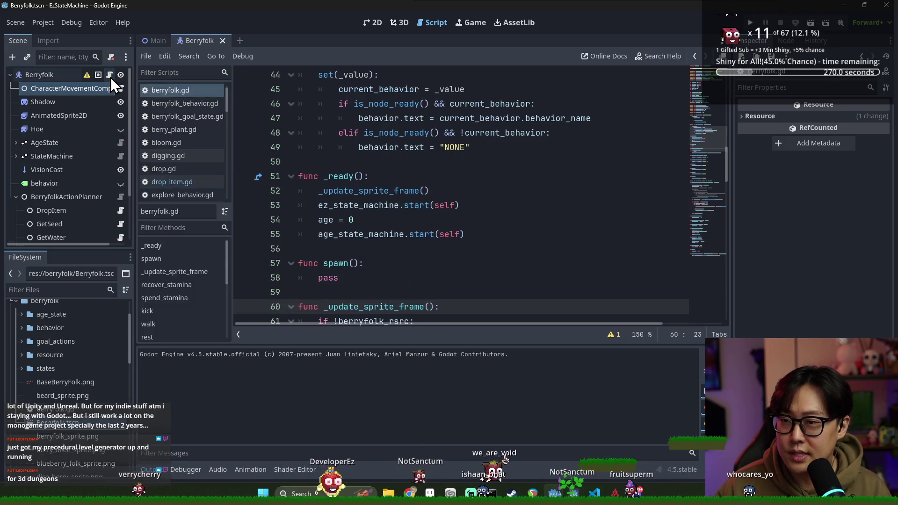
pyautogui.click(119, 88)
pyautogui.scroll(-17, 383, 177)
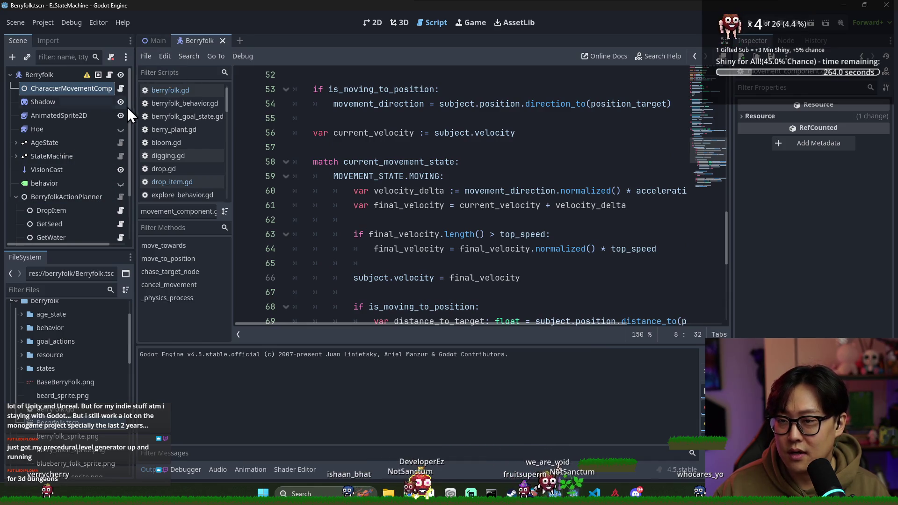
pyautogui.click(169, 89)
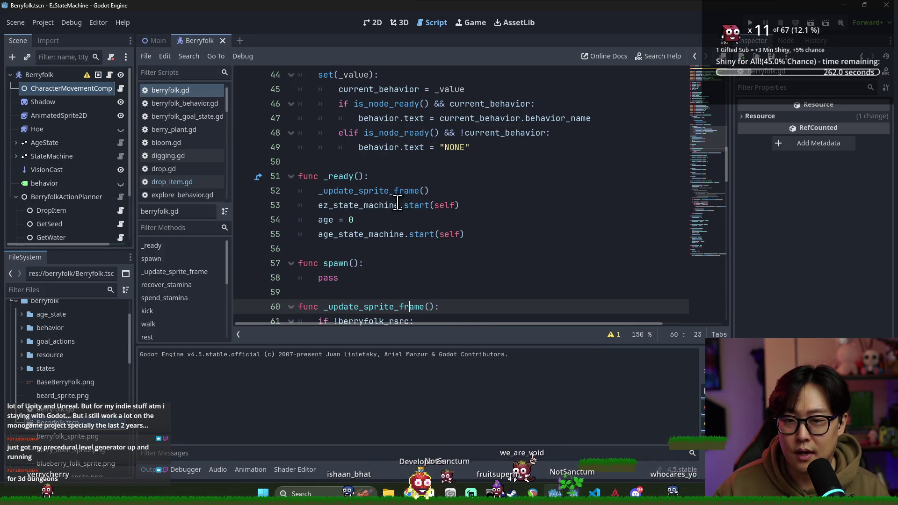
pyautogui.scroll(-17, 397, 205)
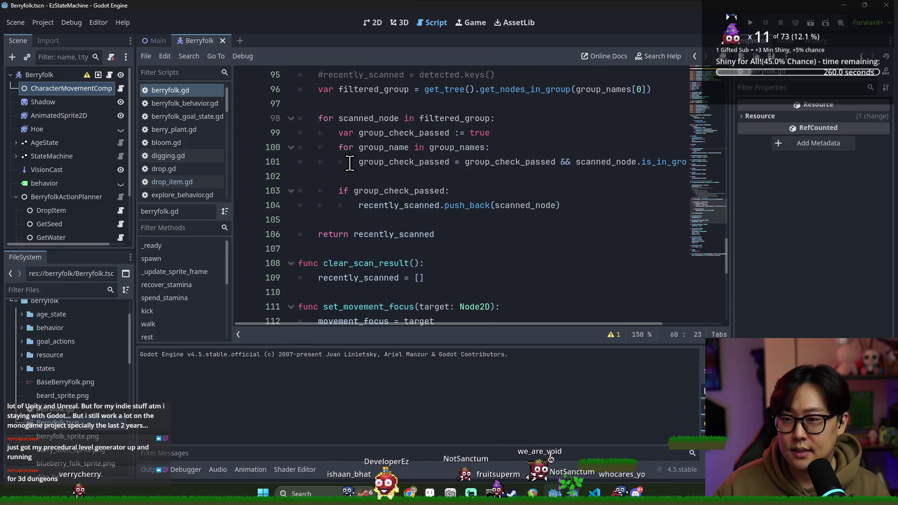
pyautogui.scroll(-6, 356, 168)
pyautogui.scroll(-3, 372, 179)
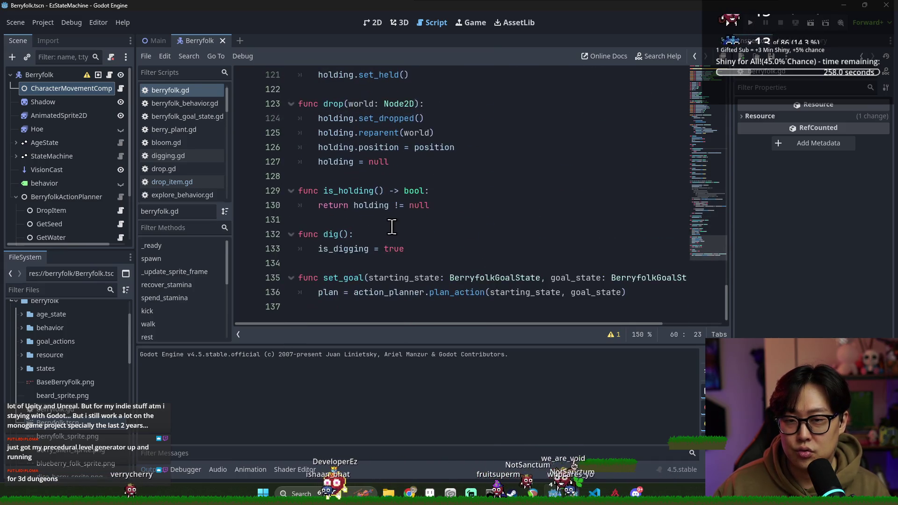
pyautogui.scroll(17, 299, 147)
# Step: Open the Main scene's berryfolk_behavior.gd with the Output panel hidden
pyautogui.click(154, 41)
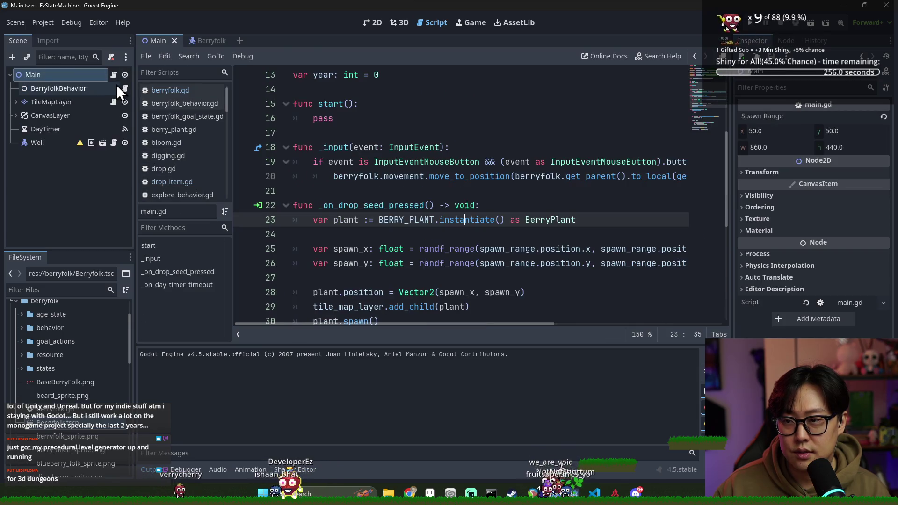
pyautogui.click(125, 88)
pyautogui.click(365, 164)
pyautogui.scroll(-13, 374, 173)
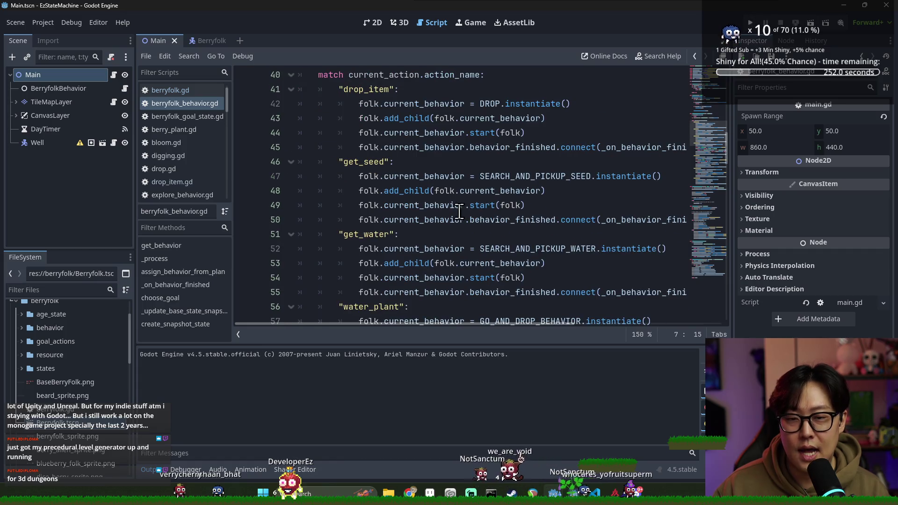
pyautogui.scroll(1, 468, 233)
pyautogui.click(149, 469)
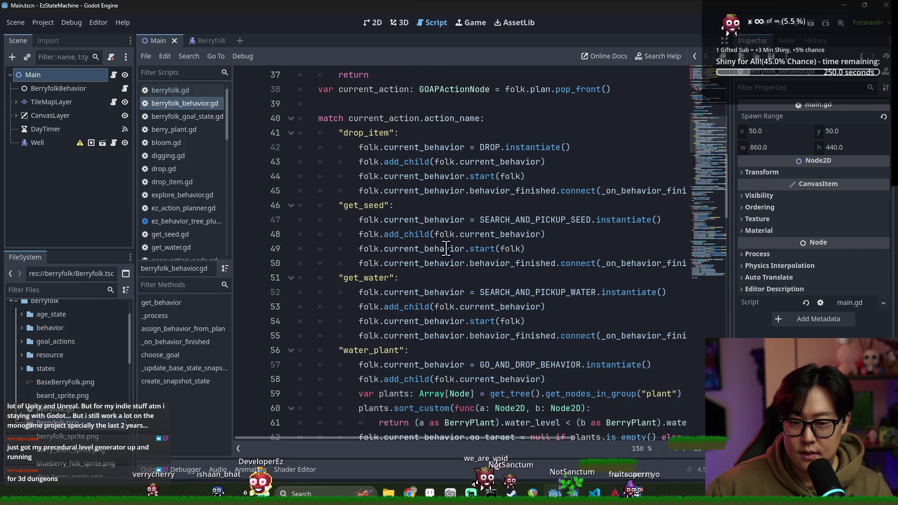
pyautogui.scroll(2, 514, 299)
pyautogui.scroll(-2, 518, 300)
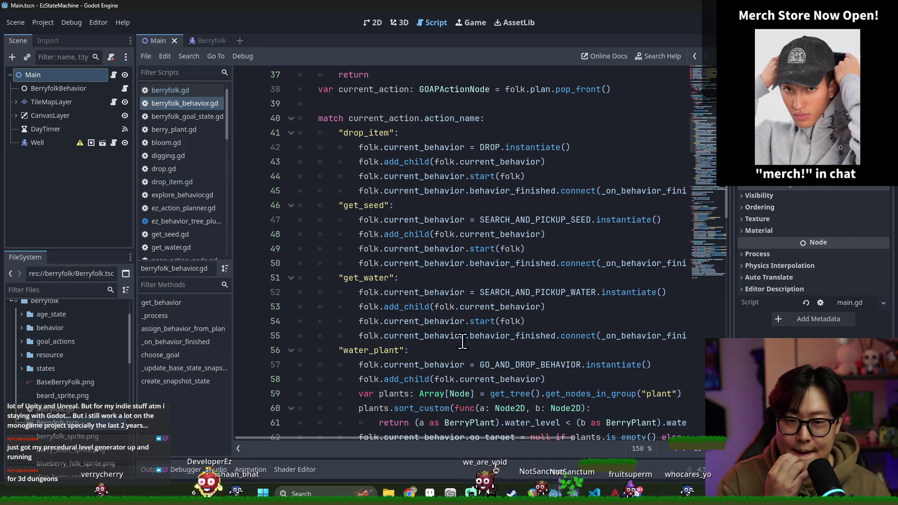
# Step: Highlight every use of current_behavior and add_child in berryfolk_behavior.gd
pyautogui.doubleClick(406, 176)
pyautogui.doubleClick(414, 159)
pyautogui.doubleClick(415, 147)
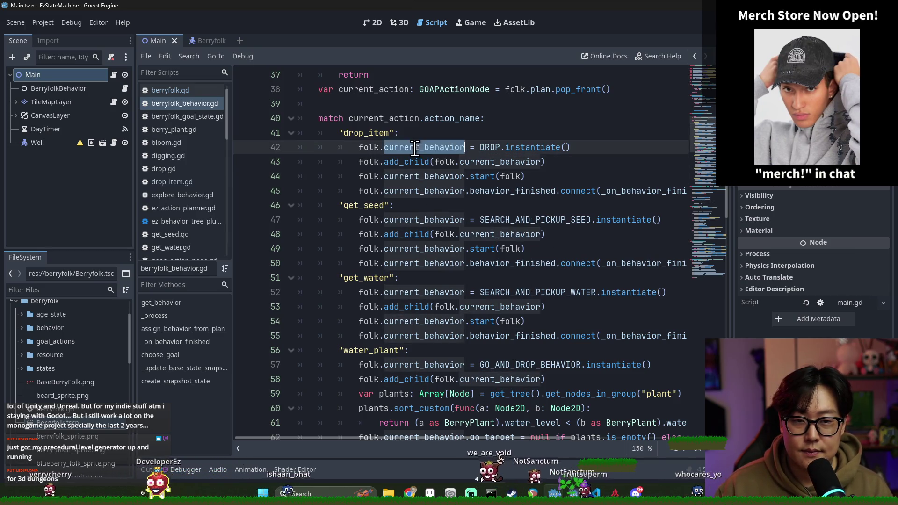
pyautogui.scroll(-2, 395, 126)
pyautogui.scroll(3, 402, 140)
pyautogui.scroll(-8, 421, 168)
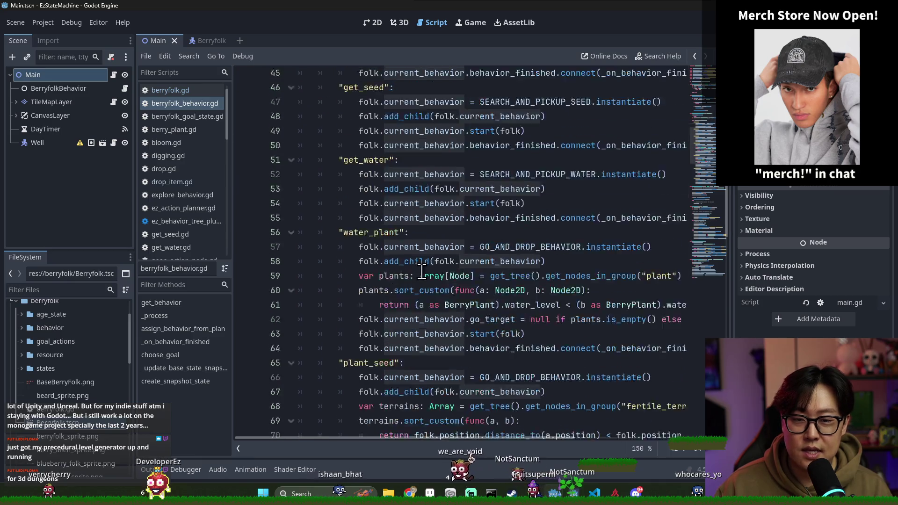
pyautogui.scroll(-9, 428, 177)
pyautogui.scroll(6, 428, 175)
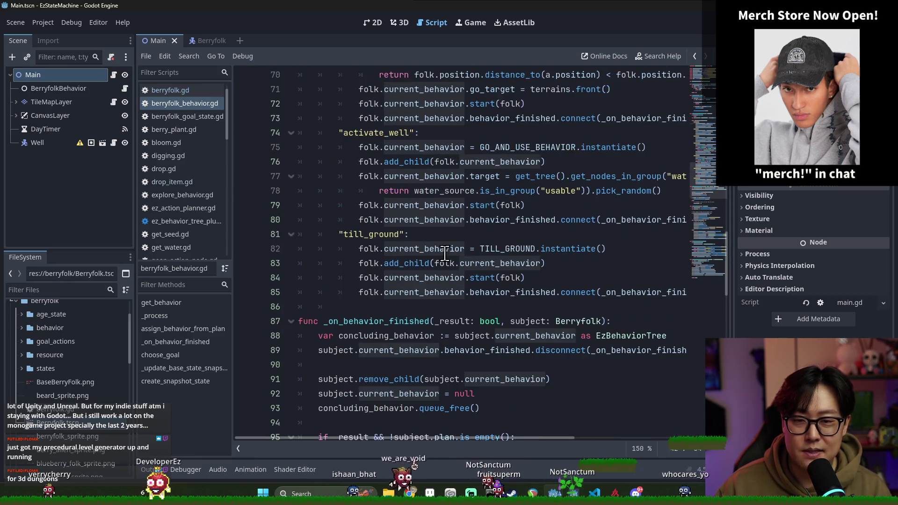
pyautogui.scroll(-4, 428, 174)
pyautogui.scroll(-2, 449, 187)
pyautogui.scroll(1, 421, 190)
pyautogui.scroll(-3, 348, 193)
# Step: Inspect choose_goal, highlighting berryfolk, starting_state, thirsty_plant_count and set_all_optional
pyautogui.click(333, 176)
pyautogui.scroll(-2, 332, 140)
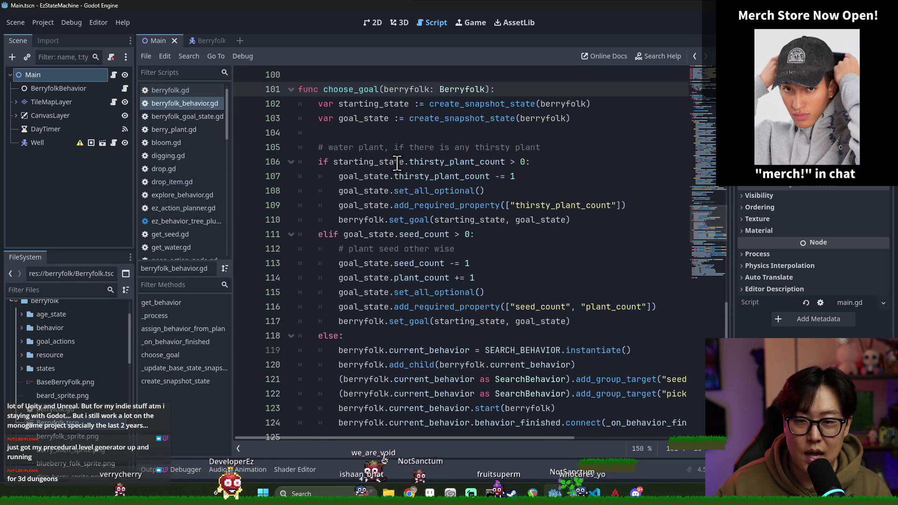
pyautogui.doubleClick(351, 89)
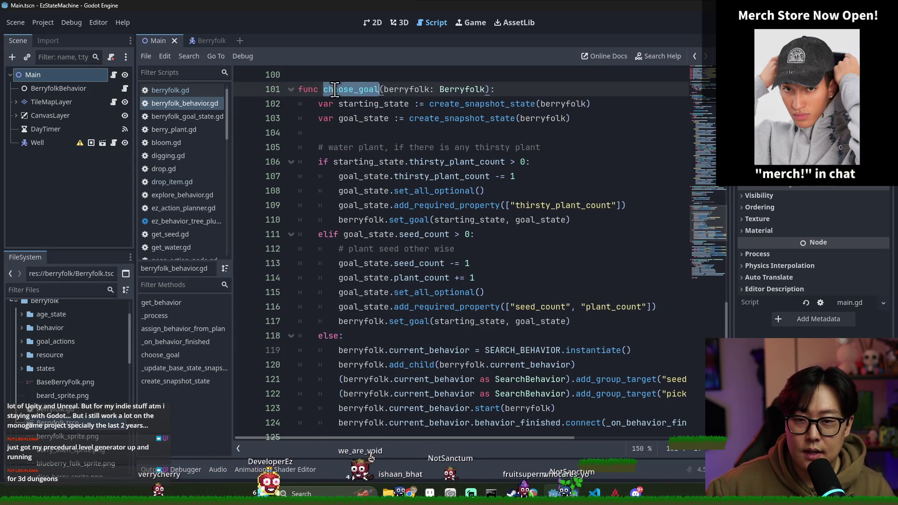
pyautogui.doubleClick(405, 89)
pyautogui.doubleClick(362, 161)
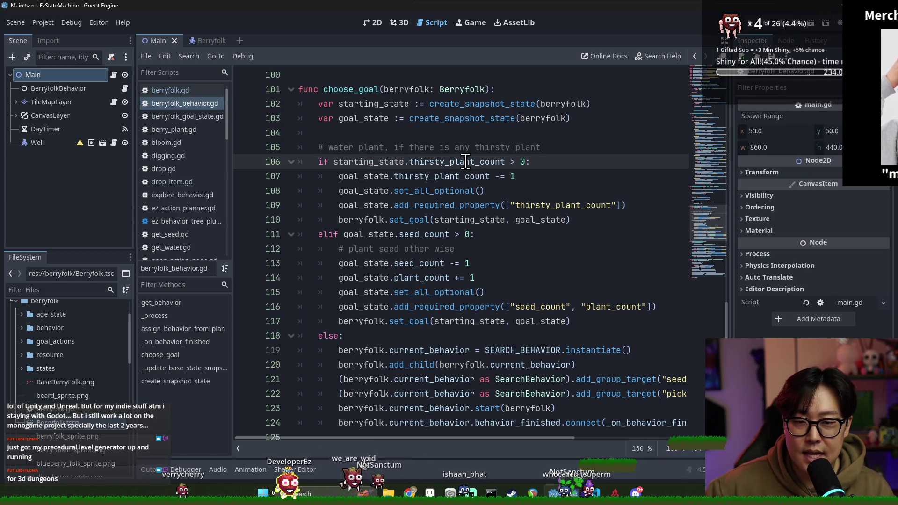
pyautogui.doubleClick(486, 162)
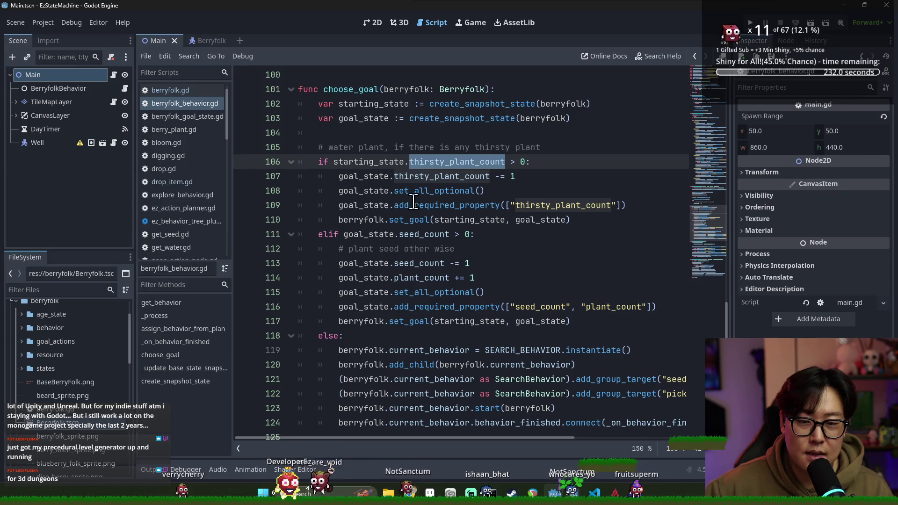
pyautogui.doubleClick(461, 192)
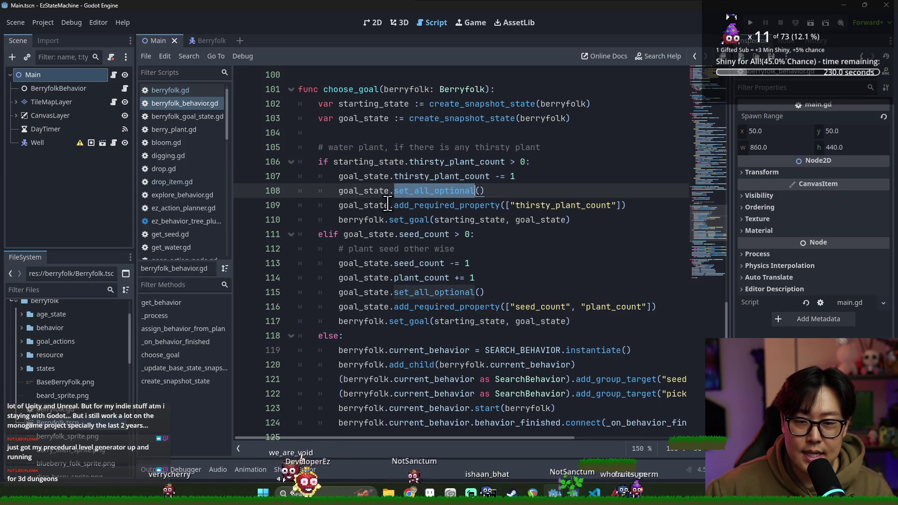
pyautogui.doubleClick(561, 205)
pyautogui.scroll(1, 421, 188)
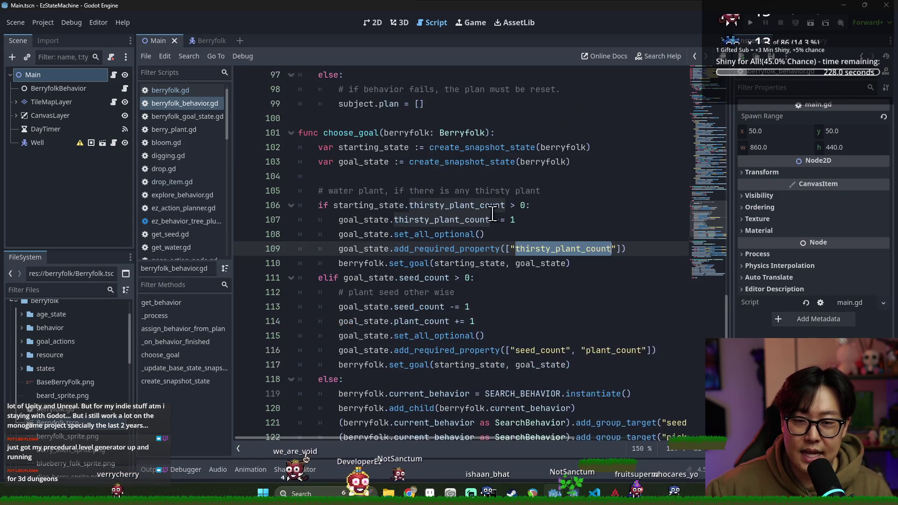
pyautogui.scroll(-2, 378, 143)
# Step: Examine choose_goal lines 107-110: goal_state, set_all_optional, add_required_property and starting_state
pyautogui.doubleClick(378, 147)
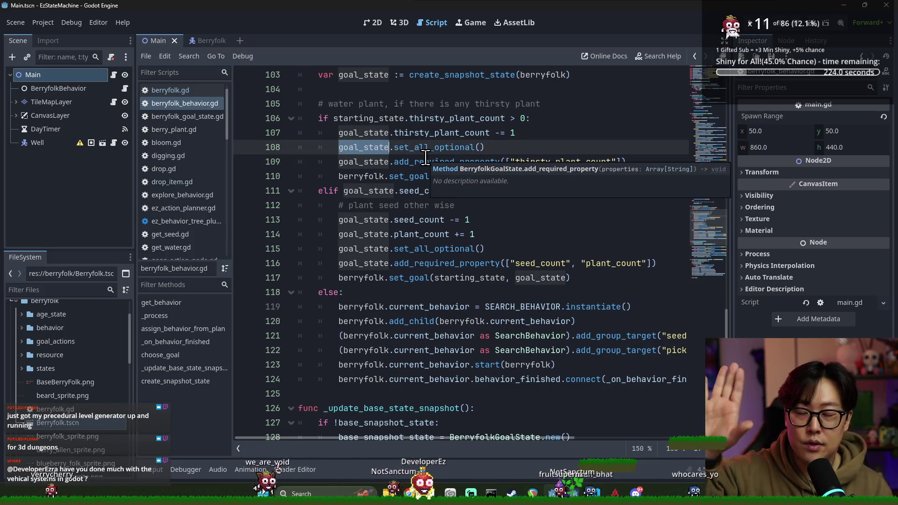
pyautogui.click(475, 133)
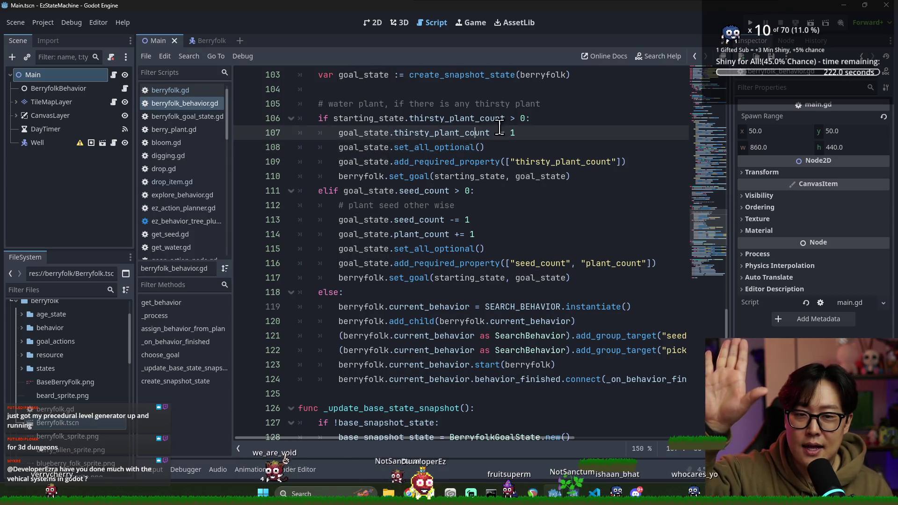
pyautogui.doubleClick(432, 132)
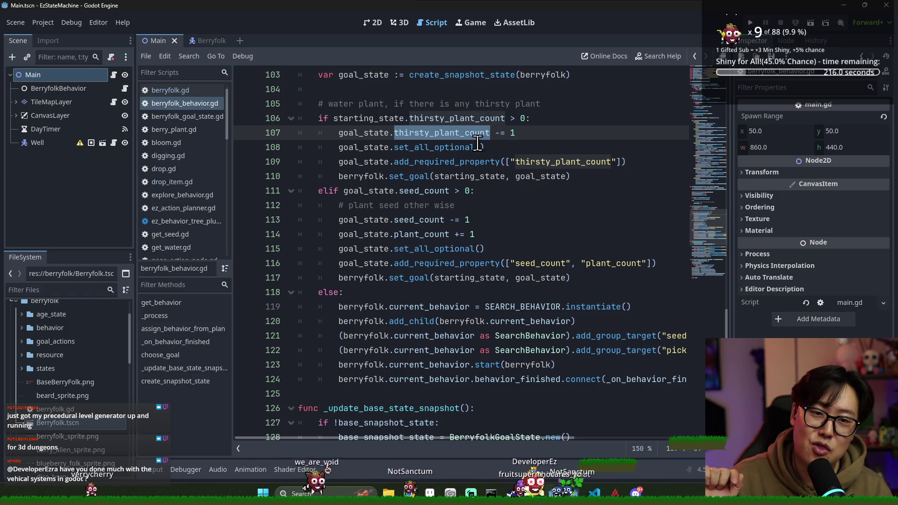
pyautogui.moveTo(338, 147); pyautogui.dragTo(493, 148)
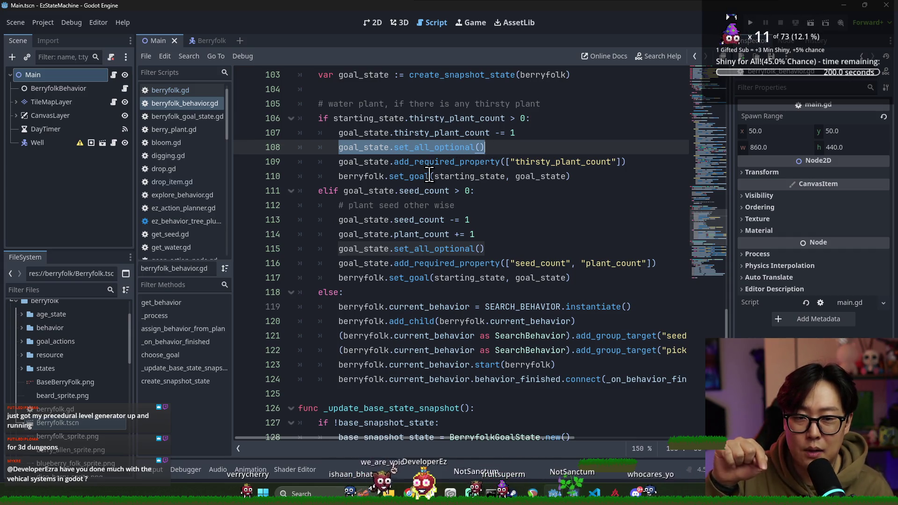
pyautogui.doubleClick(446, 161)
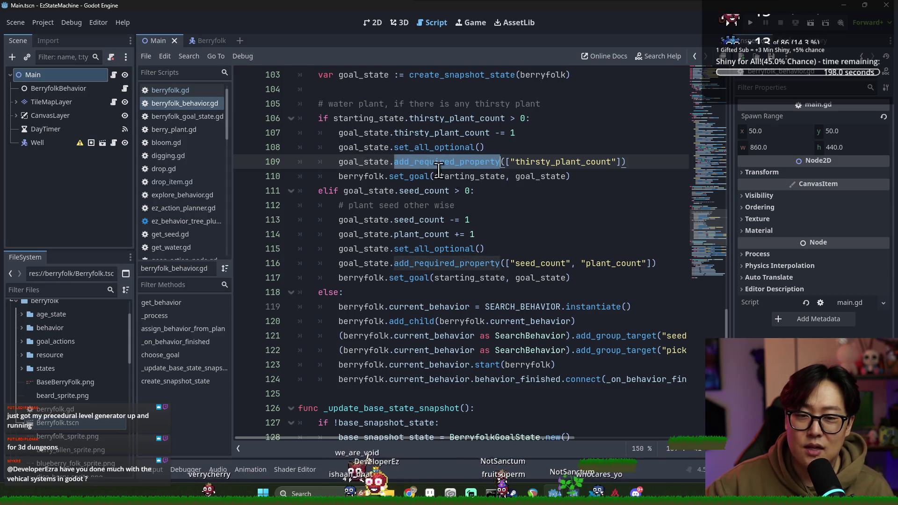
pyautogui.moveTo(505, 162); pyautogui.dragTo(618, 162)
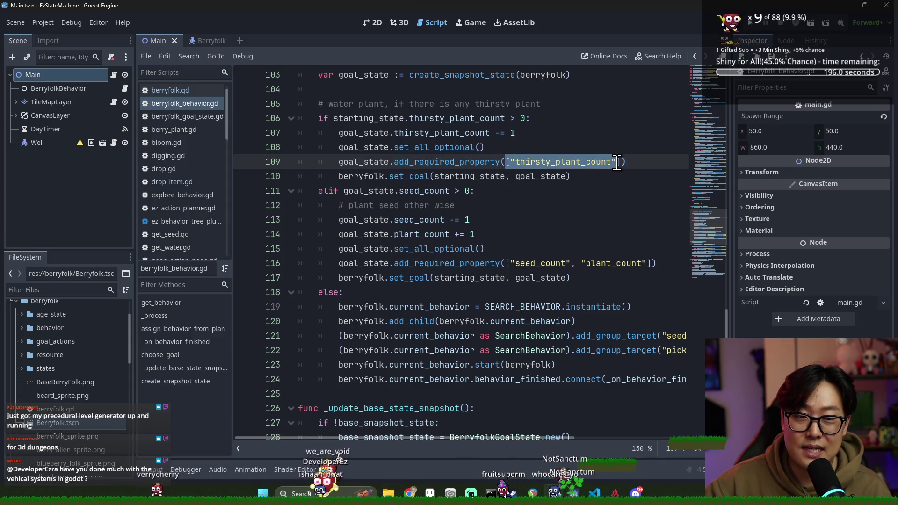
pyautogui.moveTo(485, 147); pyautogui.dragTo(340, 149)
pyautogui.click(487, 133)
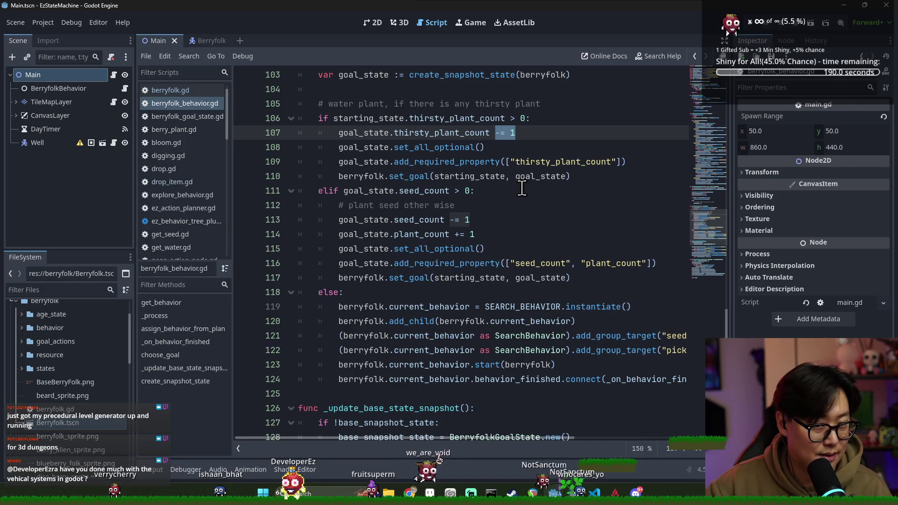
pyautogui.doubleClick(378, 178)
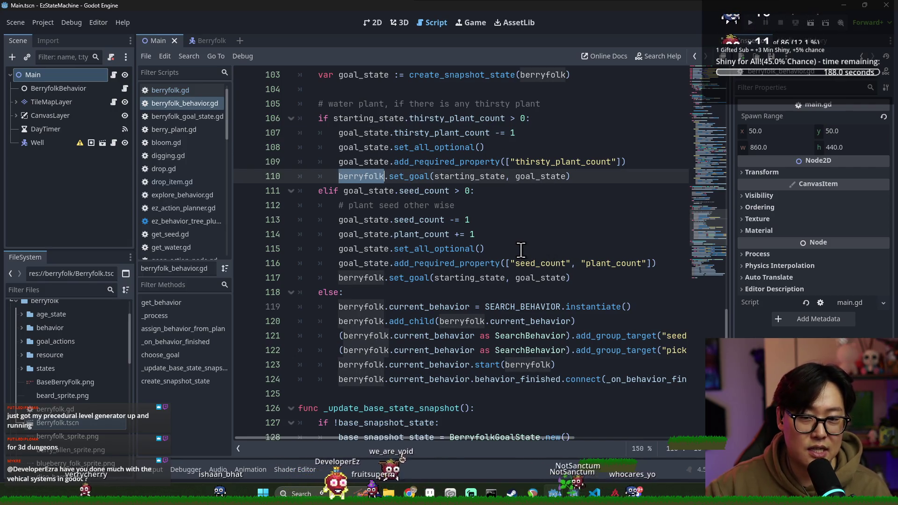
pyautogui.doubleClick(469, 177)
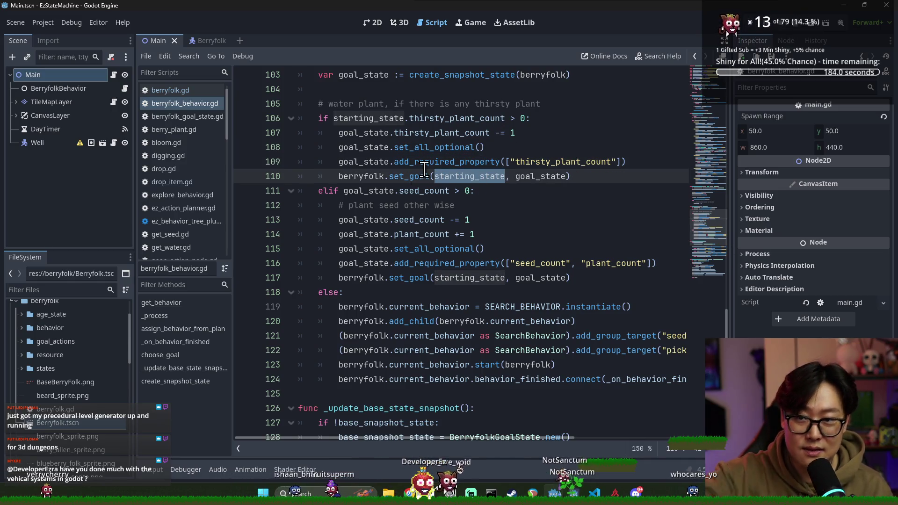
pyautogui.click(207, 41)
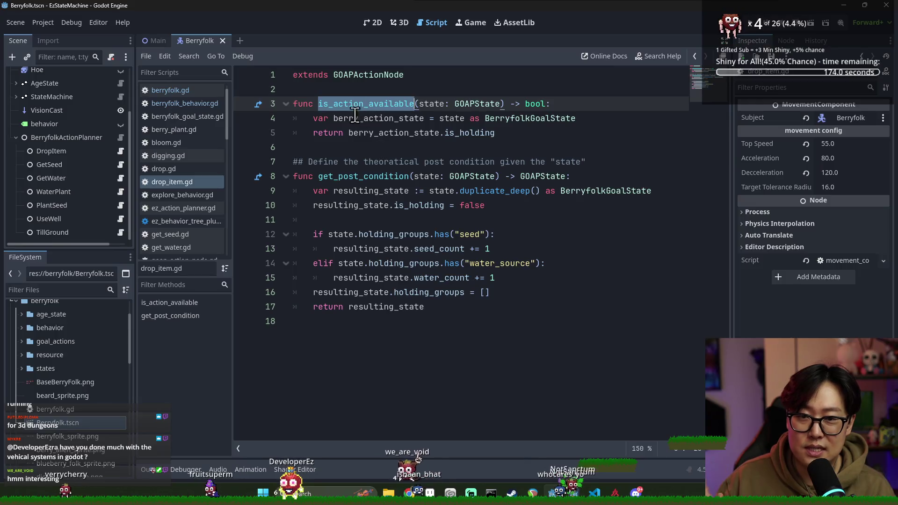
# Step: Review the DropItem, PlantSeed, UseWell and TillGround action scripts, then close the Berryfolk scene
pyautogui.doubleClick(364, 178)
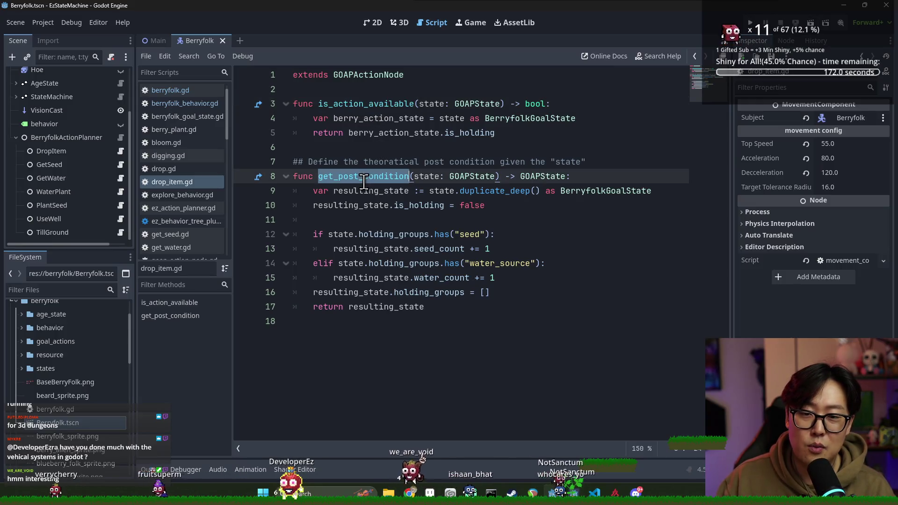
pyautogui.click(118, 207)
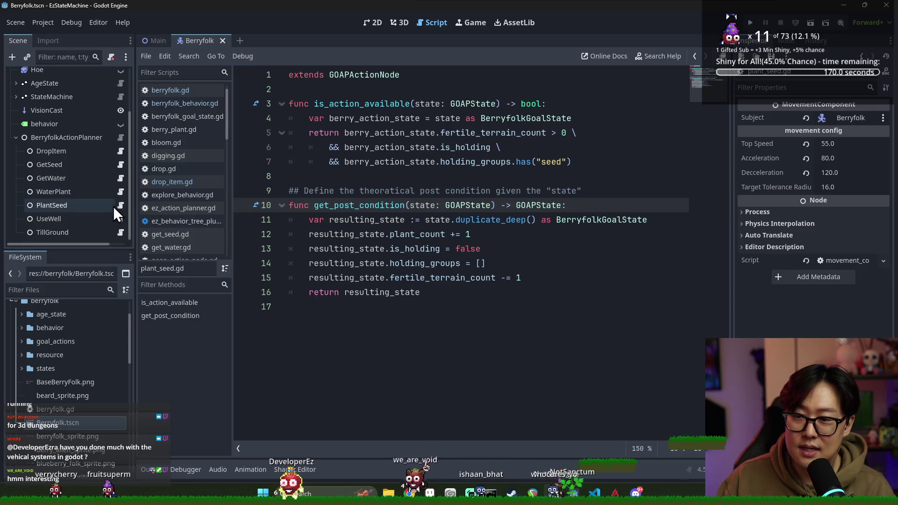
pyautogui.click(120, 219)
pyautogui.click(120, 232)
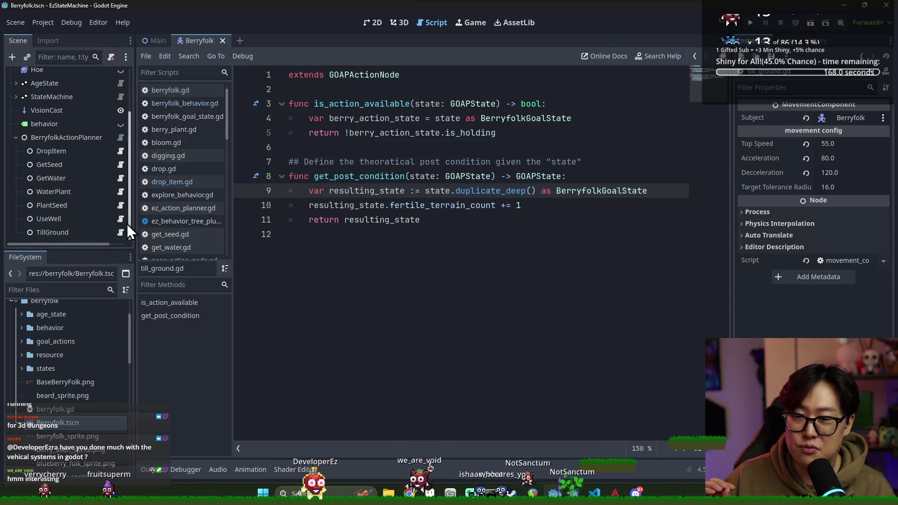
pyautogui.click(118, 219)
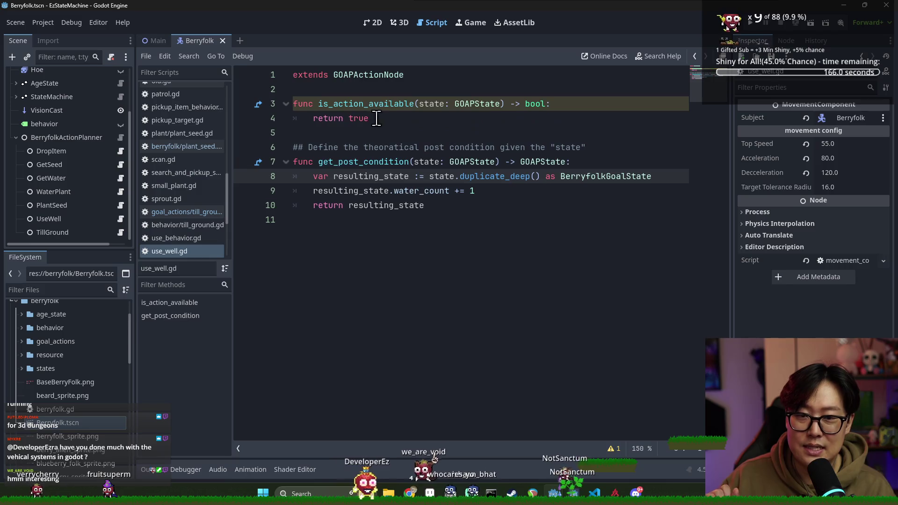
pyautogui.click(120, 206)
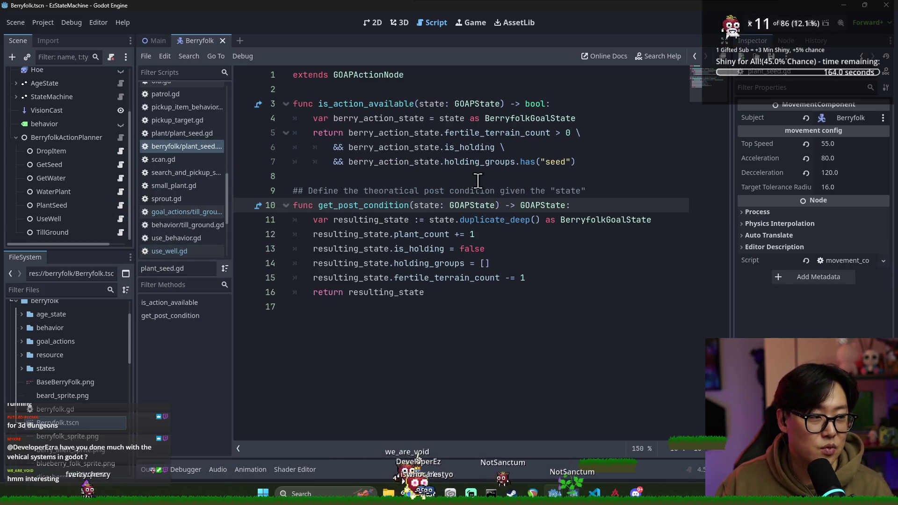
pyautogui.click(419, 187)
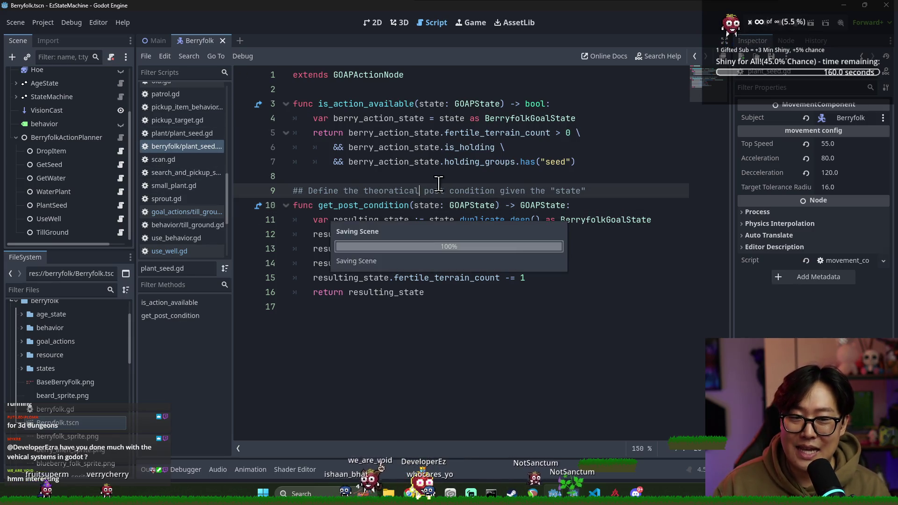
pyautogui.click(223, 41)
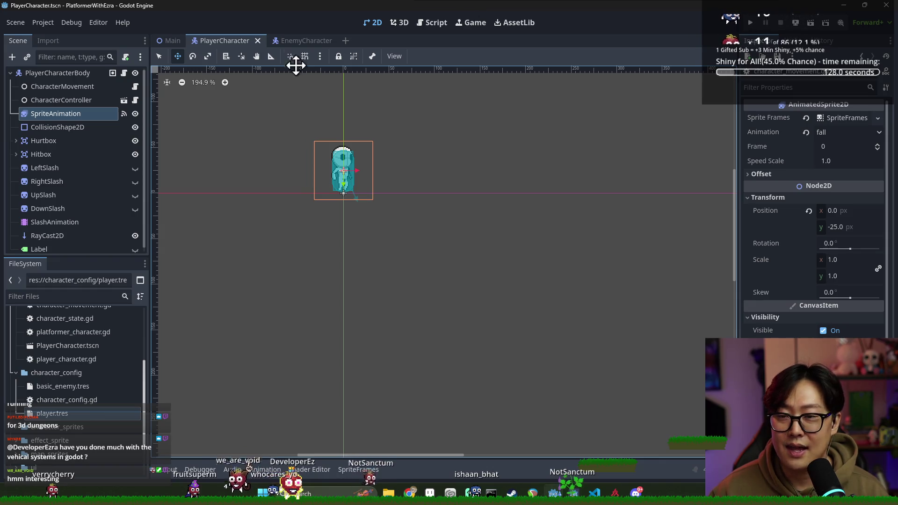
# Step: View the EnemyCharacter scene, then return to the PlayerCharacter scene
pyautogui.click(300, 42)
pyautogui.click(227, 40)
# Step: Close the EnemyCharacter scene tab, leaving PlayerCharacter open
pyautogui.click(323, 41)
pyautogui.click(328, 41)
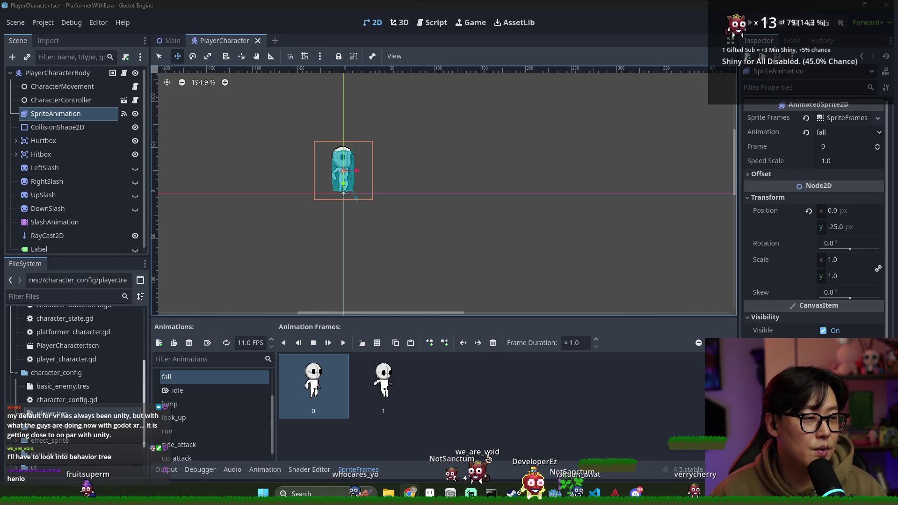
# Step: Show the Main level scene with its player, TileMapLayer and UI layer
pyautogui.scroll(-1, 337, 190)
pyautogui.click(164, 40)
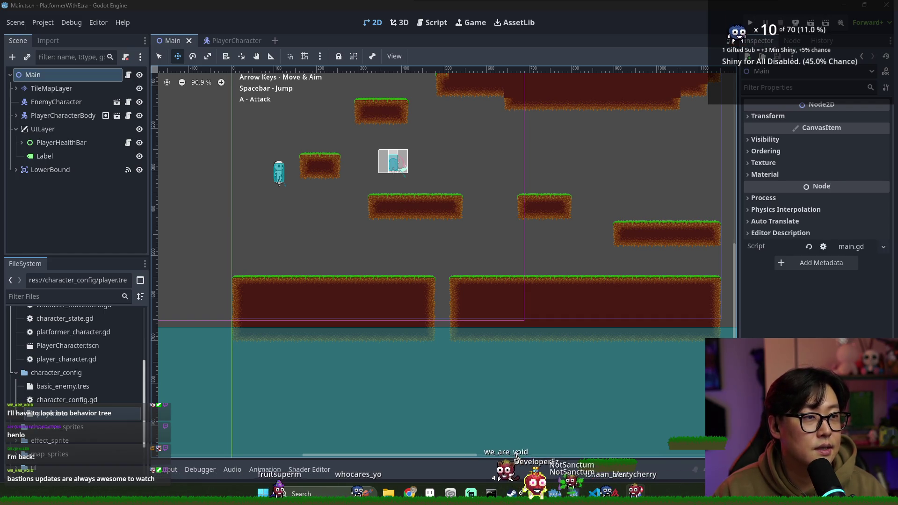
# Step: Return to PlayerCharacter and open the CharacterMovement node's character_movement.gd script
pyautogui.scroll(-2, 598, 201)
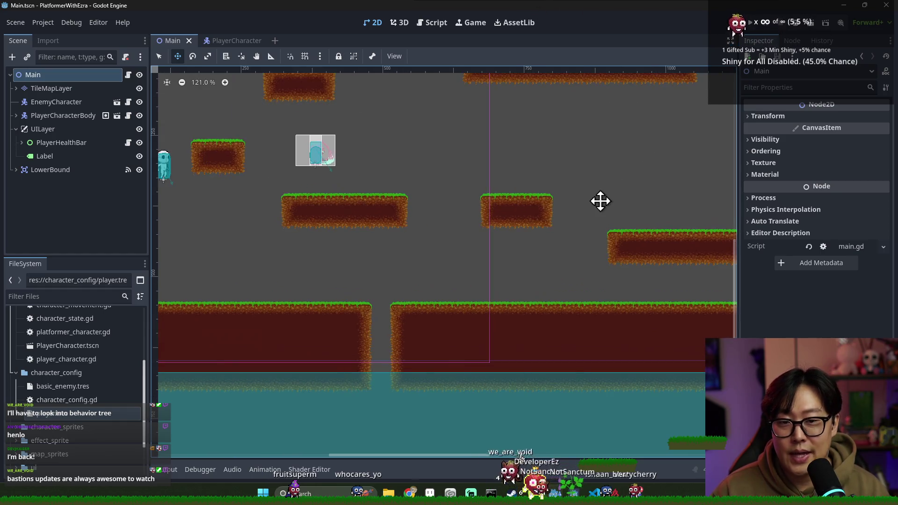
pyautogui.click(217, 40)
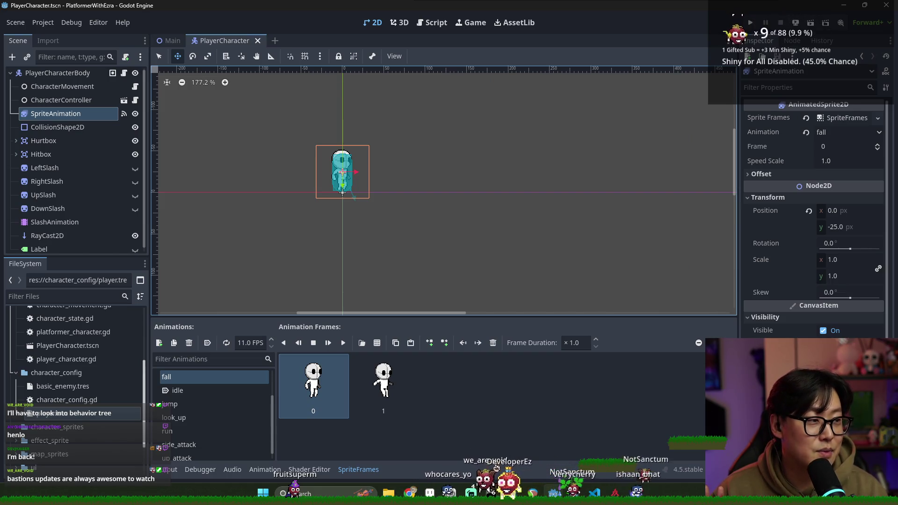
pyautogui.click(135, 87)
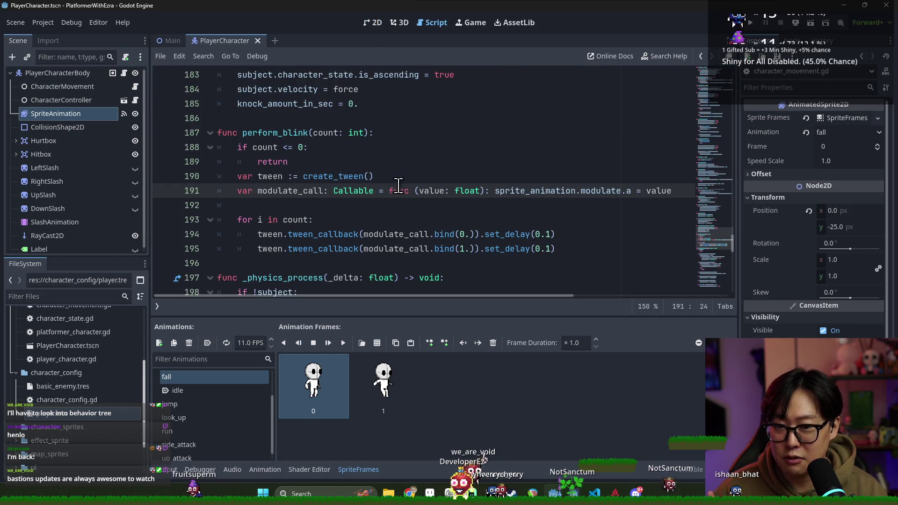
# Step: Scroll to perform_blink and start shortening the first set_delay value on line 194
pyautogui.click(294, 134)
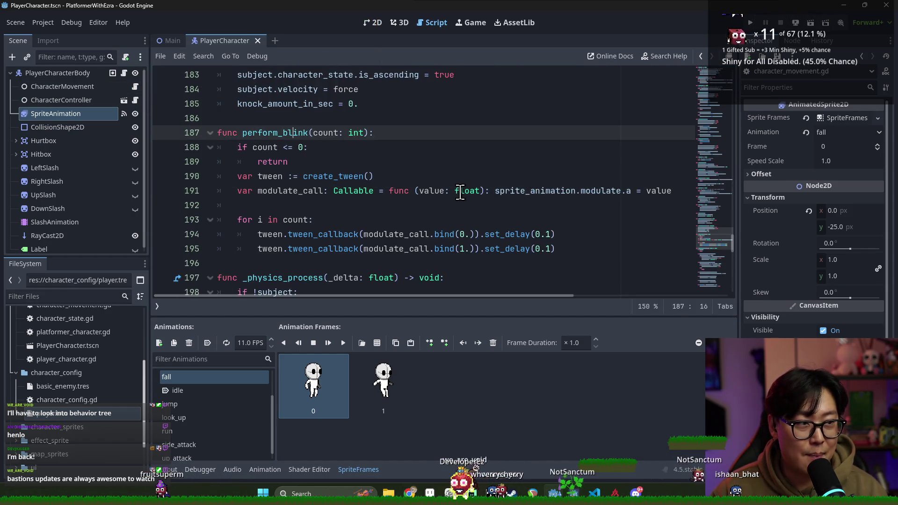
pyautogui.moveTo(460, 192)
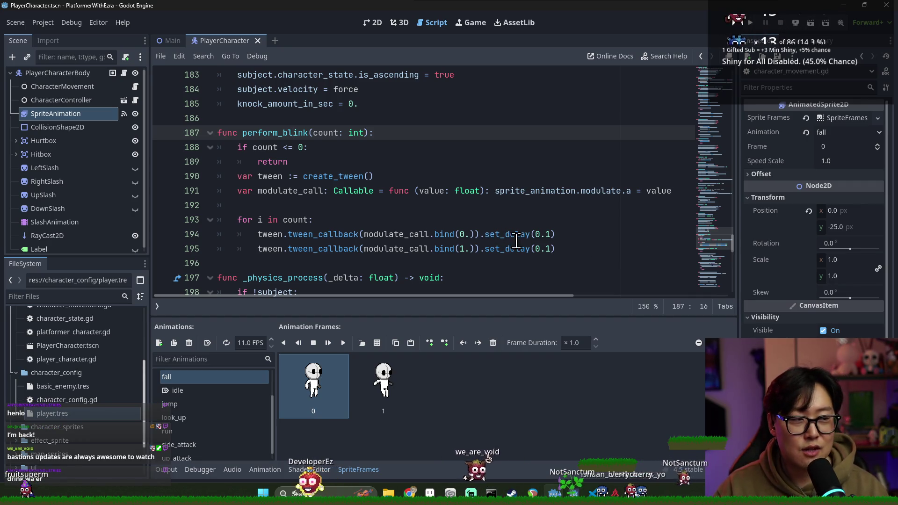
pyautogui.scroll(-1, 390, 205)
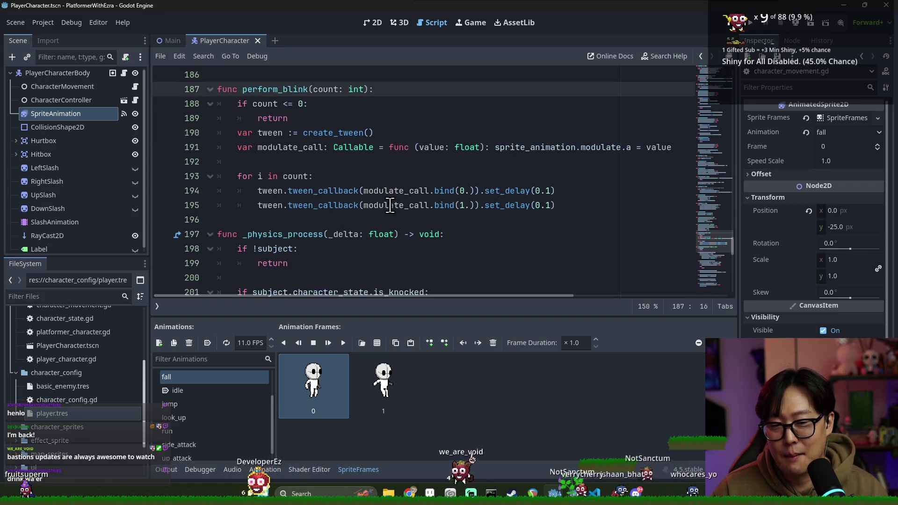
pyautogui.doubleClick(279, 192)
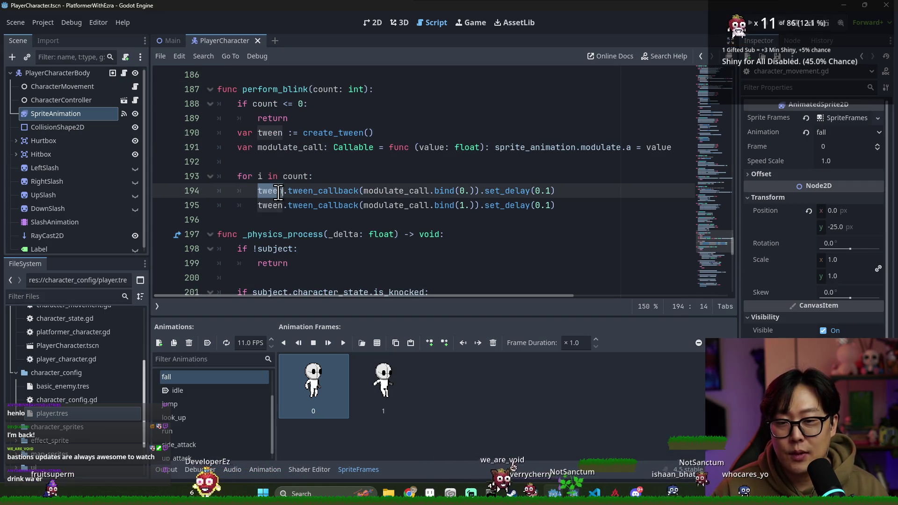
pyautogui.click(438, 191)
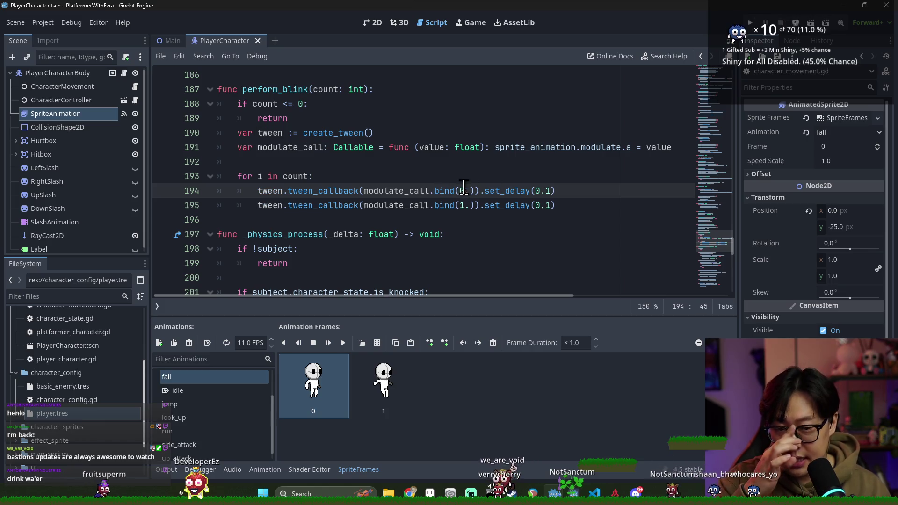
pyautogui.click(551, 191)
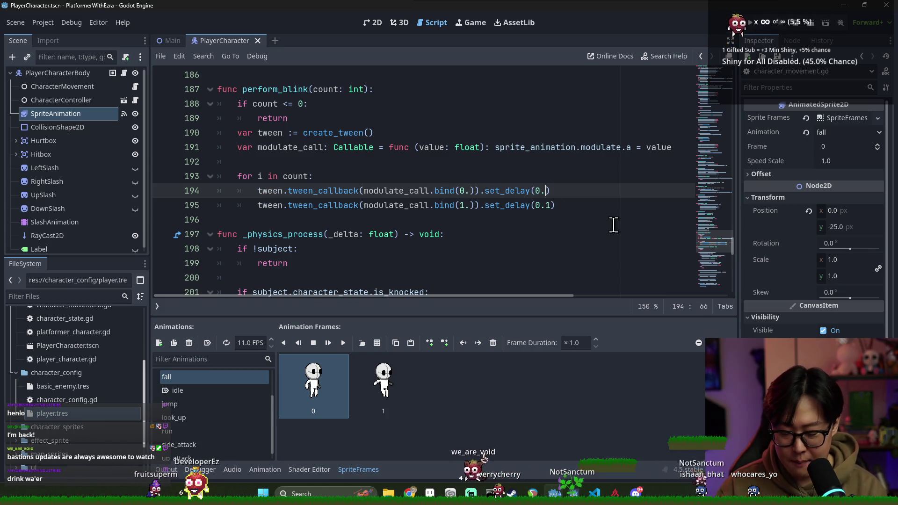
pyautogui.press('BackSpace')
pyautogui.write('05')
pyautogui.press('Escape')
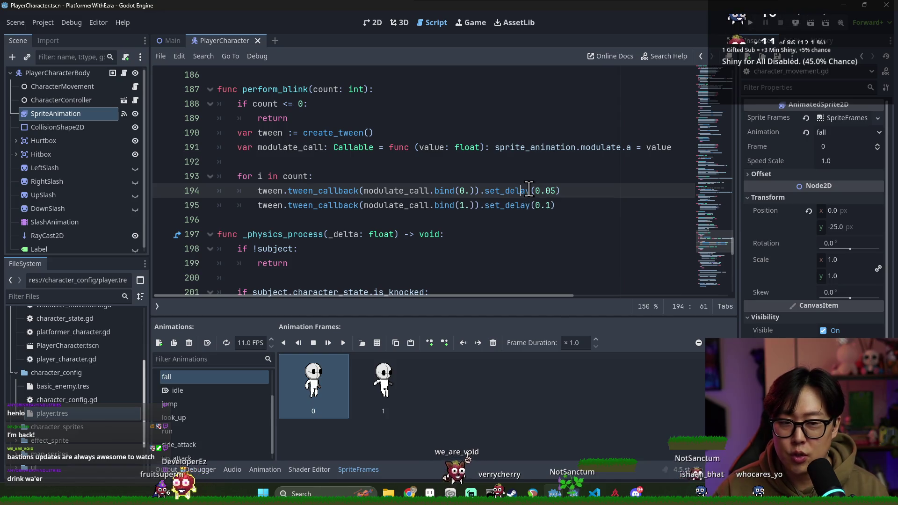
# Step: Set the two perform_blink delays on lines 194 and 195 to 0.03 and 0.07
pyautogui.press('Down')
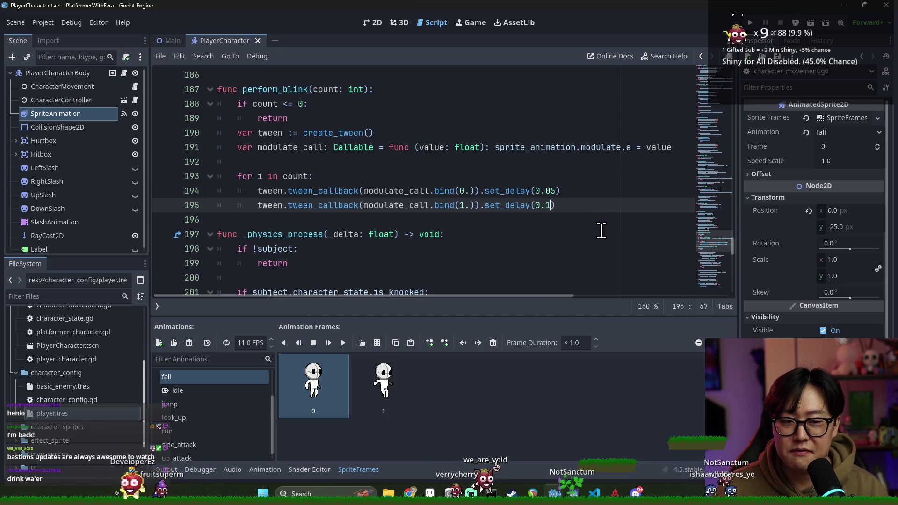
pyautogui.click(552, 206)
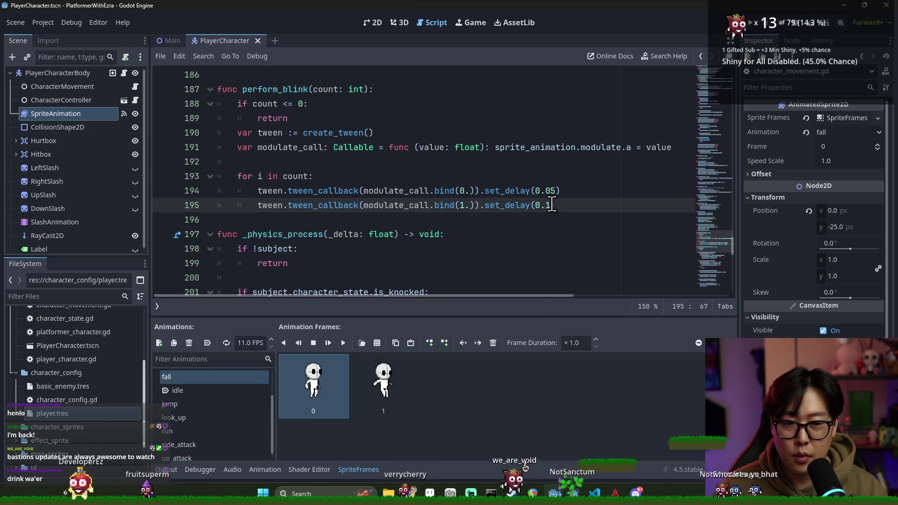
pyautogui.doubleClick(551, 191)
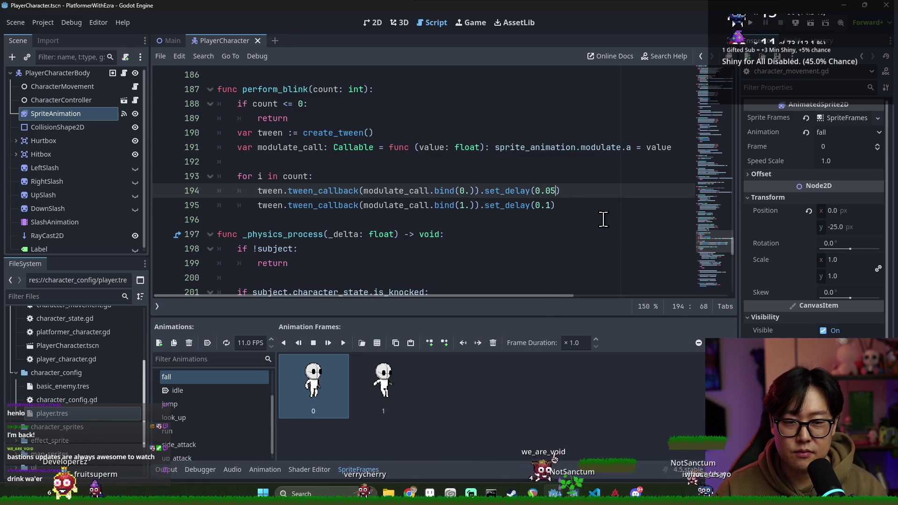
pyautogui.write('03')
pyautogui.press('Left')
pyautogui.doubleClick(551, 206)
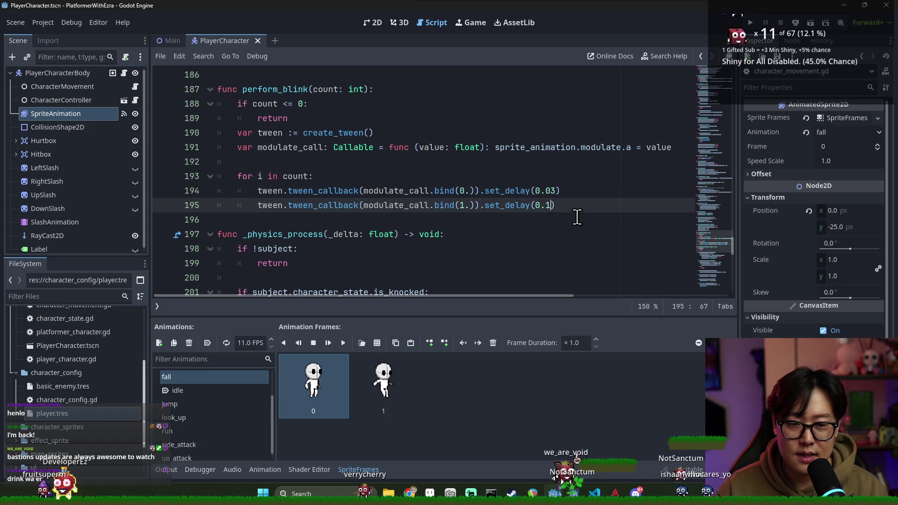
pyautogui.write('07')
# Step: Save the script, test-run the game, stop it, and run it again
pyautogui.hotkey('ctrl', 's')
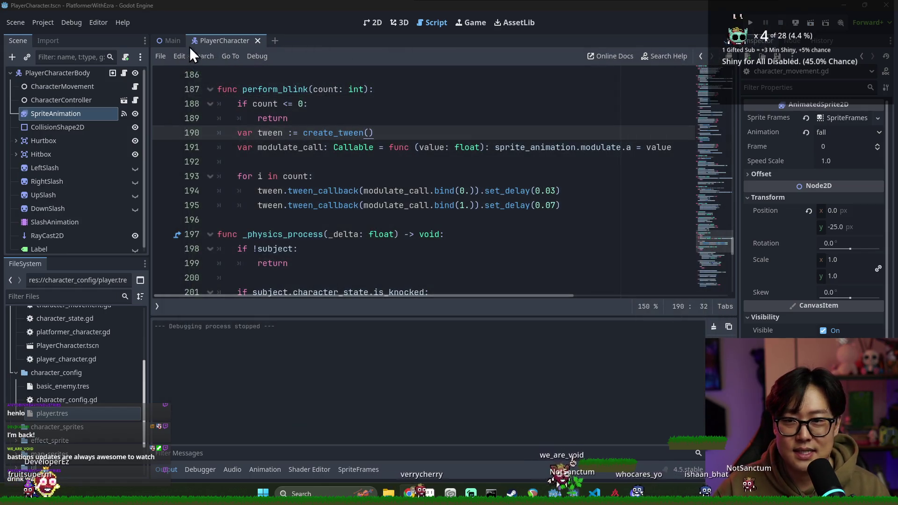
pyautogui.click(174, 42)
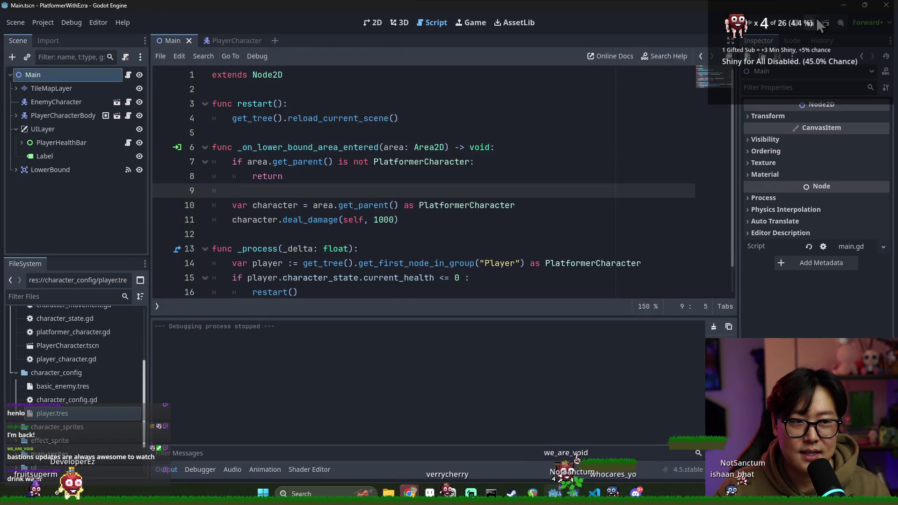
pyautogui.press('F5')
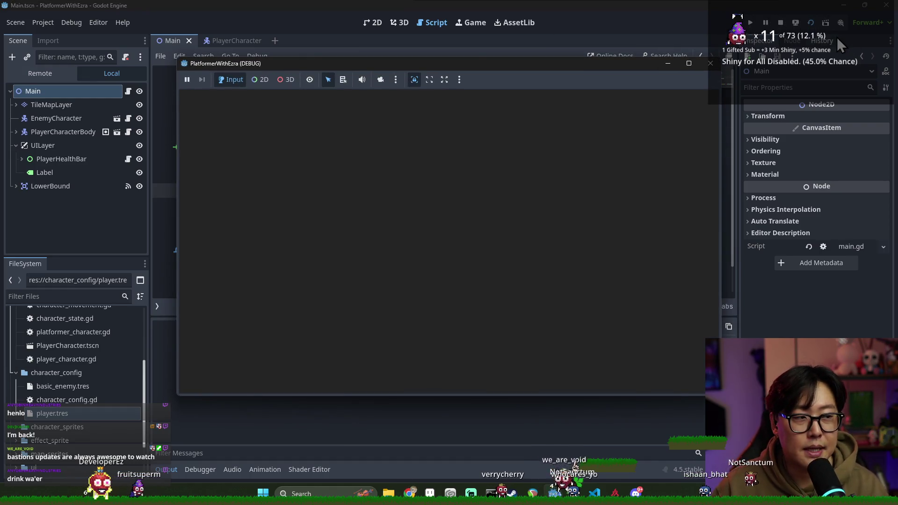
# Step: Run and jump the player left and right across the spiked platforms, then close the debug game
pyautogui.press('Right')
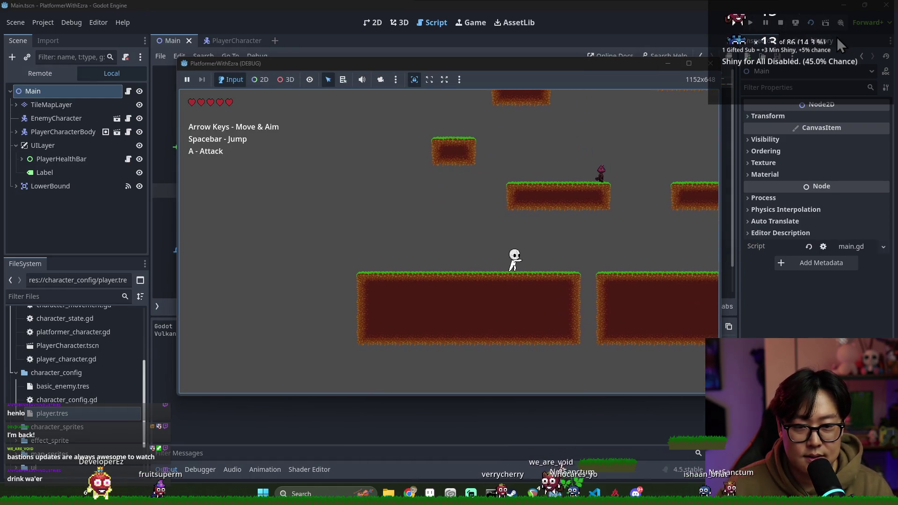
pyautogui.press('space')
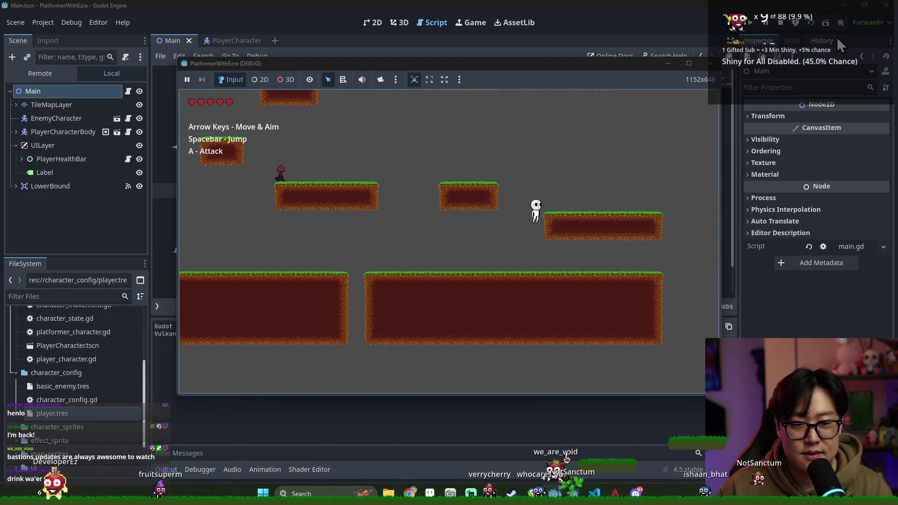
pyautogui.press('Left')
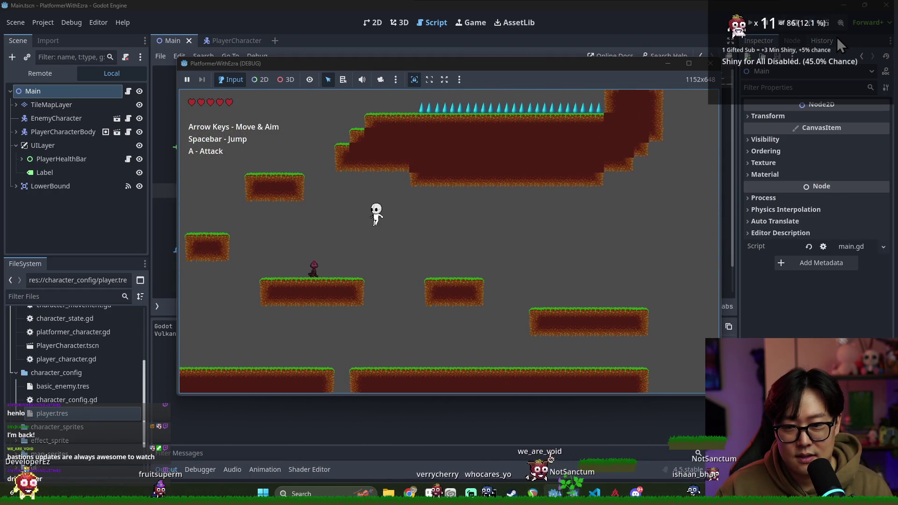
pyautogui.press('space')
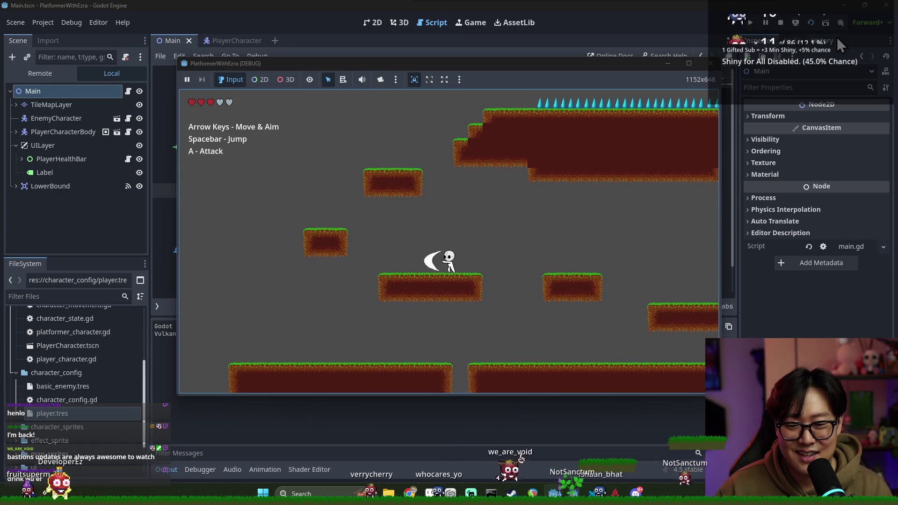
pyautogui.press('Left')
pyautogui.press('space')
pyautogui.press('space')
pyautogui.press('Right')
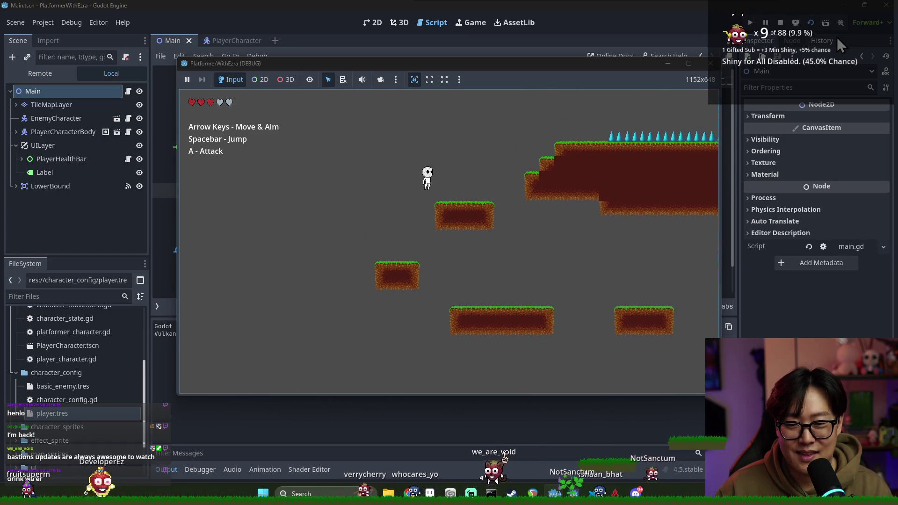
pyautogui.press('space')
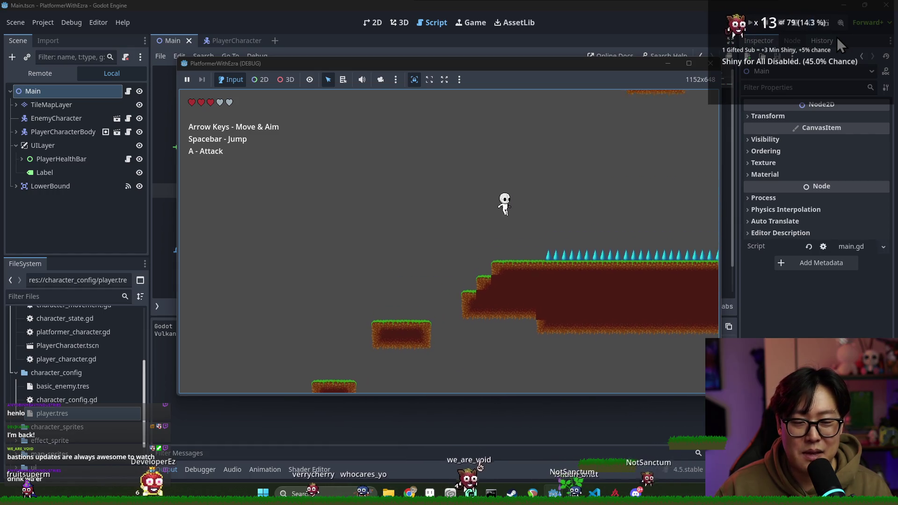
pyautogui.press('Right')
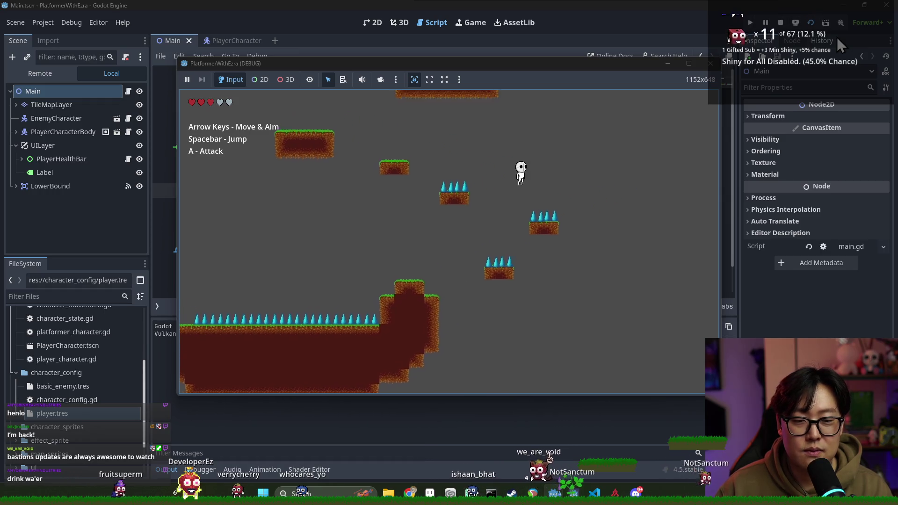
pyautogui.press('Left')
pyautogui.press('Left')
pyautogui.press('space')
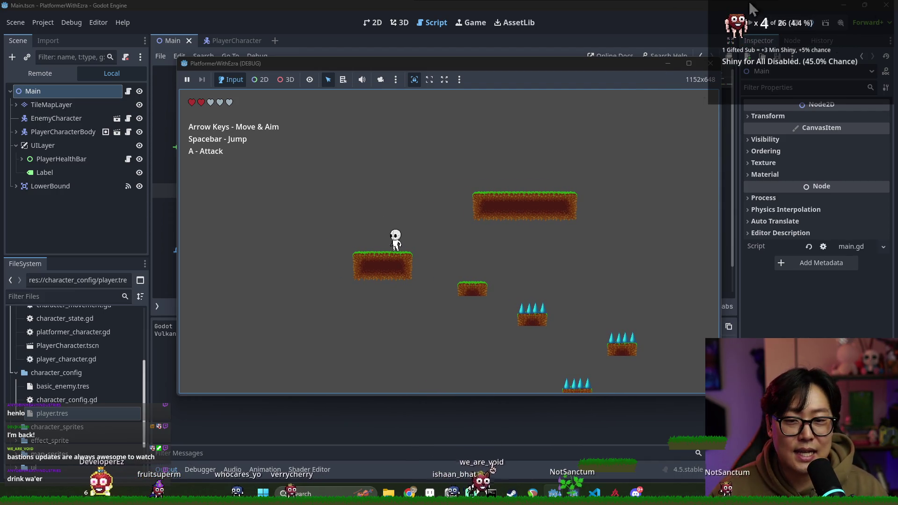
pyautogui.click(710, 63)
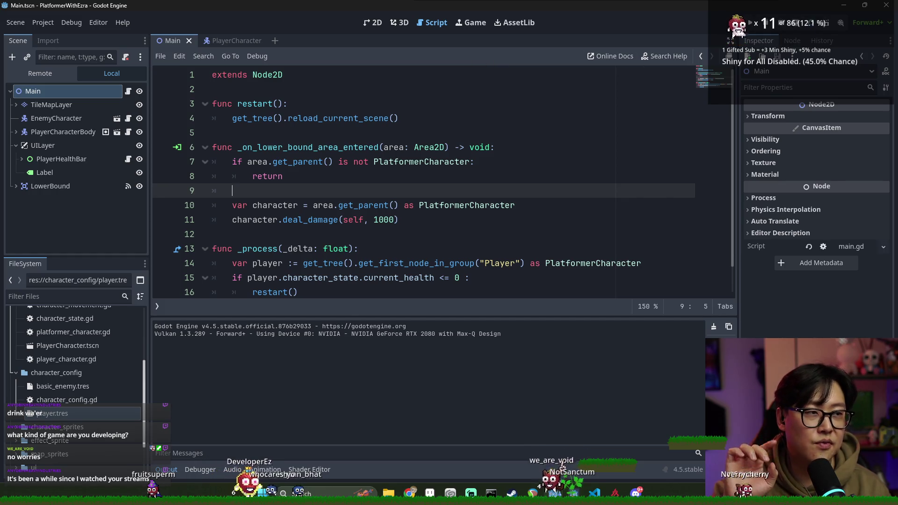
# Step: Open player_character.gd using the script icon beside PlayerCharacterBody
pyautogui.click(473, 131)
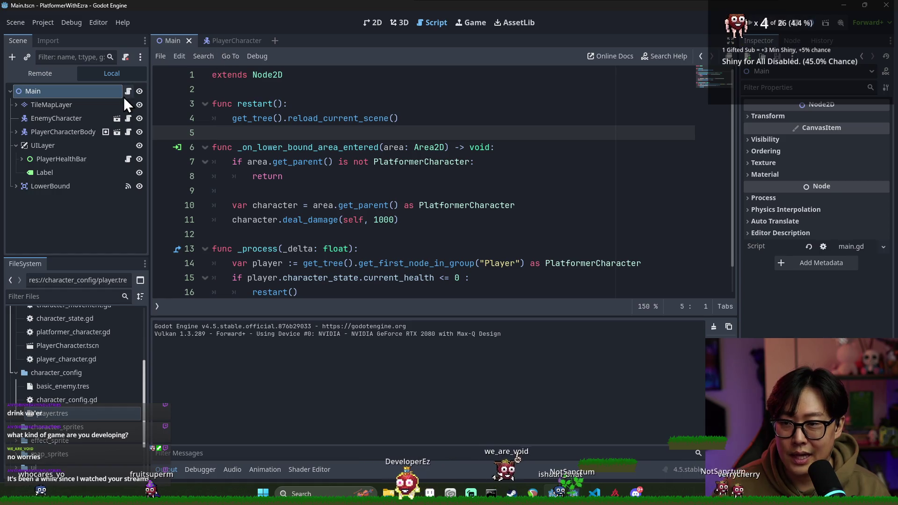
pyautogui.click(128, 132)
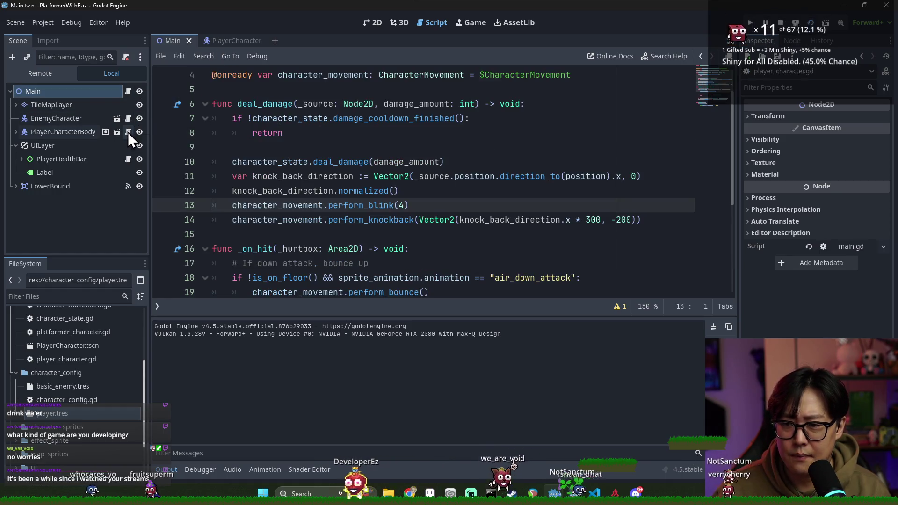
# Step: Open the PlayerCharacter scene and its character_movement.gd script, then save the scene
pyautogui.scroll(-5, 376, 140)
pyautogui.scroll(2, 370, 166)
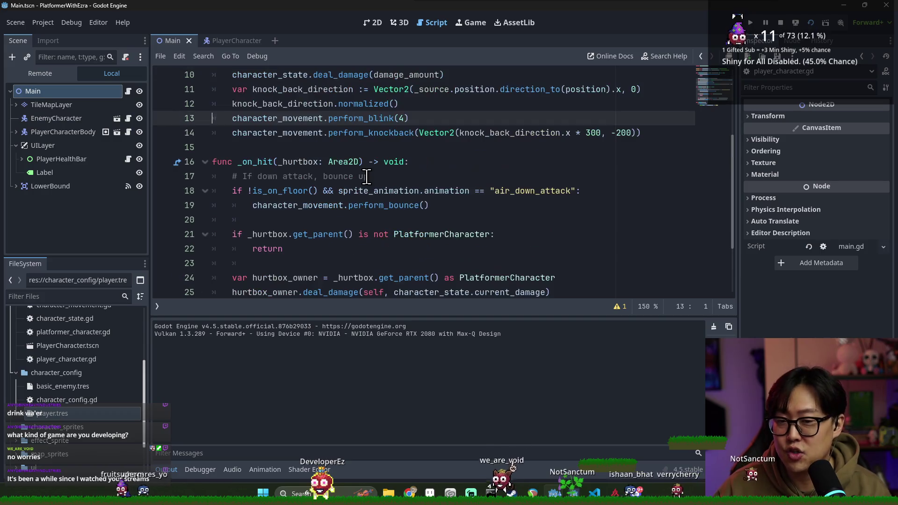
pyautogui.scroll(-2, 373, 178)
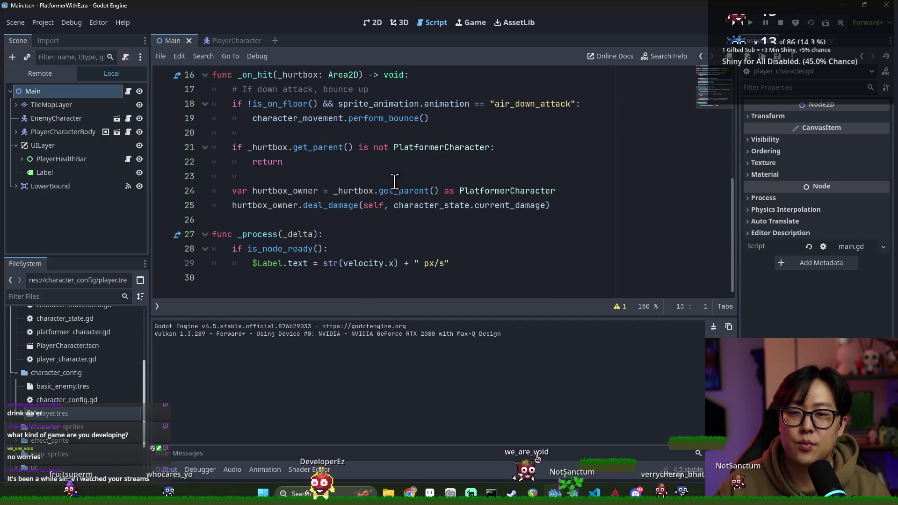
pyautogui.scroll(2, 395, 182)
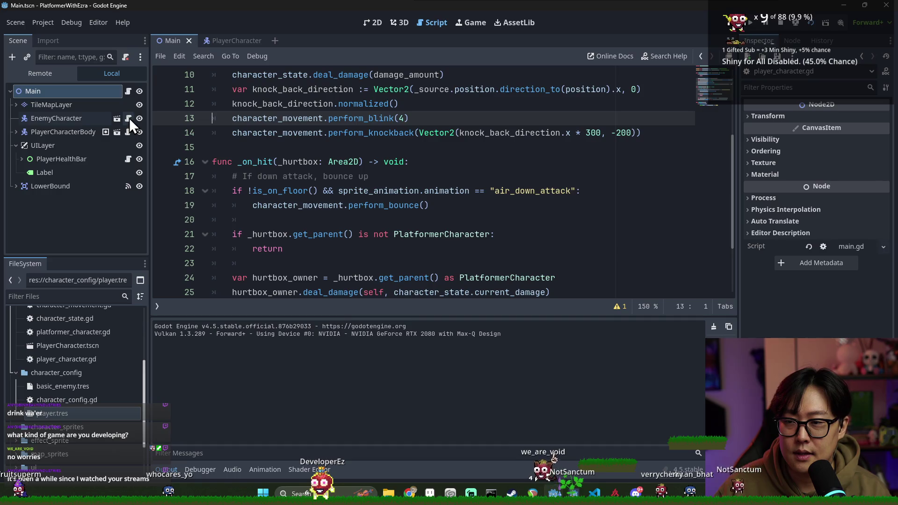
pyautogui.click(116, 133)
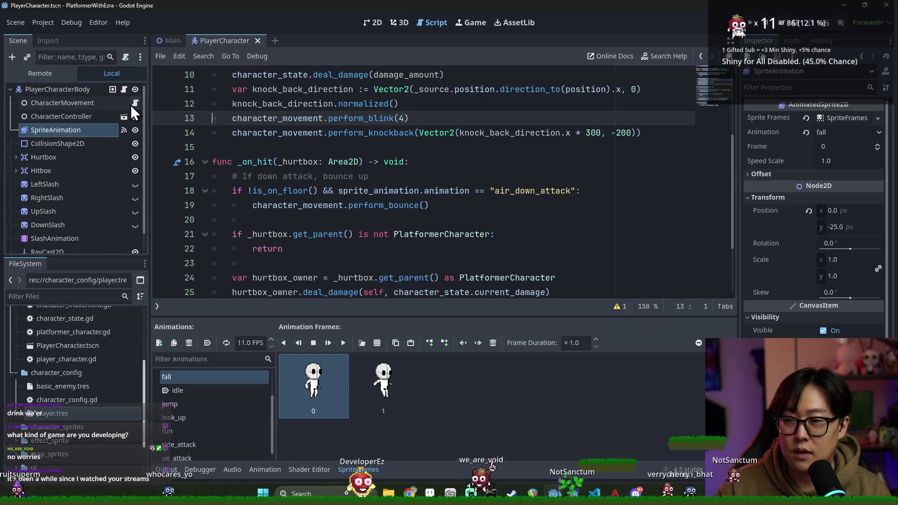
pyautogui.click(135, 103)
pyautogui.click(333, 148)
pyautogui.hotkey('ctrl', 's')
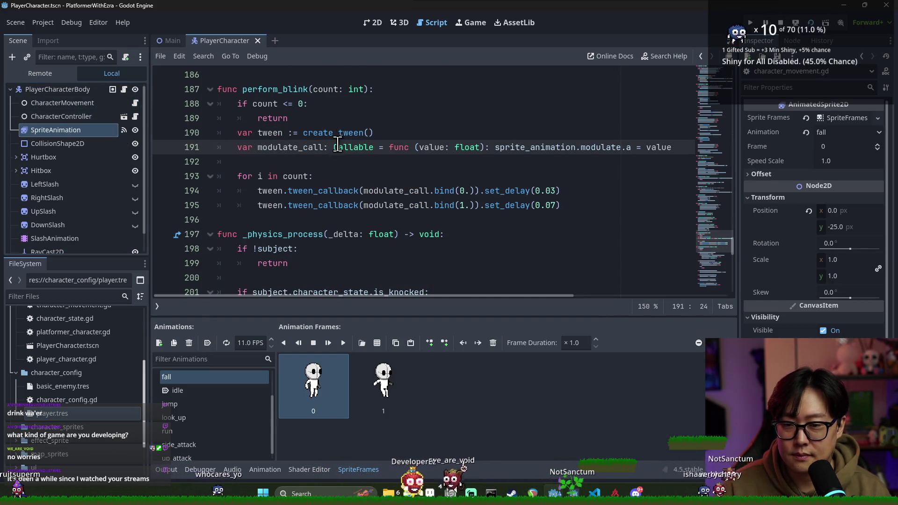
# Step: Search the script for 'is_on_' to find the is_on_floor check
pyautogui.hotkey('ctrl', 'f')
pyautogui.write('is_on_')
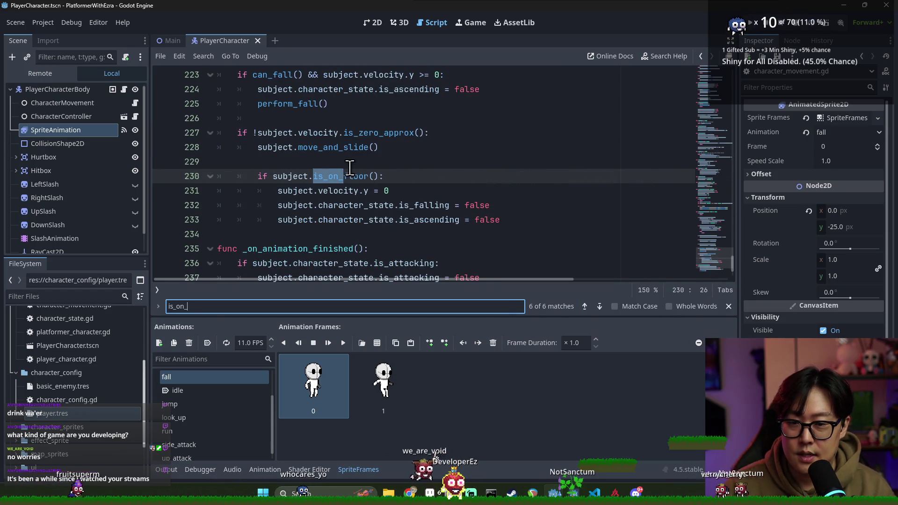
pyautogui.doubleClick(349, 169)
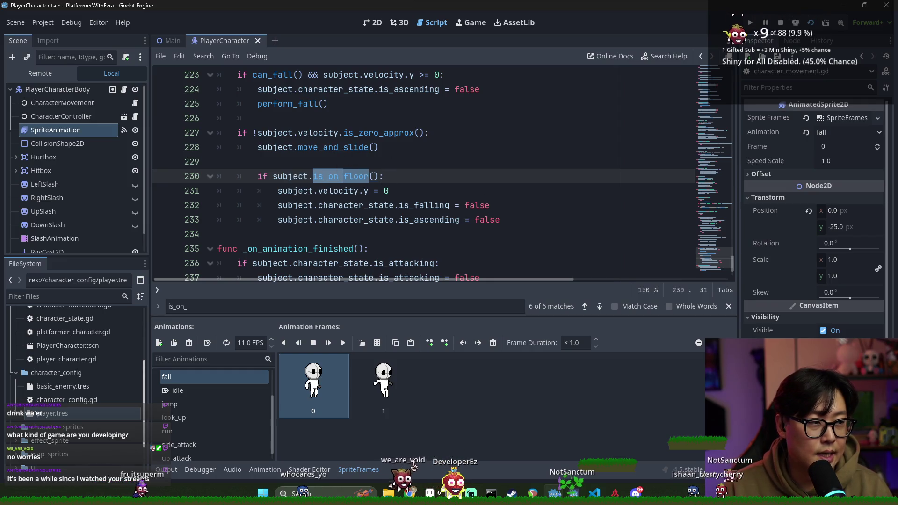
pyautogui.click(388, 177)
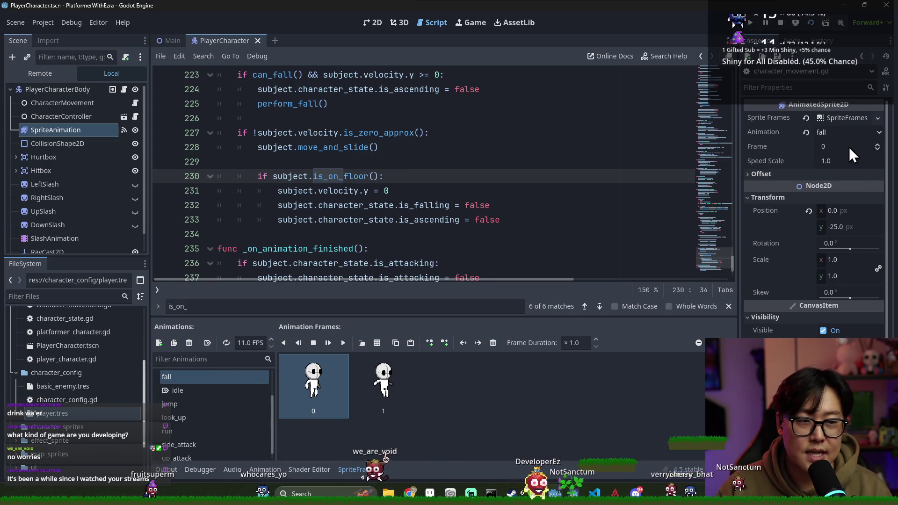
# Step: Add a test is_on_ceiling() line, view its docs, delete it, then select PlayerCharacterBody
pyautogui.press('Return')
pyautogui.write('subject.is_on_c')
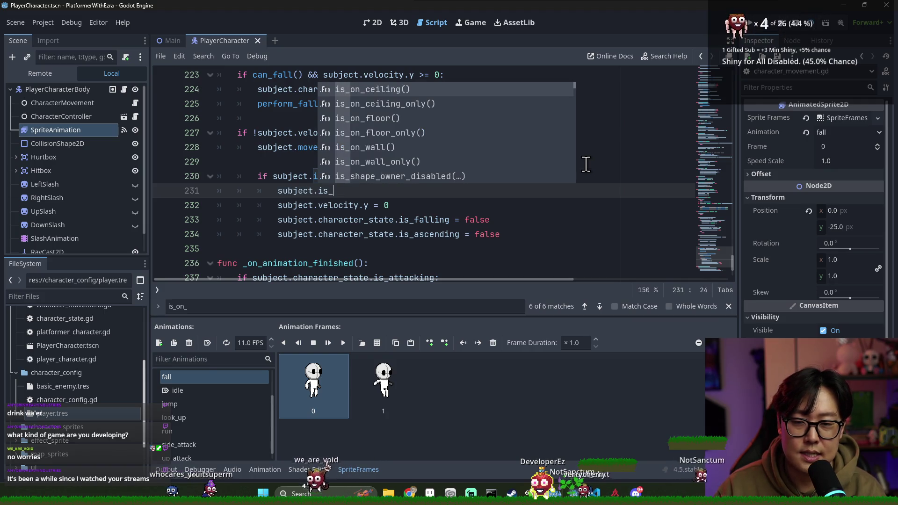
pyautogui.press('Return')
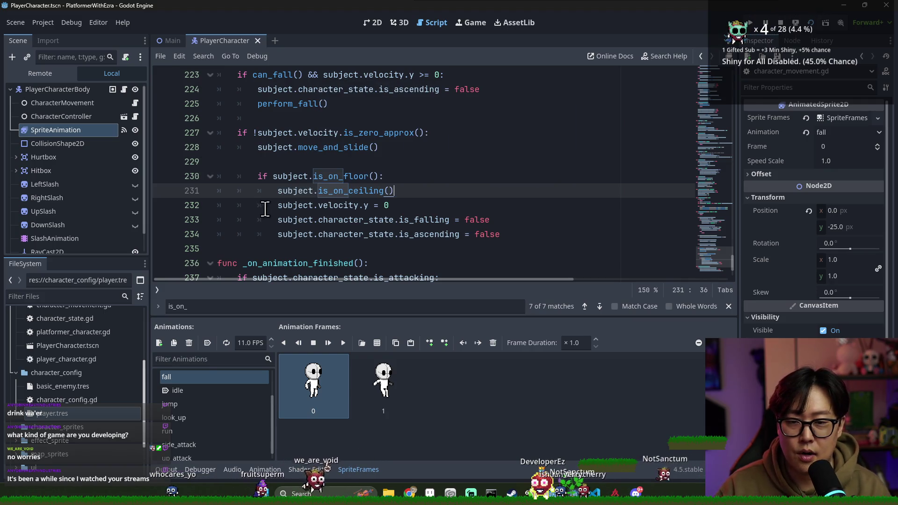
pyautogui.keyDown('ctrl'); pyautogui.click(358, 191); pyautogui.keyUp('ctrl')
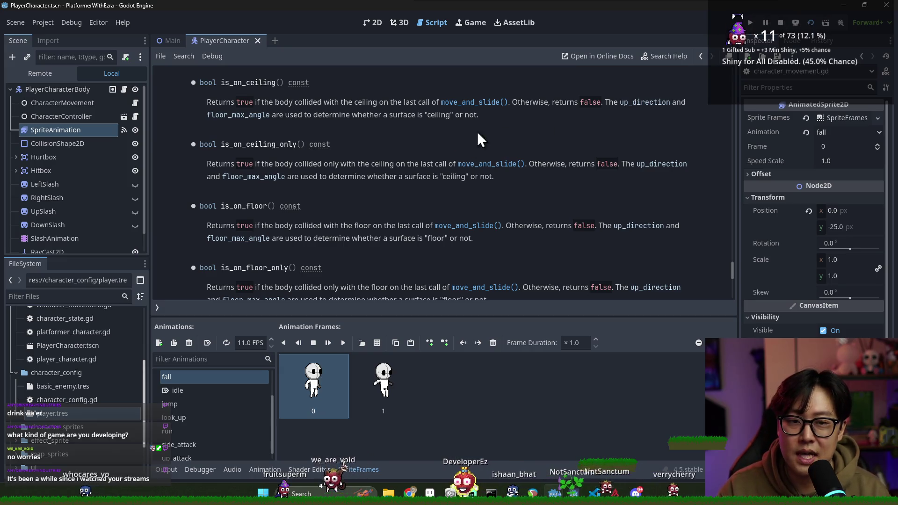
pyautogui.hotkey('alt', 'Left')
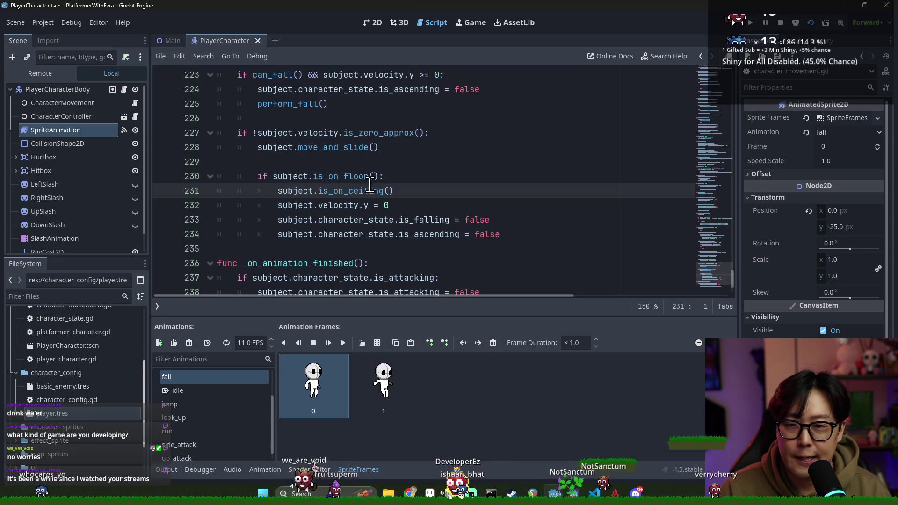
pyautogui.hotkey('shift', 'Home')
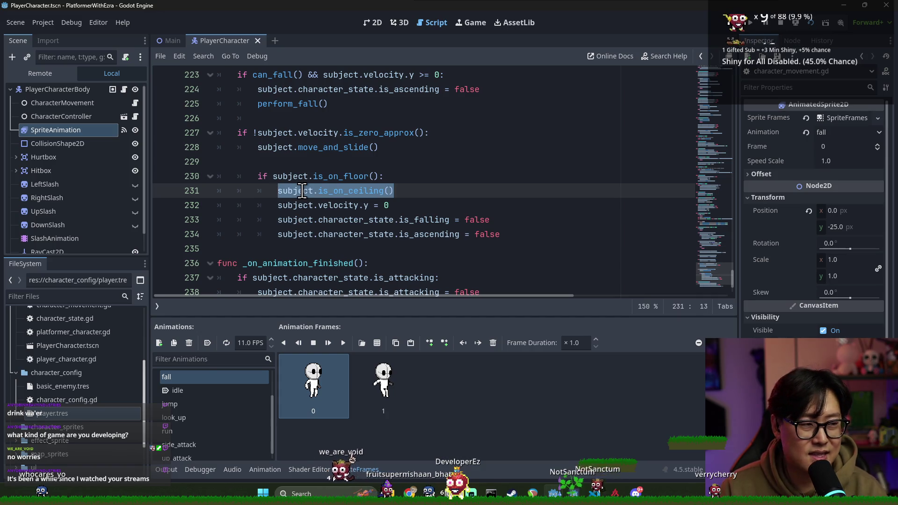
pyautogui.press('BackSpace')
pyautogui.press('BackSpace')
pyautogui.press('BackSpace')
pyautogui.press('BackSpace')
pyautogui.hotkey('ctrl', 's')
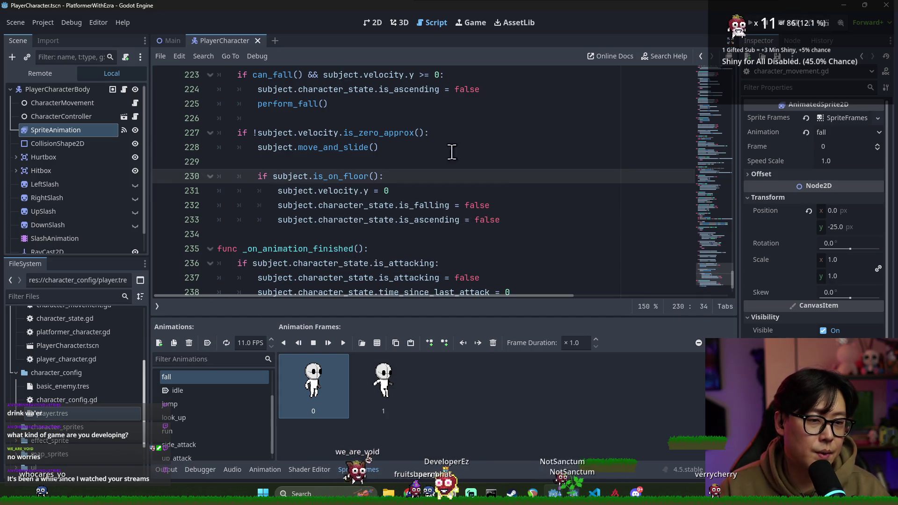
pyautogui.click(68, 101)
pyautogui.click(65, 89)
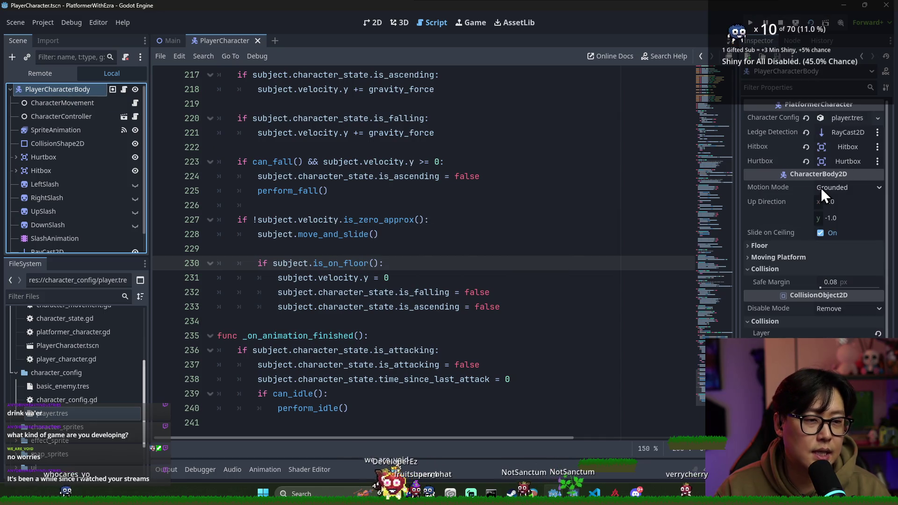
# Step: Open the documentation for the Slide on Ceiling property from the Inspector
pyautogui.scroll(-2, 824, 173)
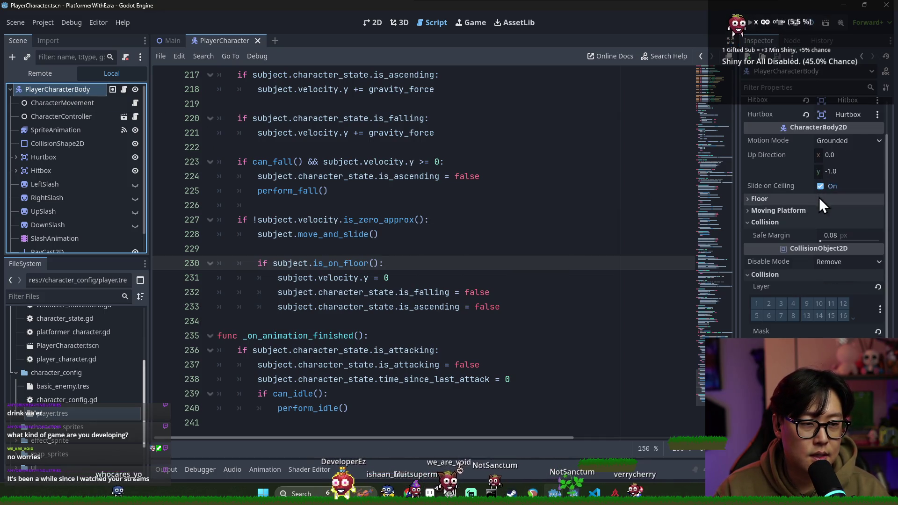
pyautogui.rightClick(767, 185)
pyautogui.click(799, 254)
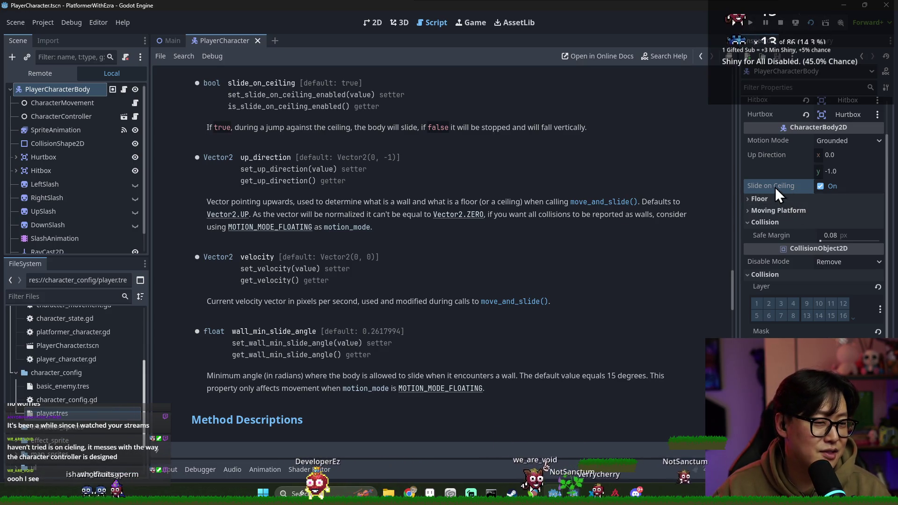
# Step: Expand and collapse the Floor and Moving Platform groups and widen the Inspector beside the docs
pyautogui.click(765, 201)
pyautogui.click(771, 201)
pyautogui.click(772, 200)
pyautogui.click(773, 201)
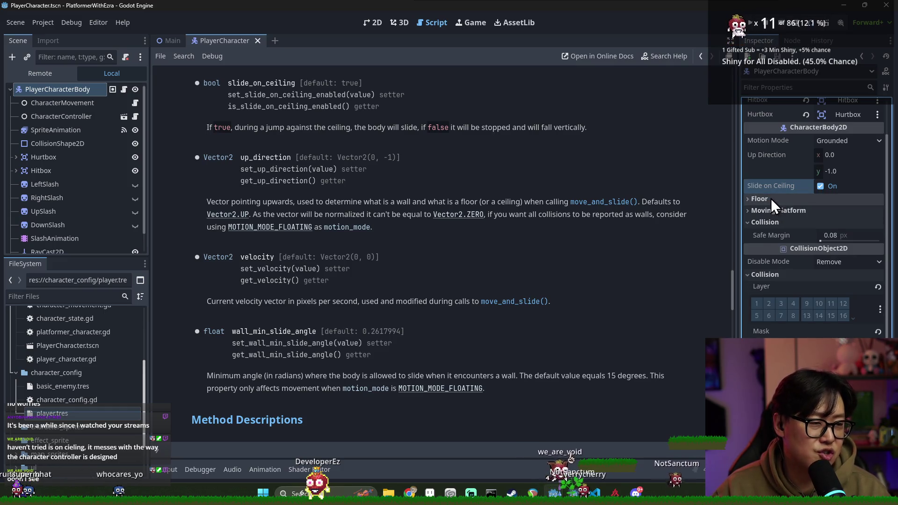
pyautogui.click(771, 199)
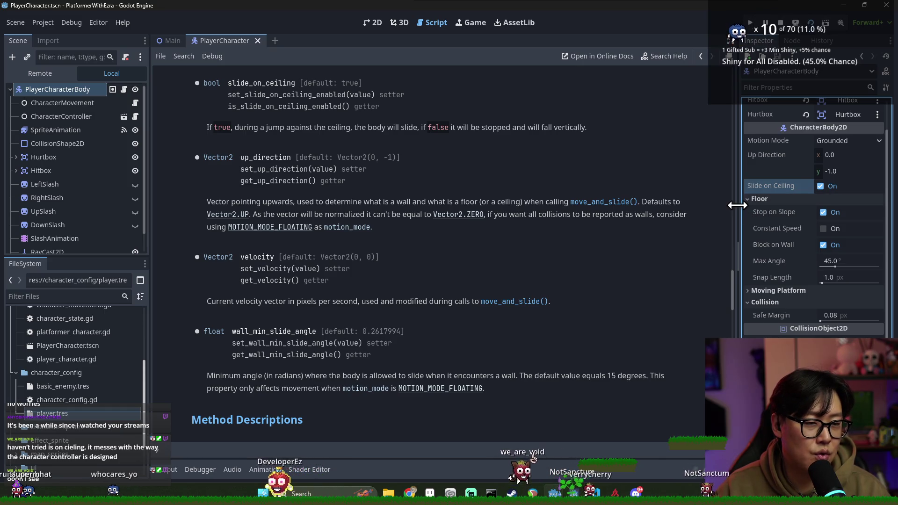
pyautogui.moveTo(739, 206)
pyautogui.mouseDown()
pyautogui.moveTo(699, 206)
pyautogui.moveTo(730, 207)
pyautogui.mouseUp()
pyautogui.click(758, 200)
pyautogui.click(772, 210)
pyautogui.click(776, 210)
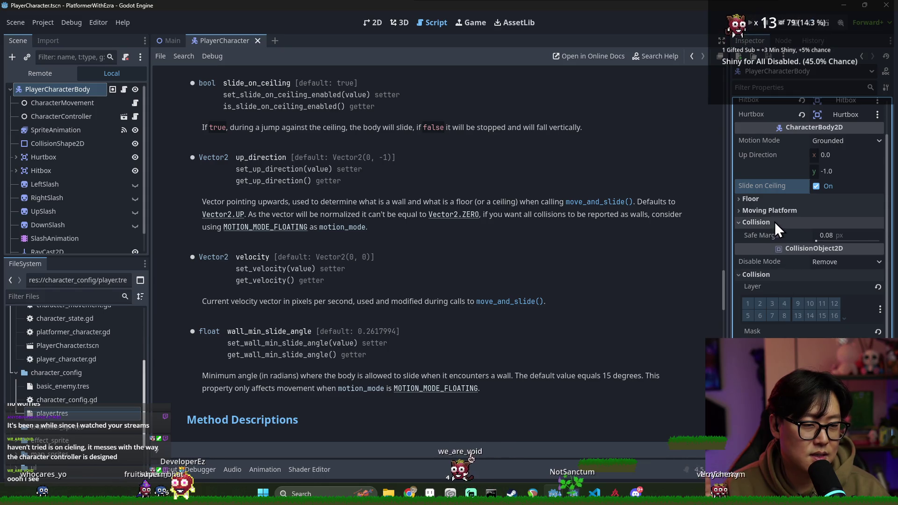
pyautogui.rightClick(774, 238)
pyautogui.click(759, 218)
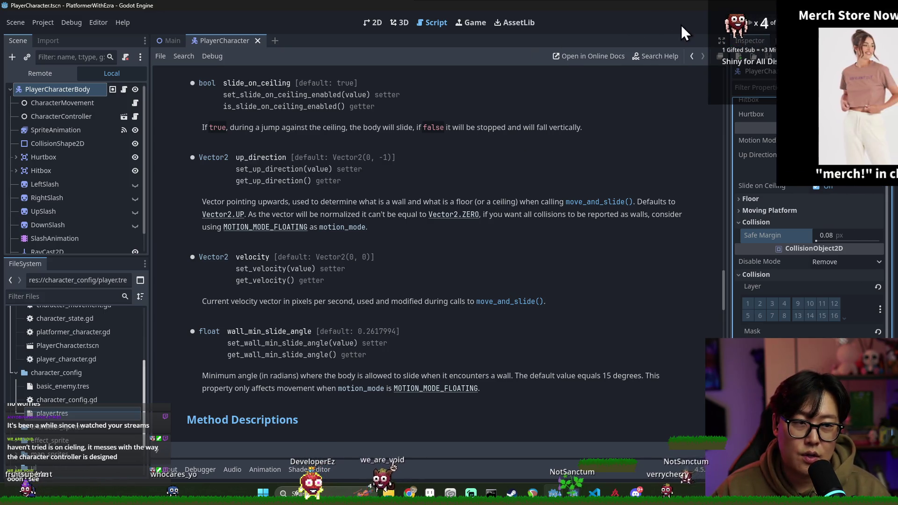
pyautogui.hotkey('alt', 'Tab')
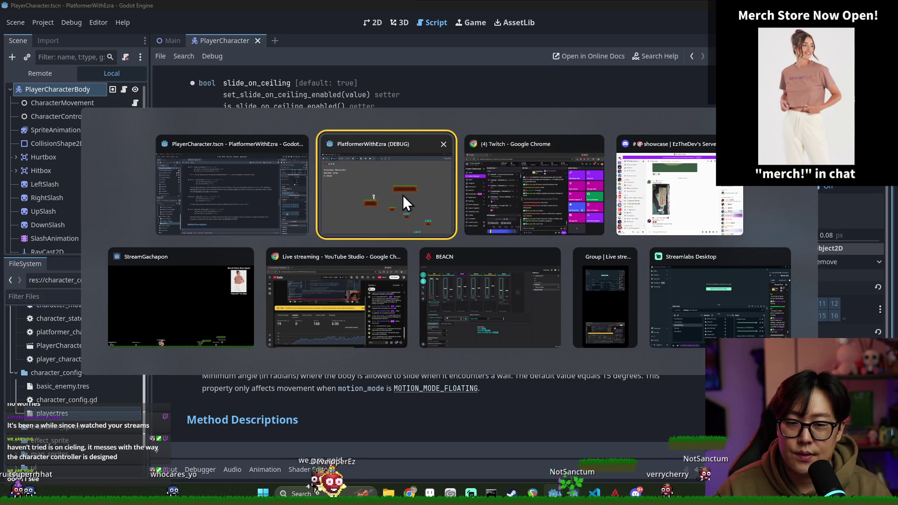
# Step: Switch to the running game and test repeated jumps on and off the small platform
pyautogui.click(417, 192)
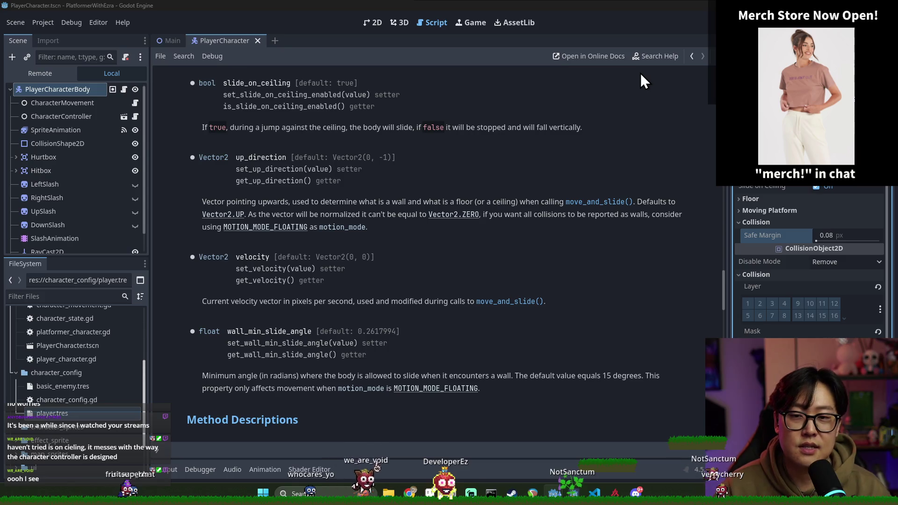
pyautogui.hotkey('alt', 'Tab')
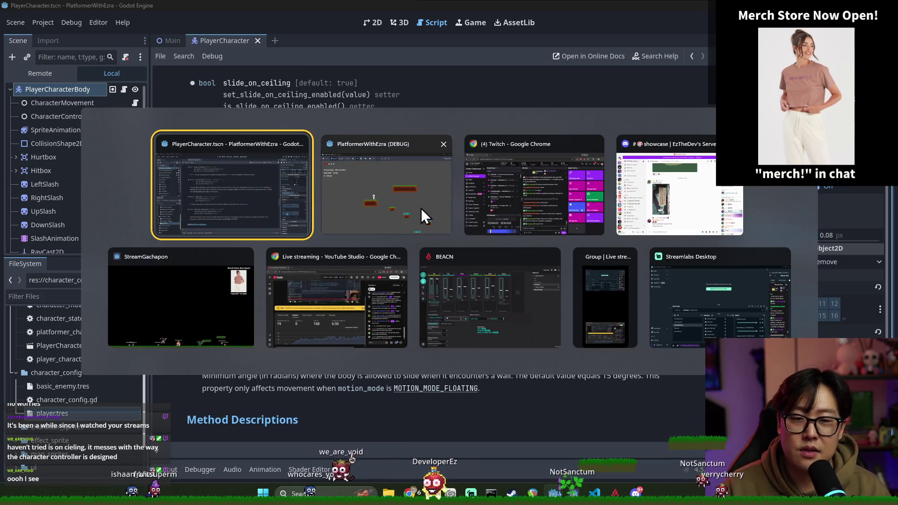
pyautogui.click(358, 202)
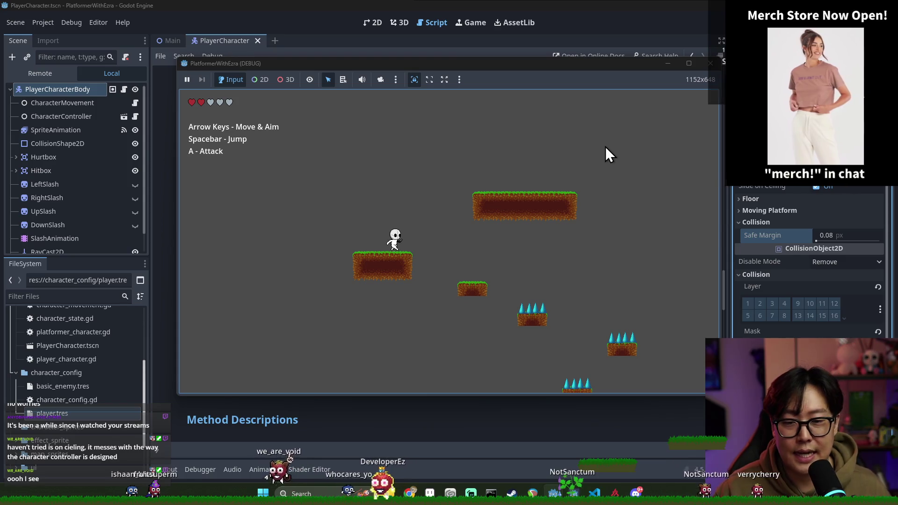
pyautogui.press('Right')
pyautogui.press('space')
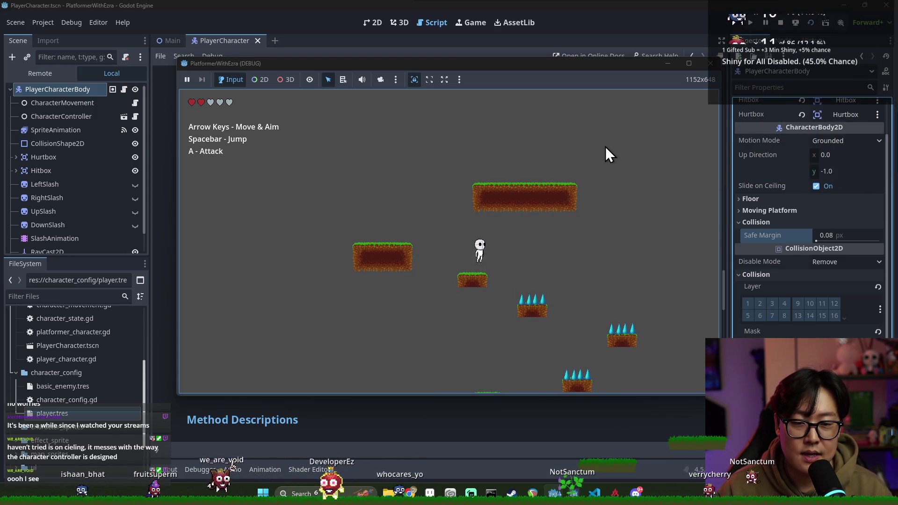
pyautogui.press('space')
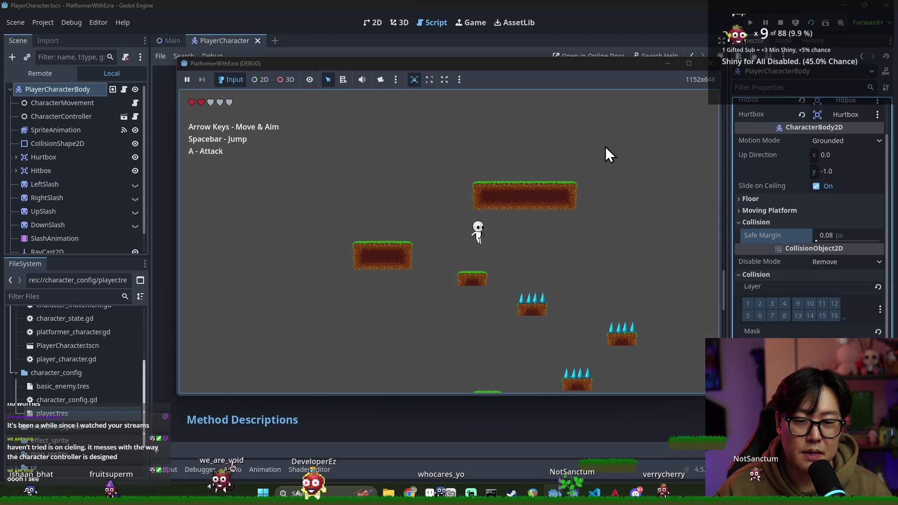
pyautogui.press('Left')
pyautogui.press('Right')
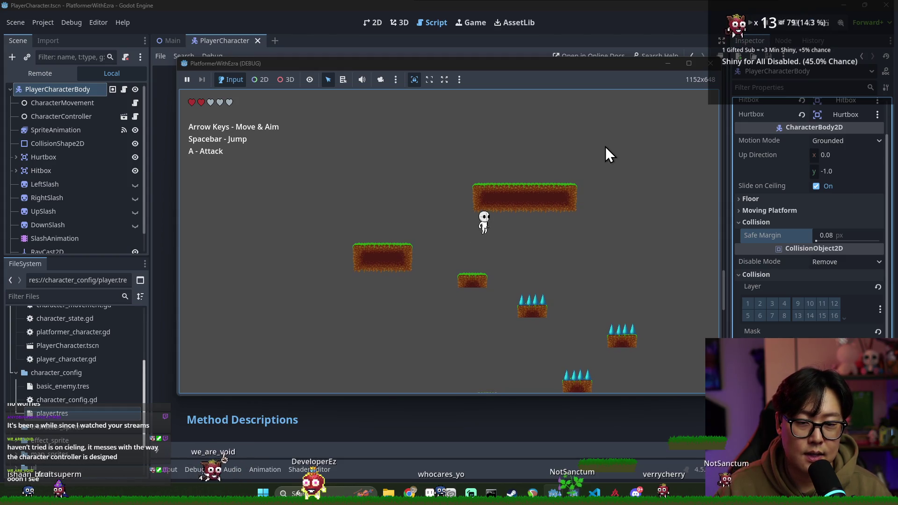
pyautogui.press('space')
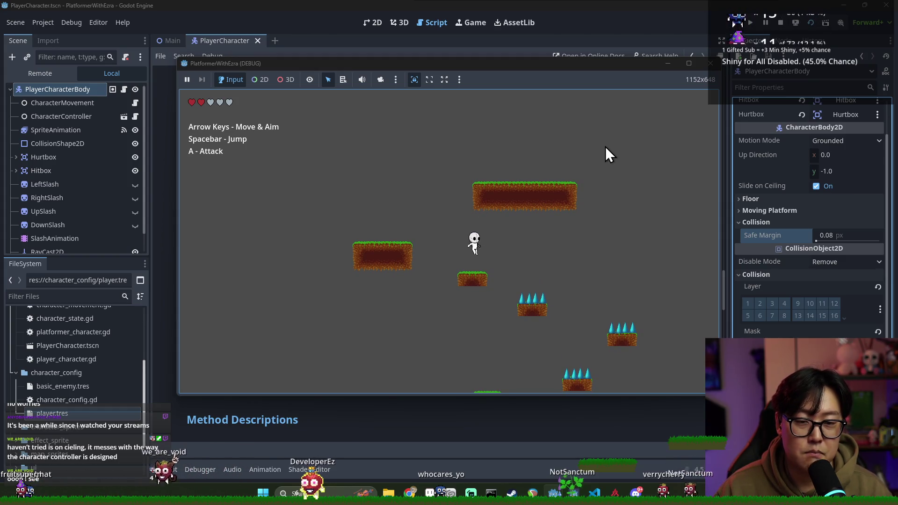
pyautogui.press('space')
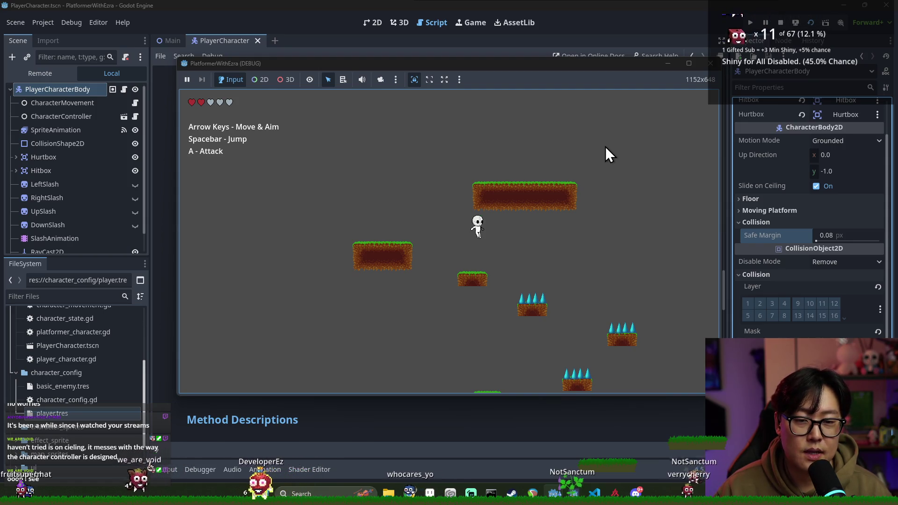
pyautogui.press('space')
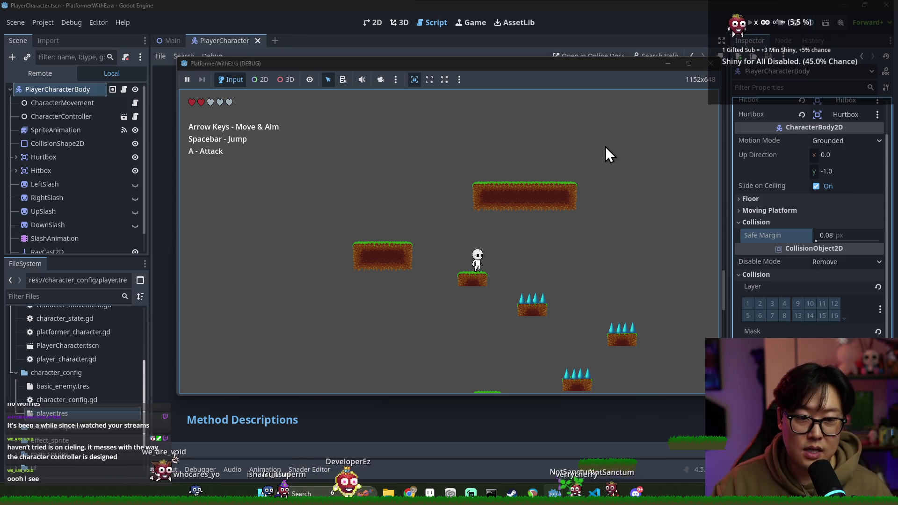
# Step: Jump between the left platform and the lower ledge, then relaunch the game
pyautogui.press('space')
pyautogui.press('Left')
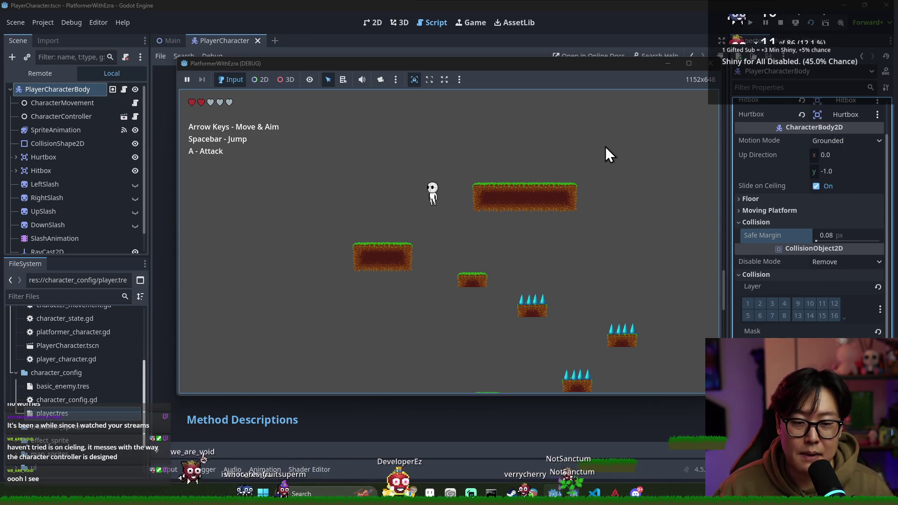
pyautogui.press('space')
pyautogui.press('Right')
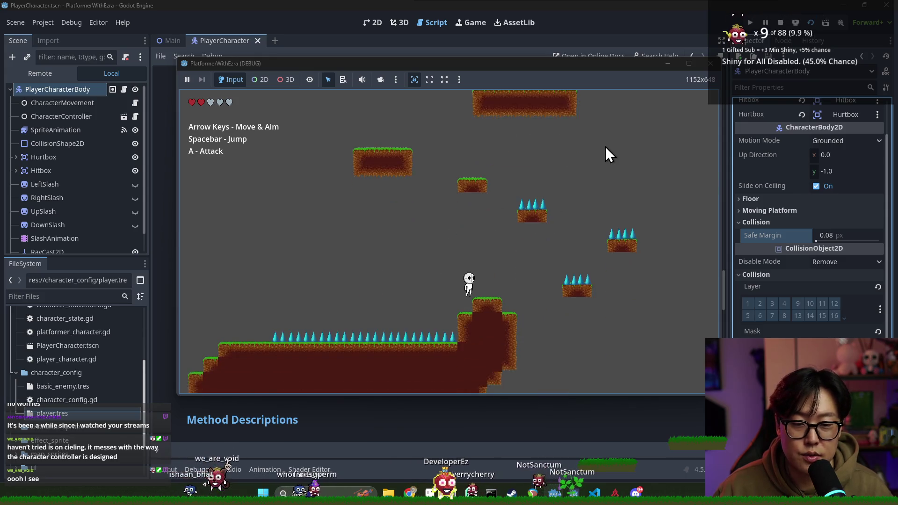
pyautogui.press('space')
pyautogui.press('Left')
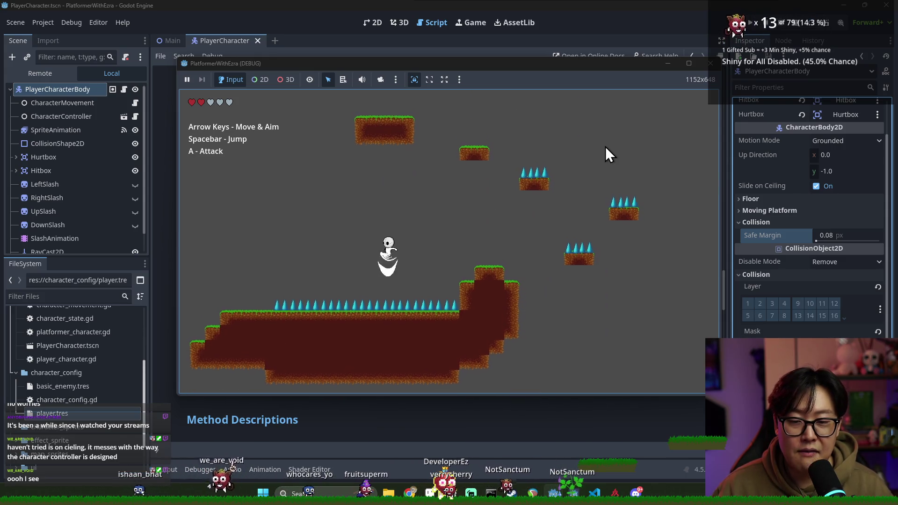
pyautogui.press('space')
pyautogui.press('Left')
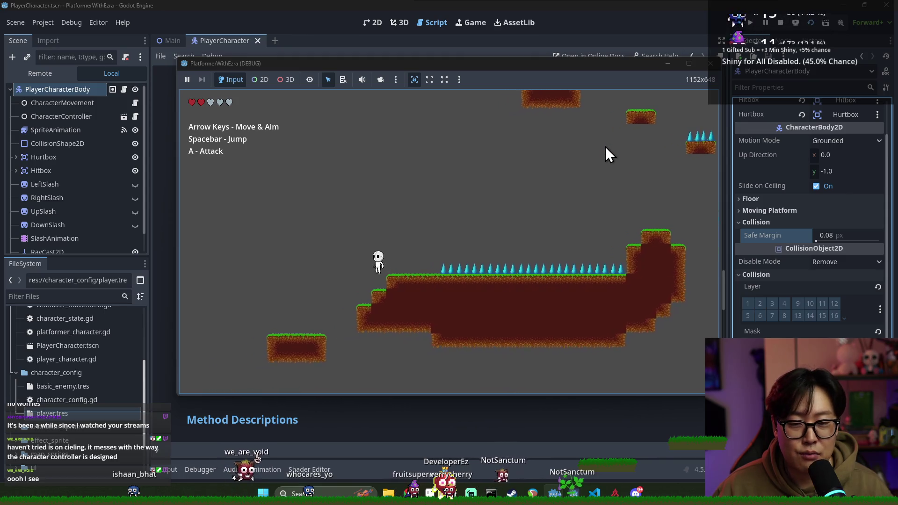
pyautogui.press('Right')
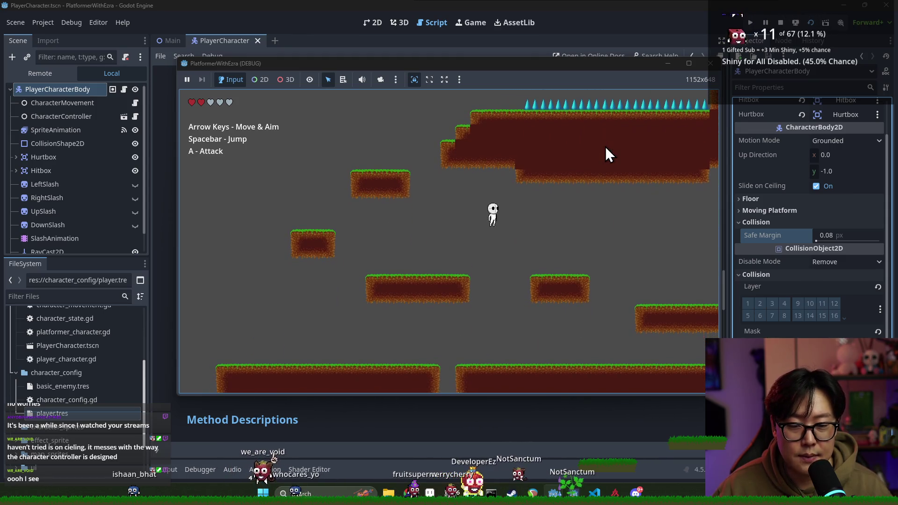
pyautogui.click(811, 17)
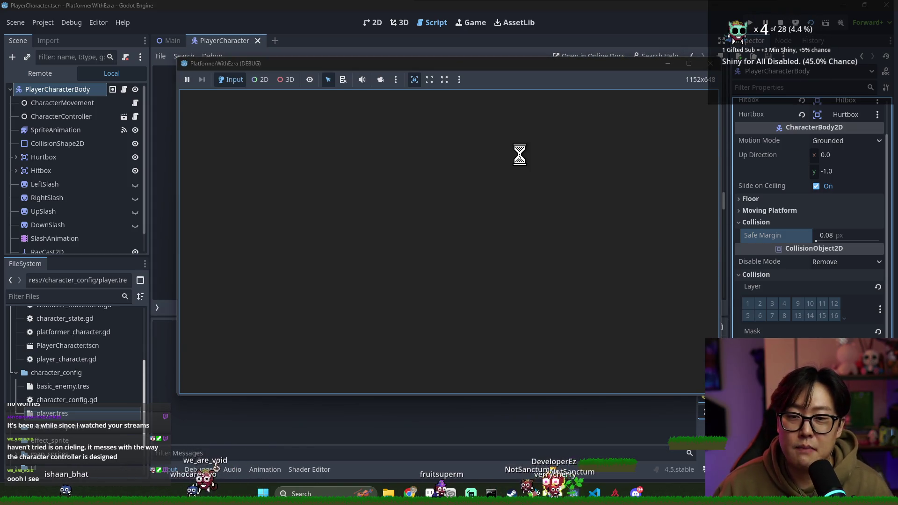
pyautogui.press('Right')
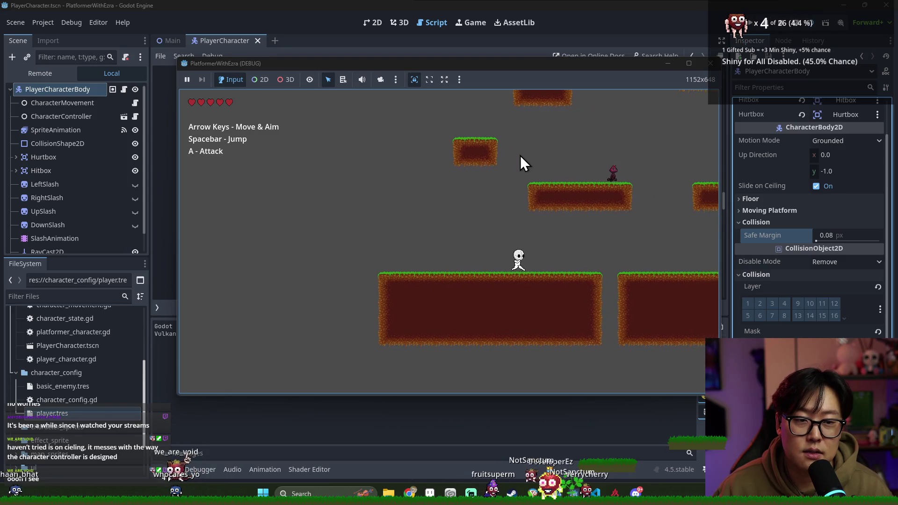
pyautogui.press('Right')
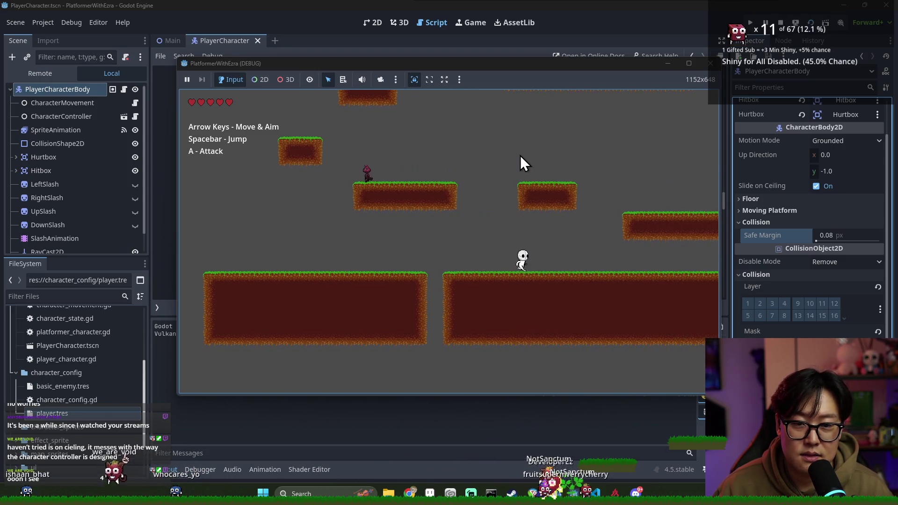
pyautogui.press('Right')
pyautogui.press('space')
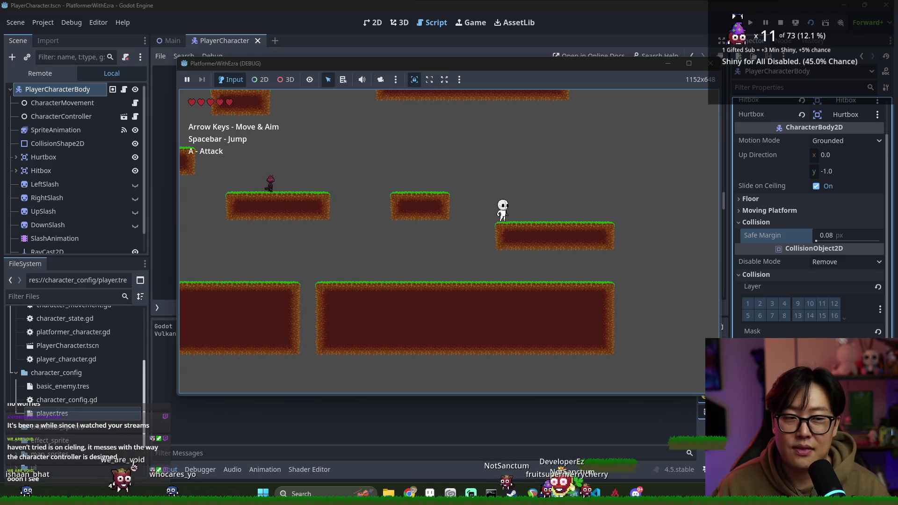
pyautogui.press('Left')
pyautogui.press('space')
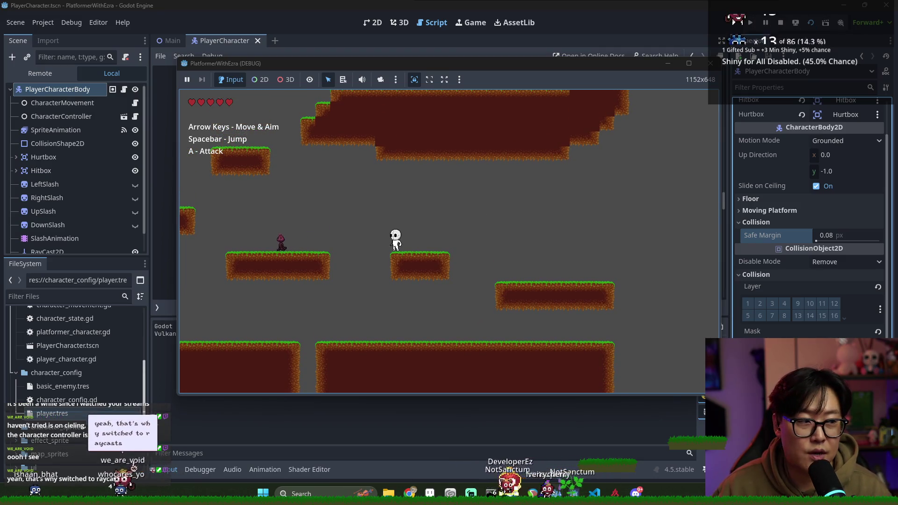
pyautogui.press('Left')
pyautogui.press('space')
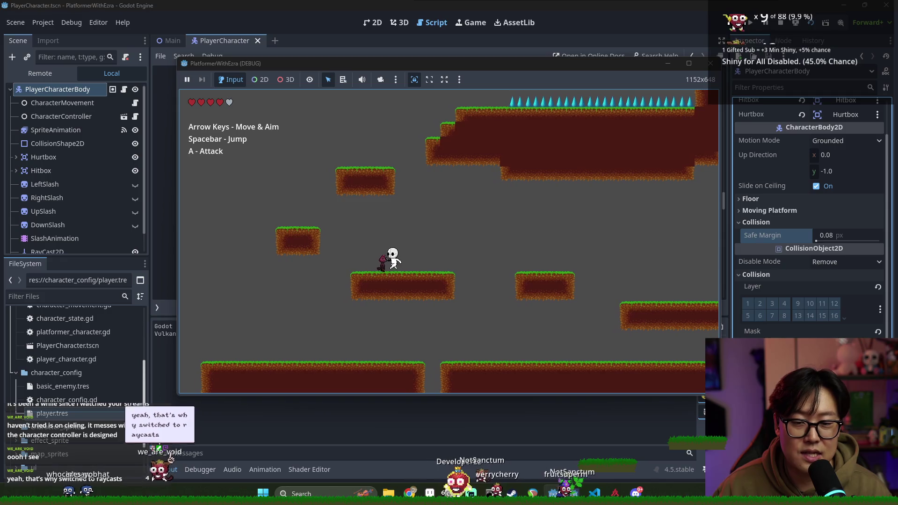
pyautogui.press('Left')
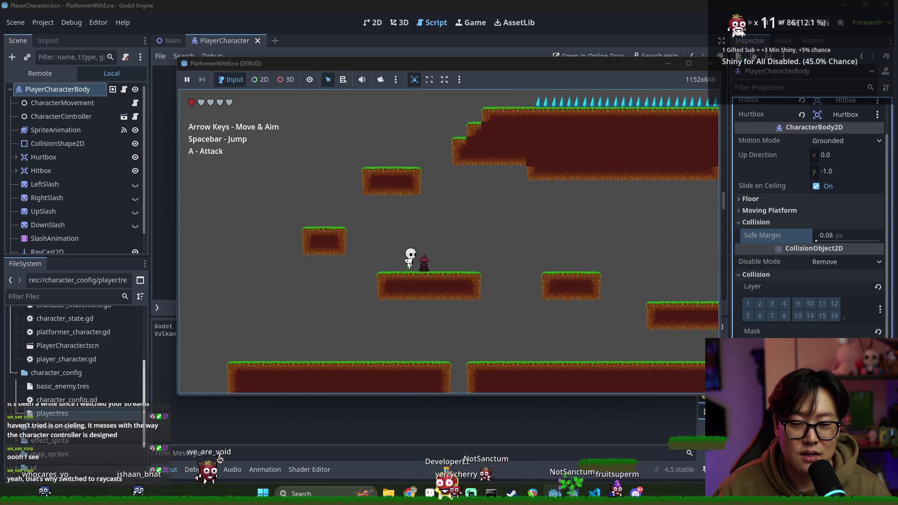
pyautogui.press('Right')
pyautogui.press('Right')
pyautogui.press('space')
pyautogui.press('Right')
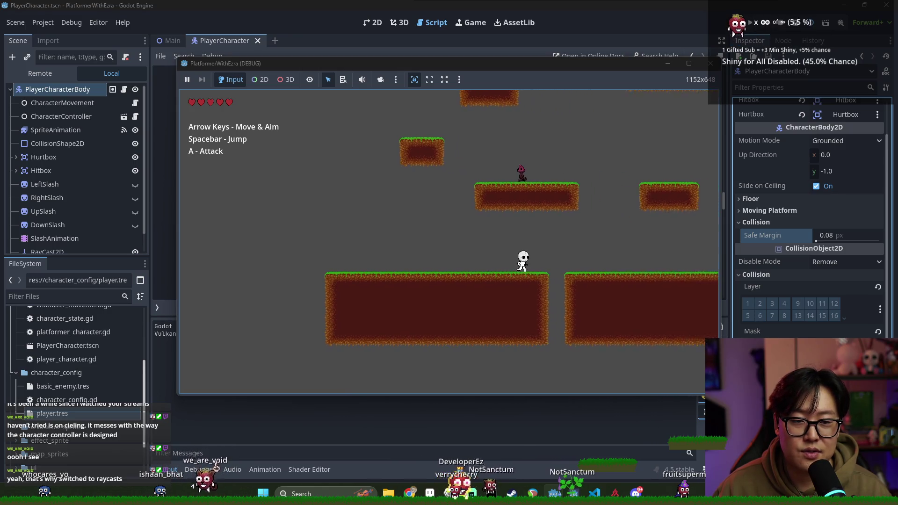
pyautogui.press('space')
pyautogui.press('Right')
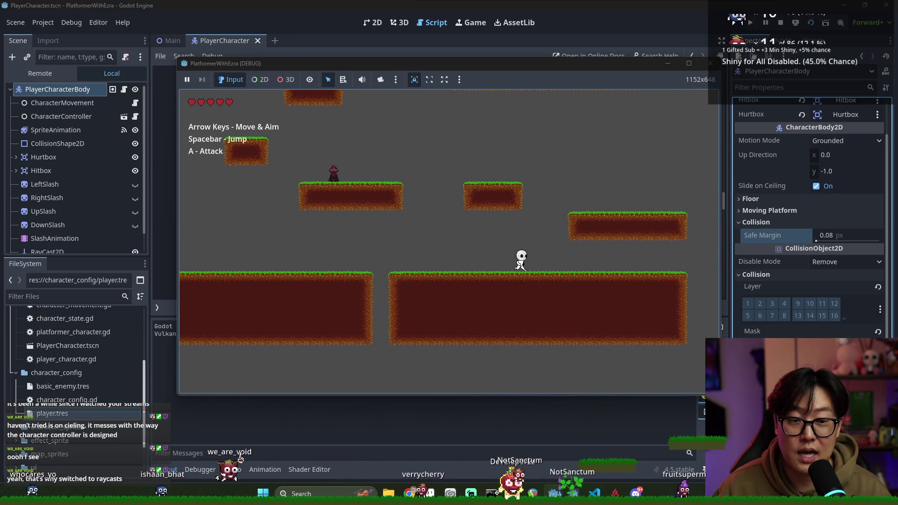
pyautogui.press('space')
pyautogui.press('Left')
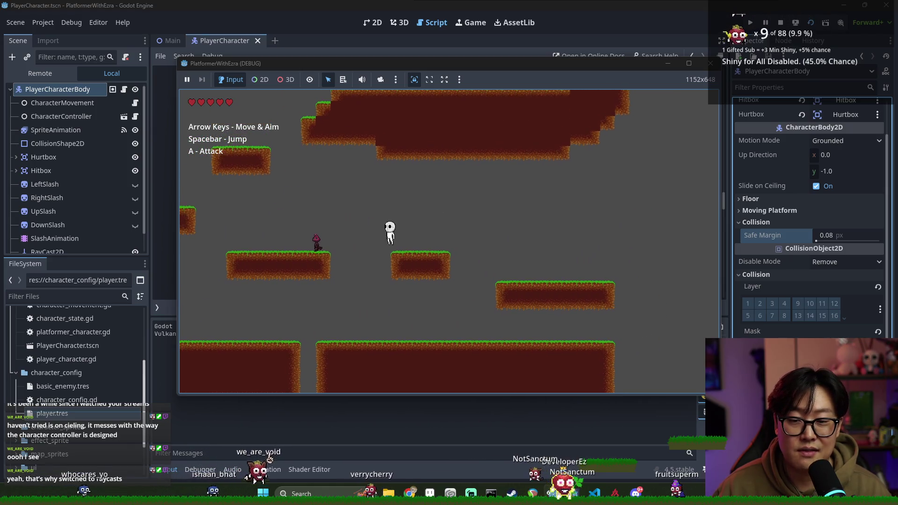
pyautogui.press('space')
pyautogui.press('Left')
pyautogui.press('a')
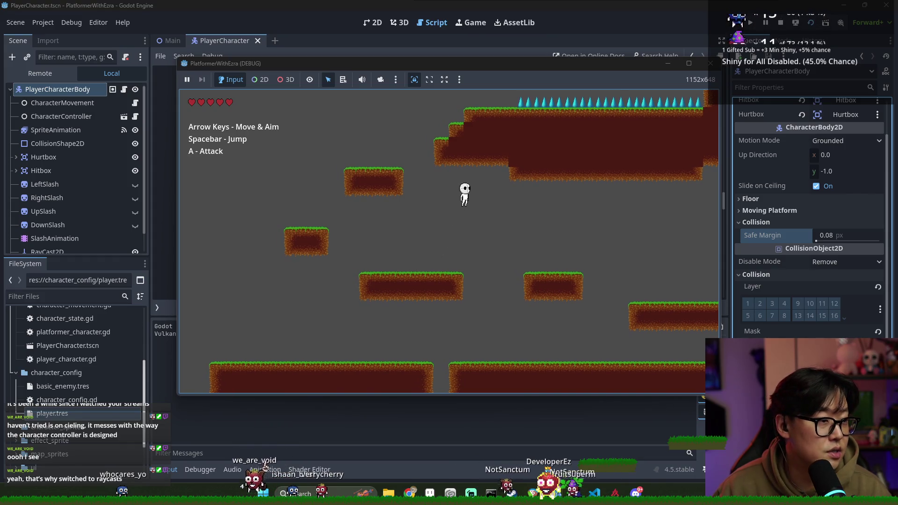
pyautogui.press('Right')
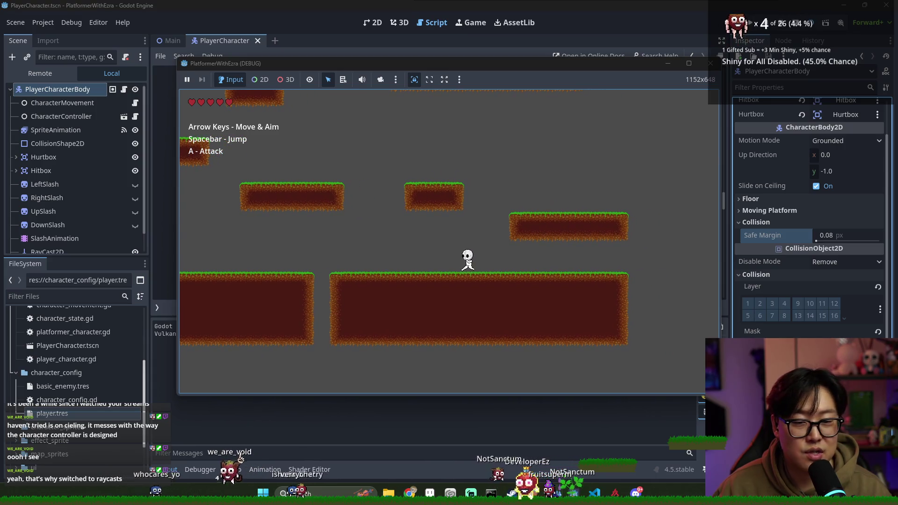
pyautogui.press('Left')
pyautogui.press('space')
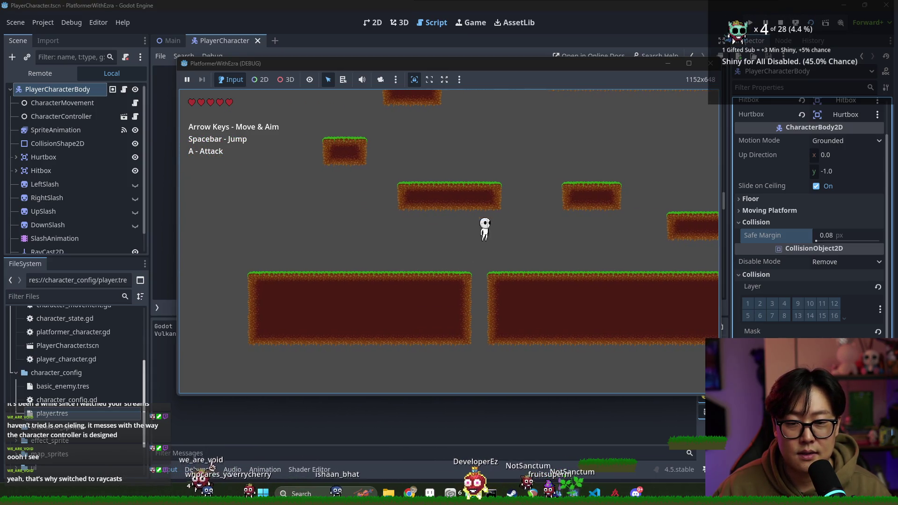
pyautogui.press('Right')
pyautogui.press('space')
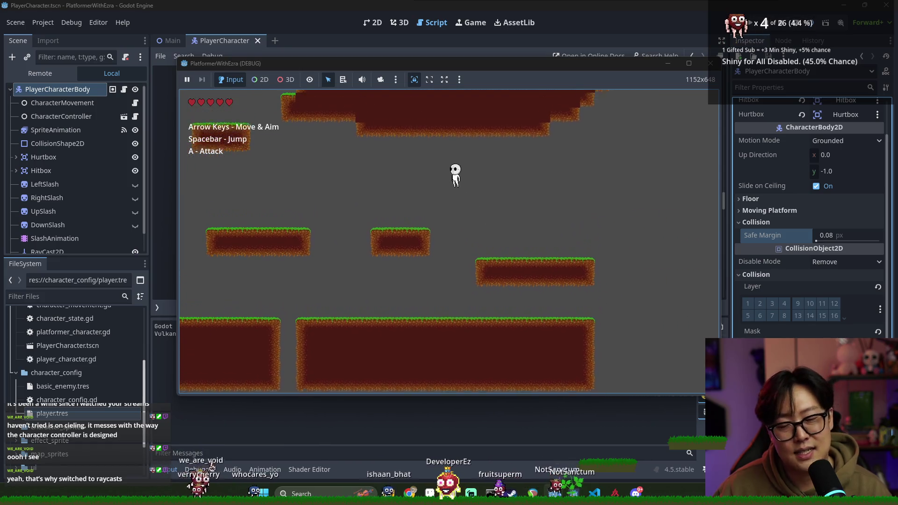
pyautogui.press('Right')
pyautogui.press('space')
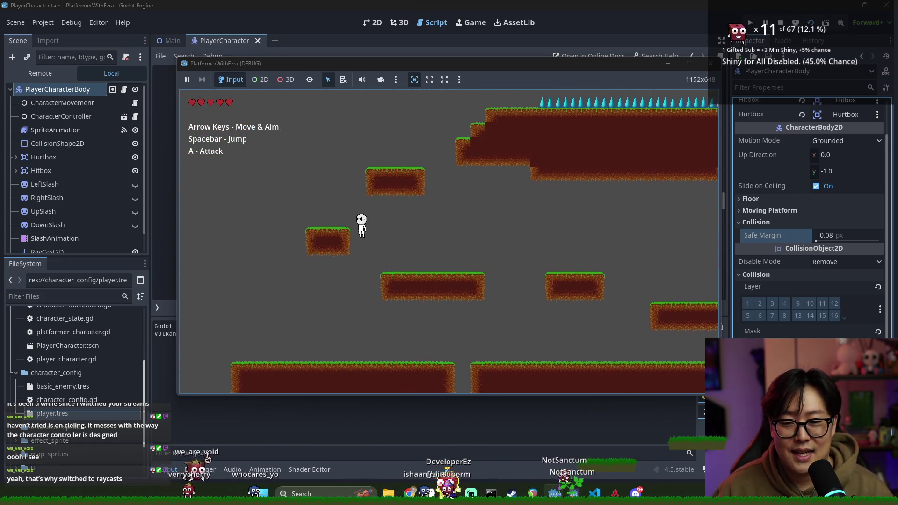
pyautogui.press('Right')
pyautogui.press('space')
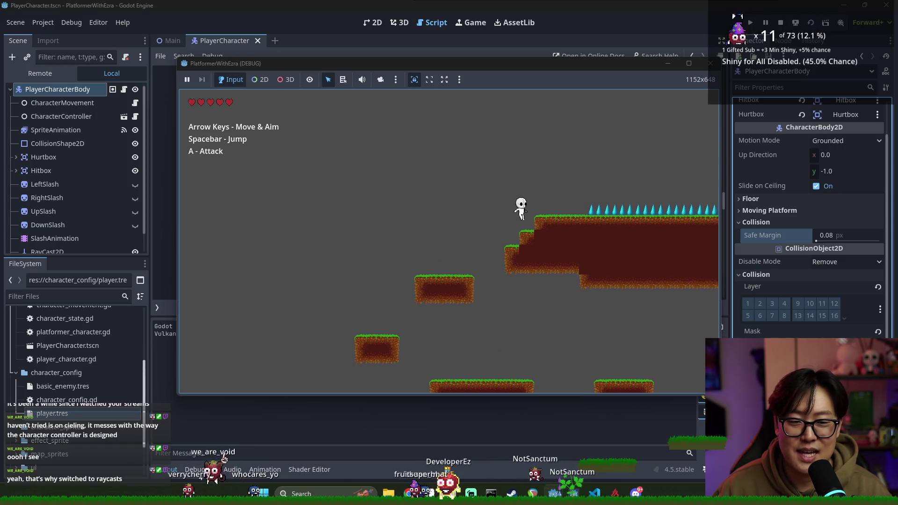
pyautogui.press('Right')
pyautogui.press('space')
pyautogui.press('Down')
pyautogui.press('a')
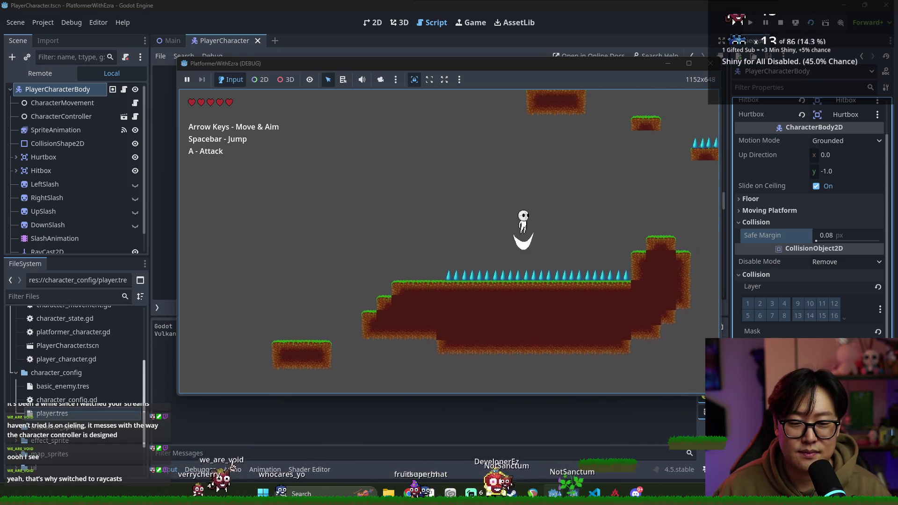
pyautogui.press('Right')
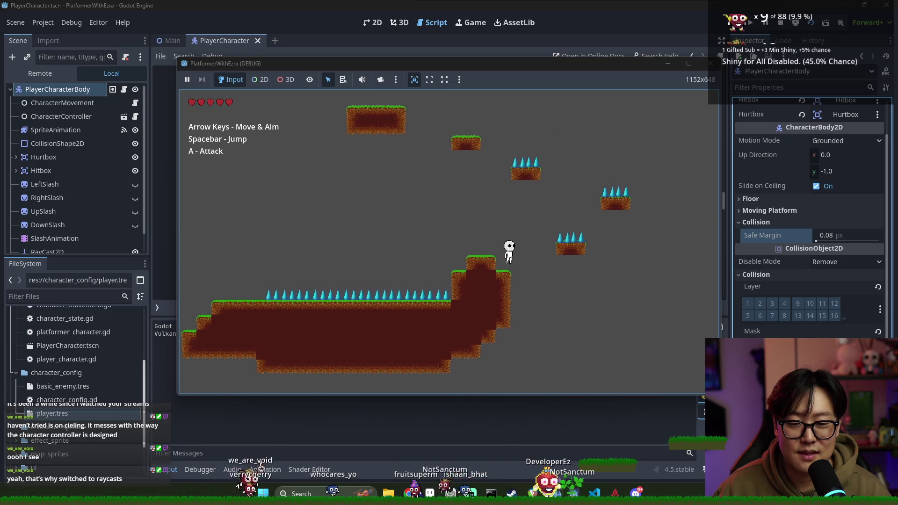
pyautogui.press('space')
pyautogui.press('Left')
pyautogui.press('a')
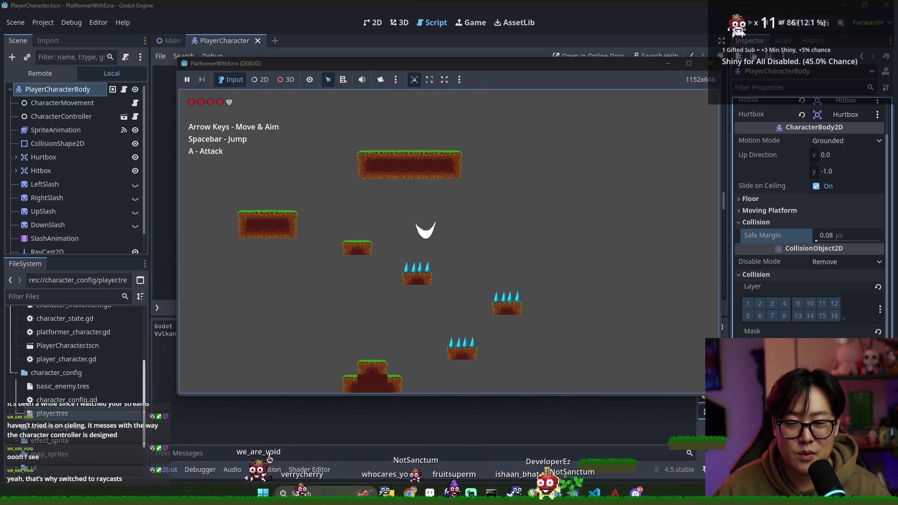
pyautogui.press('Left')
pyautogui.press('space')
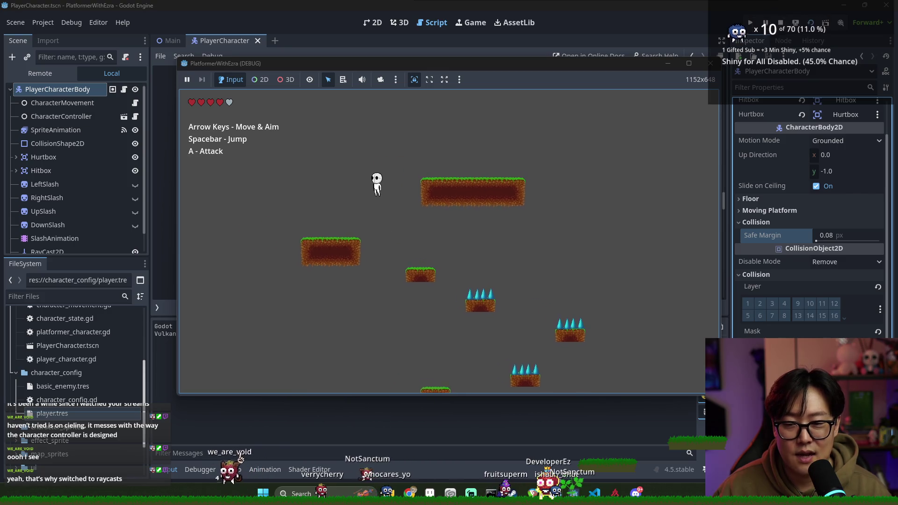
pyautogui.press('space')
pyautogui.press('Right')
pyautogui.press('space')
pyautogui.press('Right')
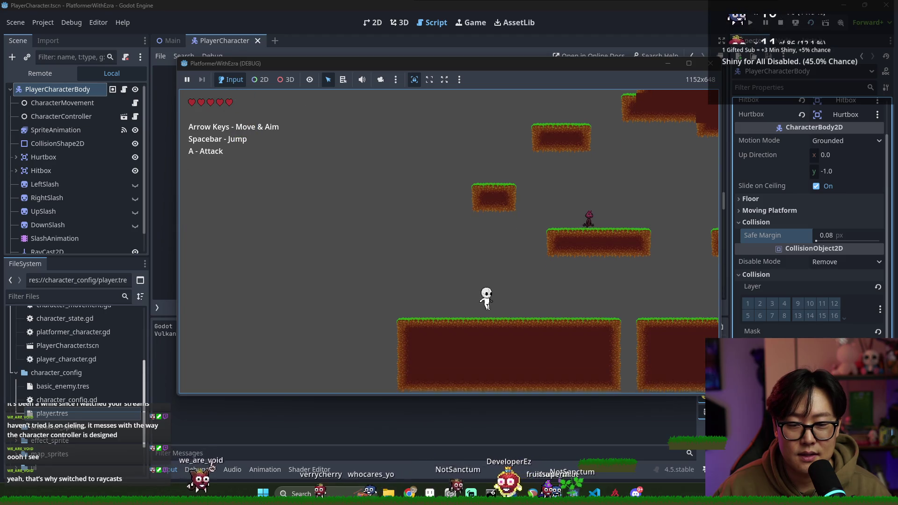
pyautogui.press('Right')
pyautogui.press('space')
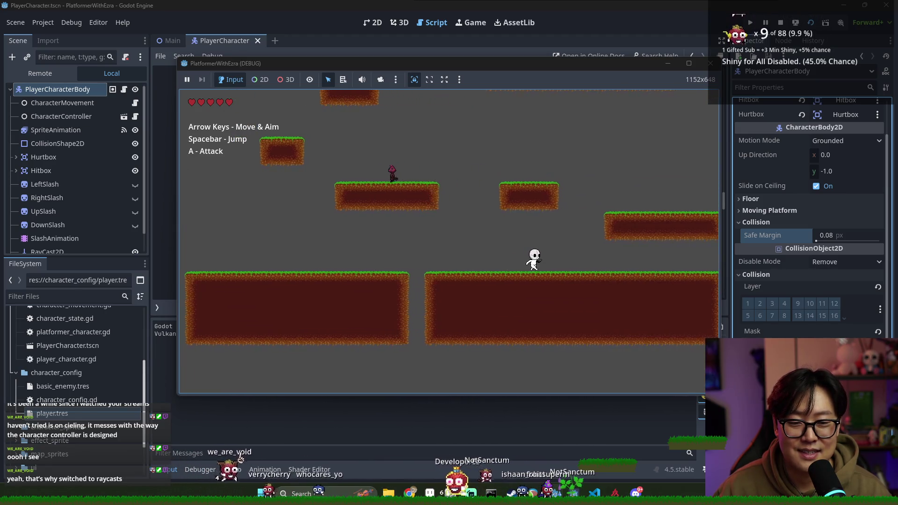
pyautogui.press('space')
pyautogui.press('Right')
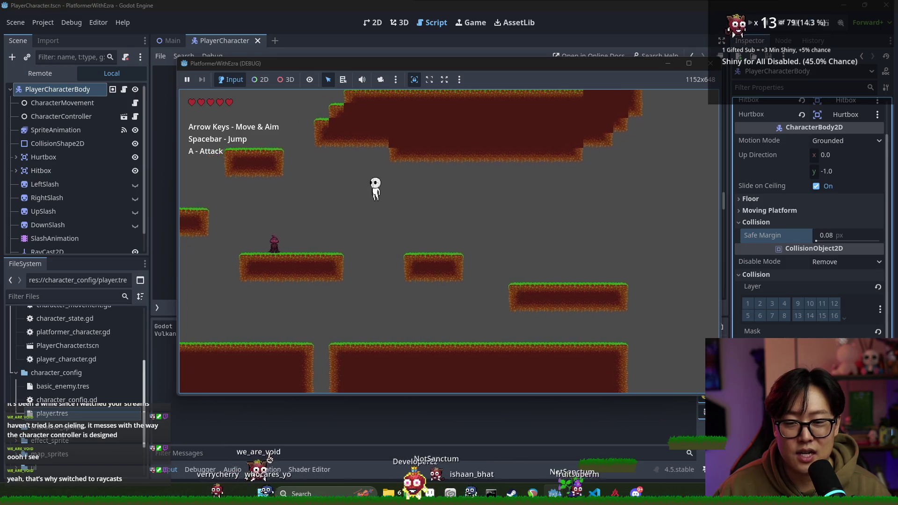
pyautogui.press('Left')
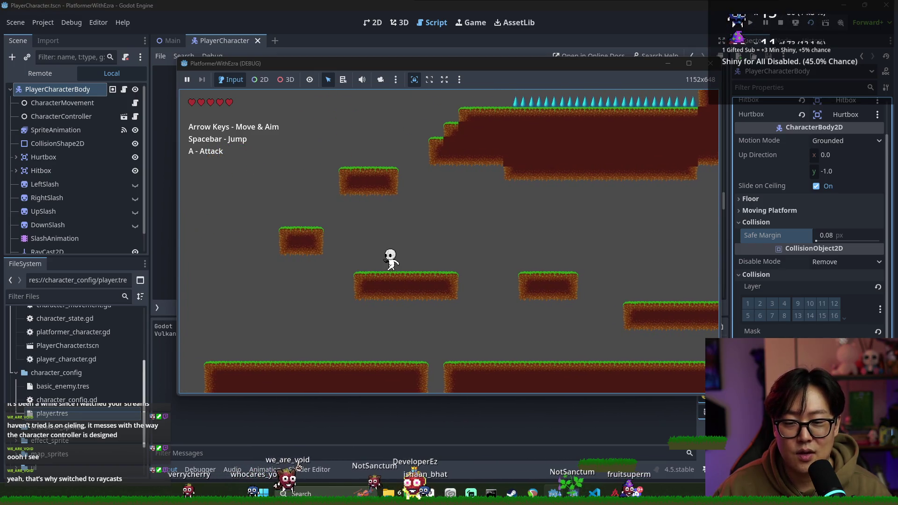
pyautogui.press('space')
pyautogui.press('Right')
pyautogui.press('space')
pyautogui.press('Right')
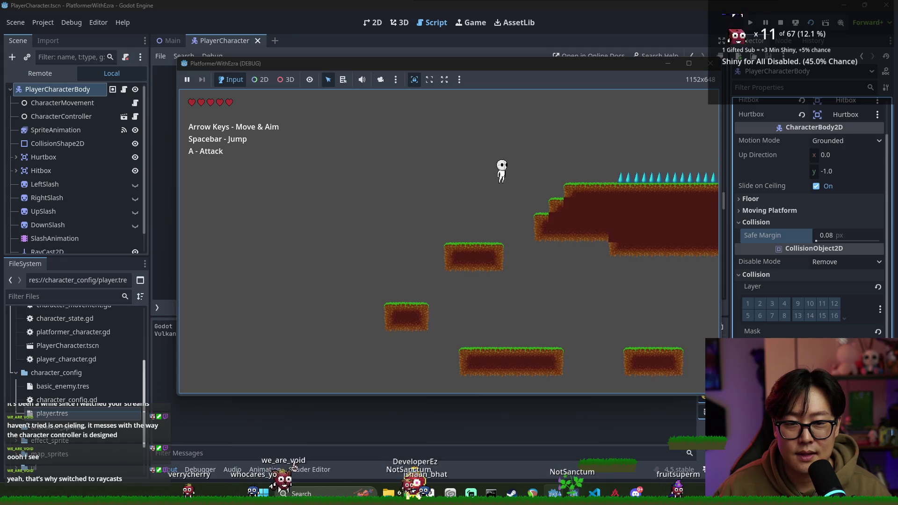
pyautogui.press('Right')
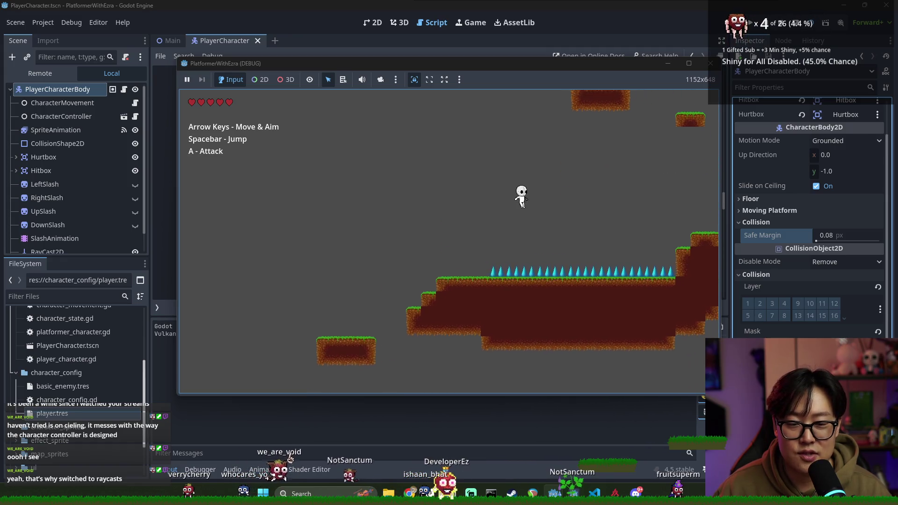
pyautogui.press('Right')
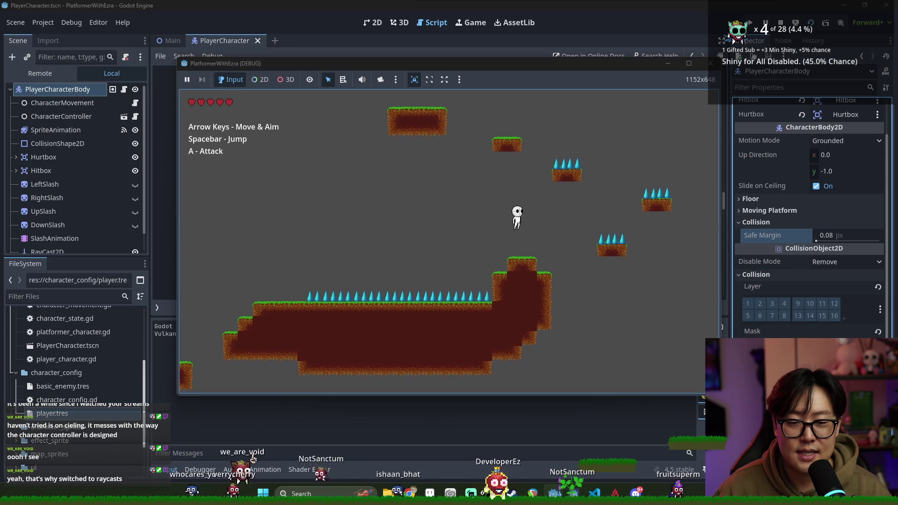
pyautogui.press('space')
pyautogui.press('Left')
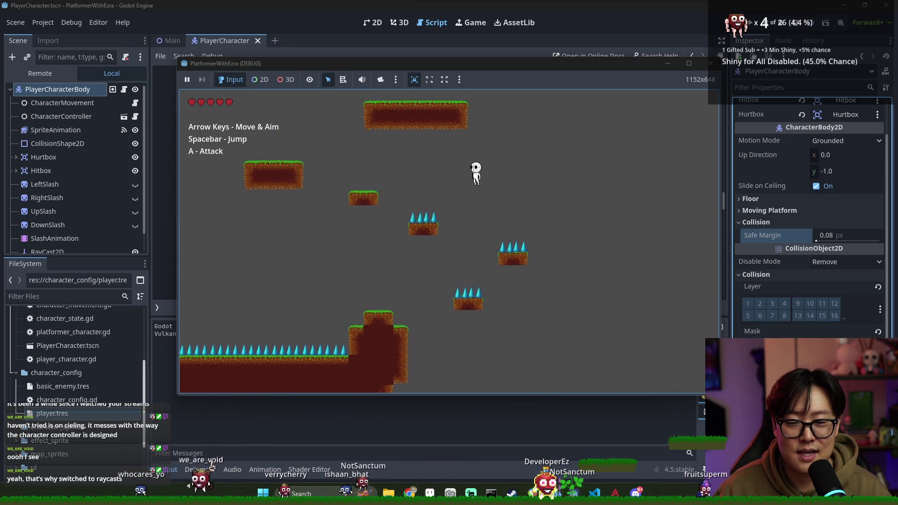
pyautogui.press('Left')
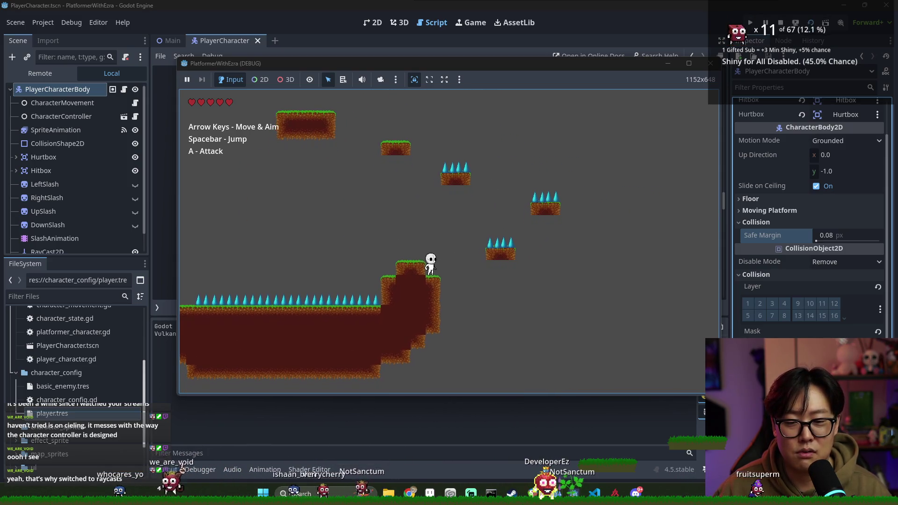
pyautogui.press('space')
pyautogui.press('Left')
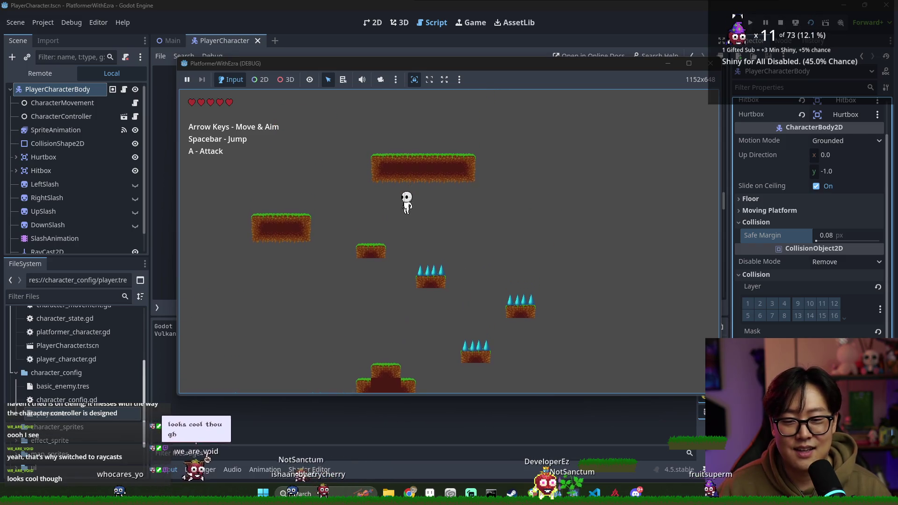
pyautogui.press('Right')
pyautogui.press('space')
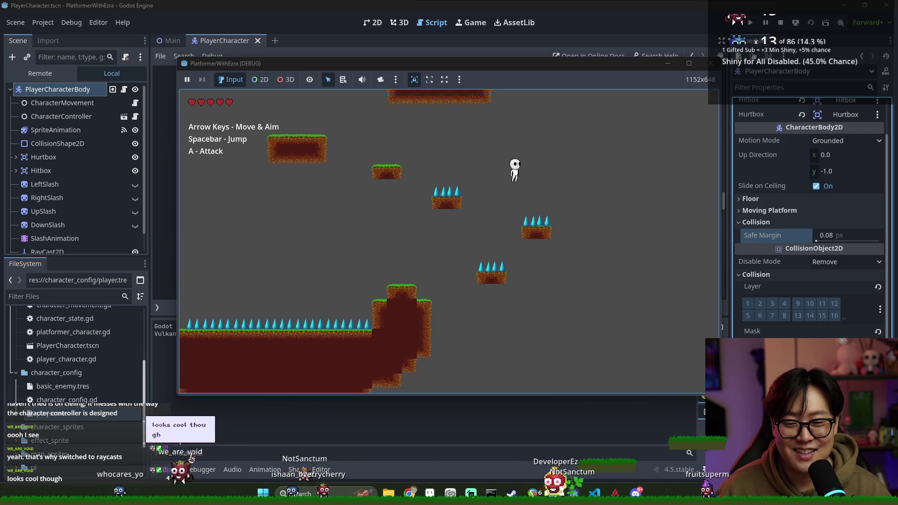
pyautogui.press('Left')
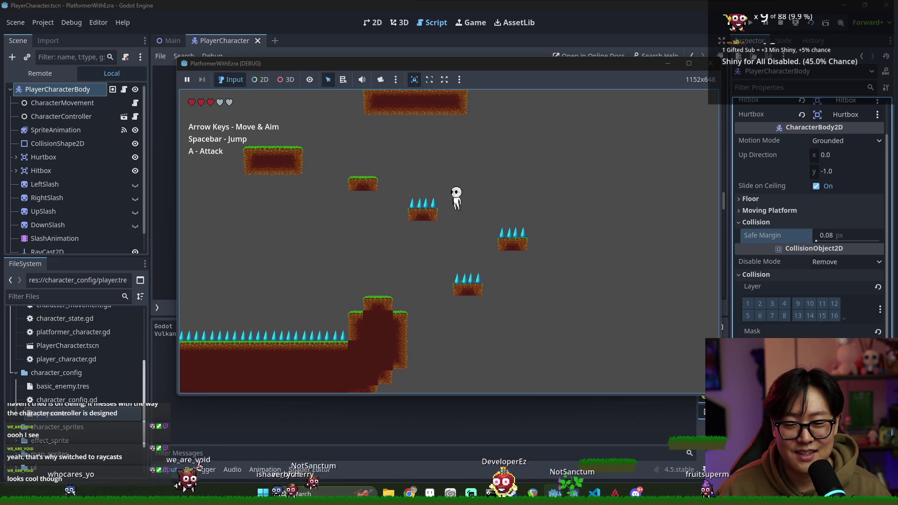
pyautogui.press('Right')
pyautogui.press('Left')
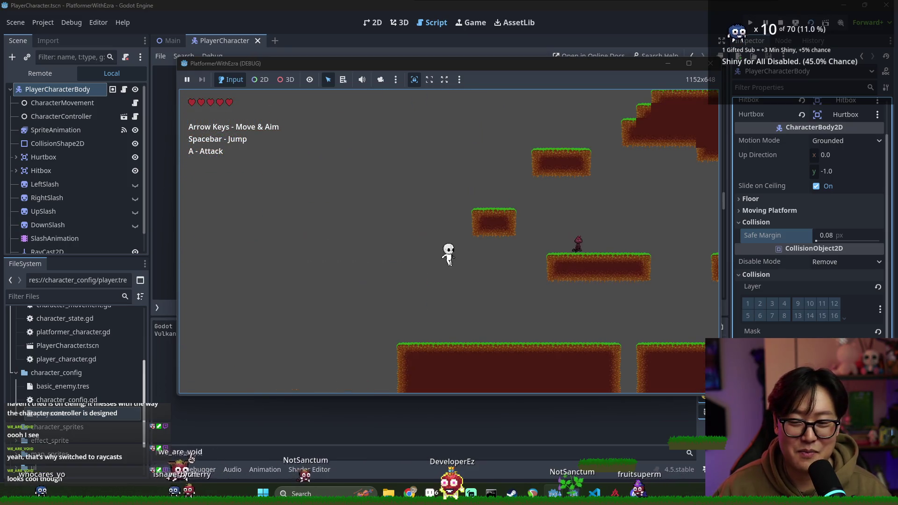
pyautogui.press('Right')
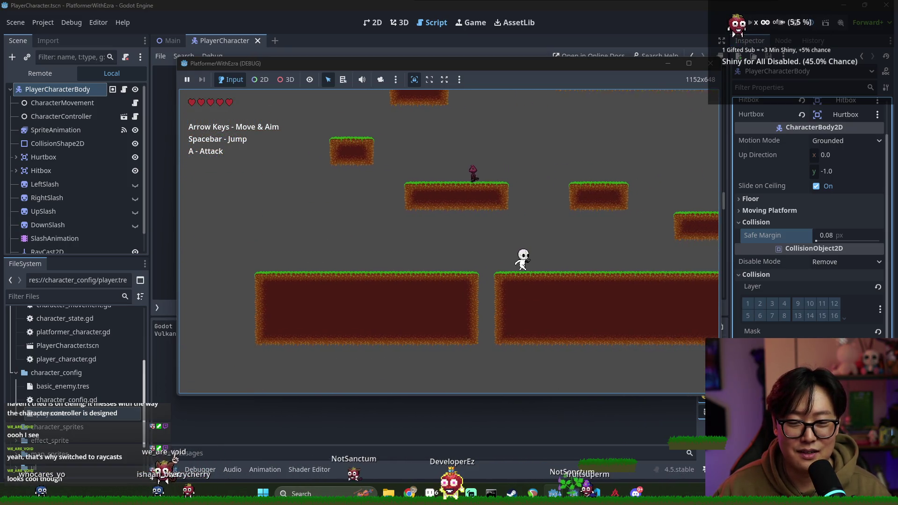
pyautogui.press('Right')
pyautogui.press('space')
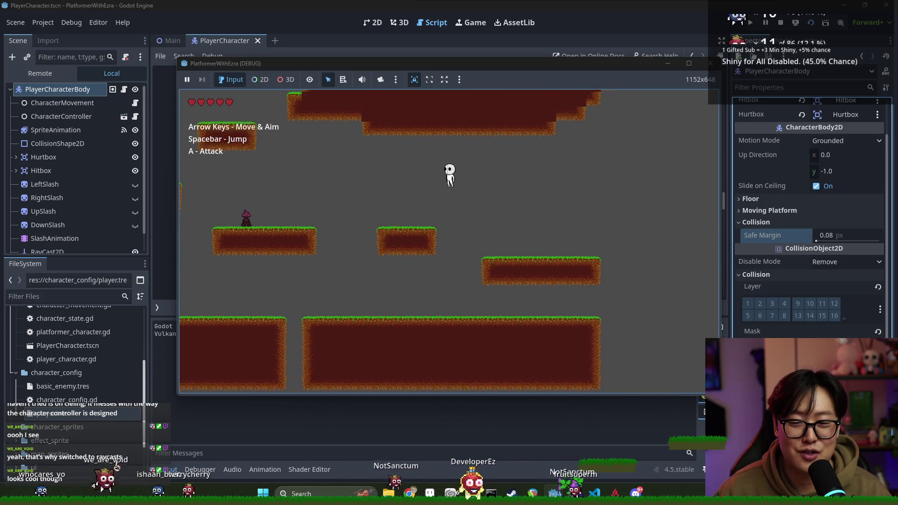
pyautogui.press('a')
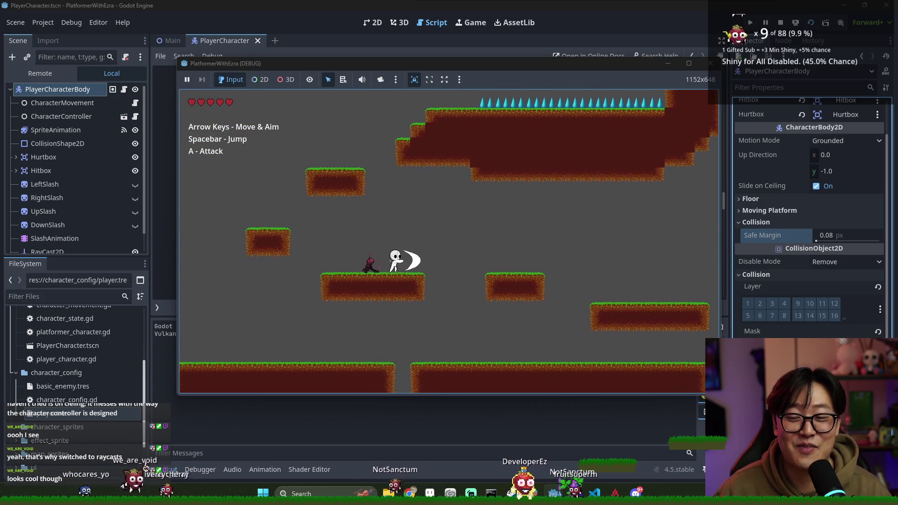
pyautogui.press('Right')
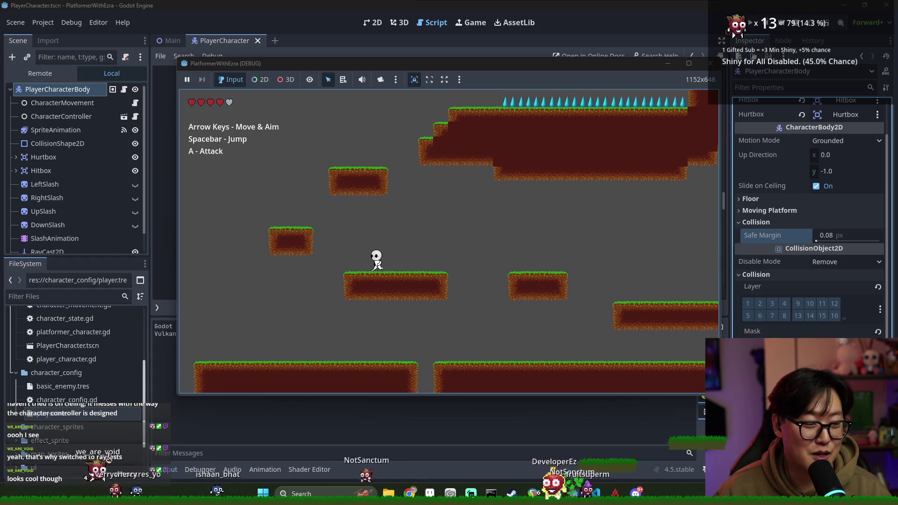
pyautogui.press('space')
pyautogui.press('Right')
pyautogui.press('space')
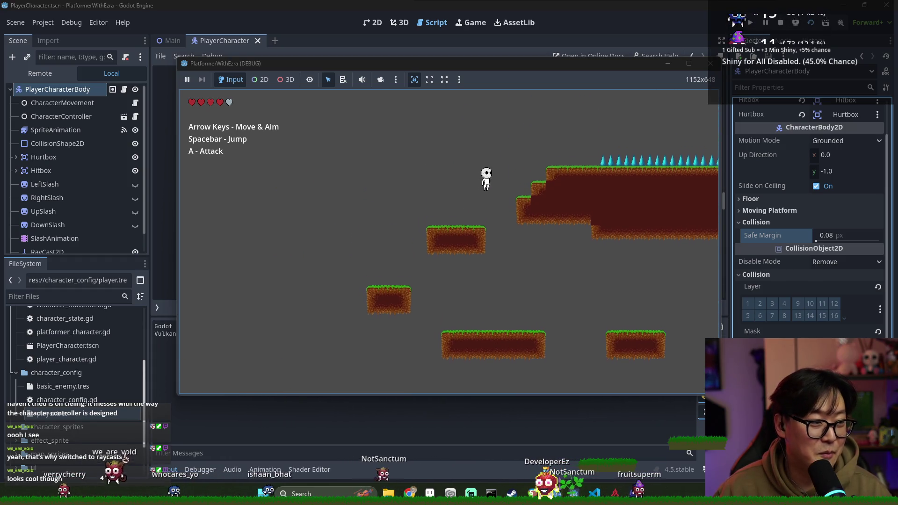
pyautogui.press('Right')
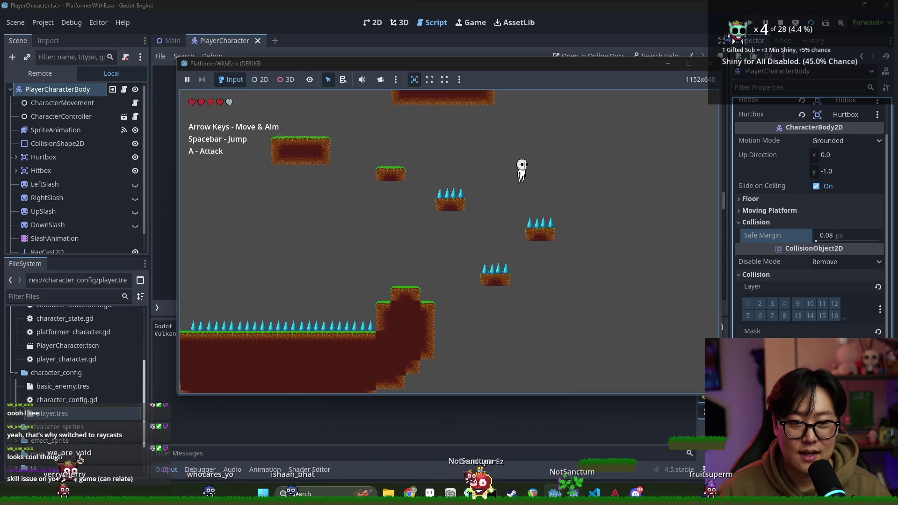
pyautogui.press('Left')
pyautogui.press('Left')
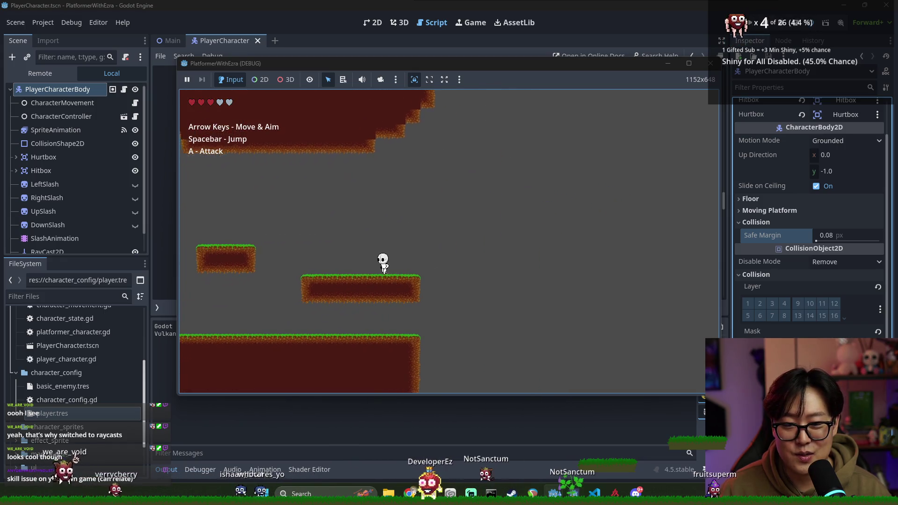
pyautogui.press('Right')
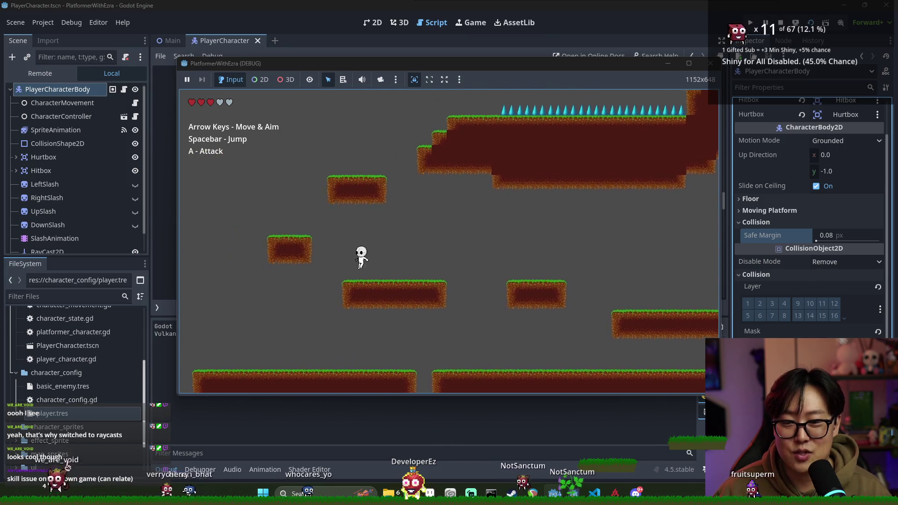
pyautogui.press('Right')
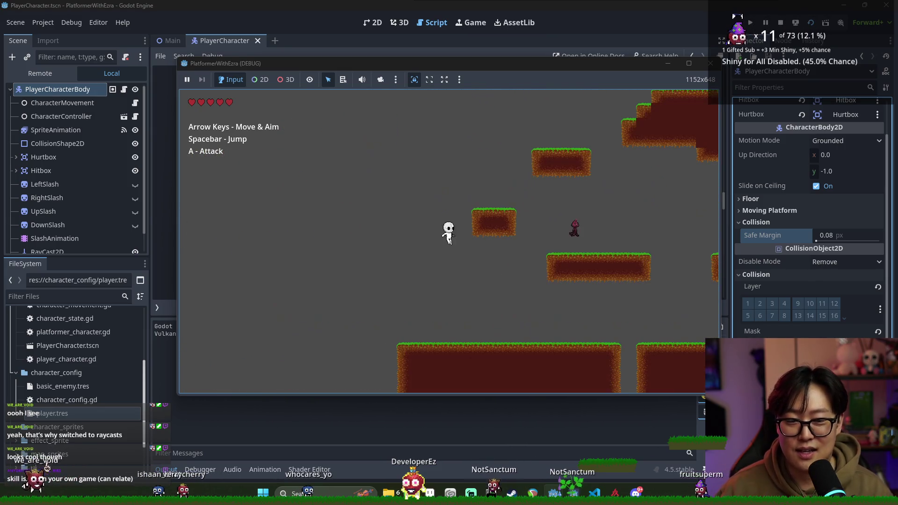
pyautogui.press('Right')
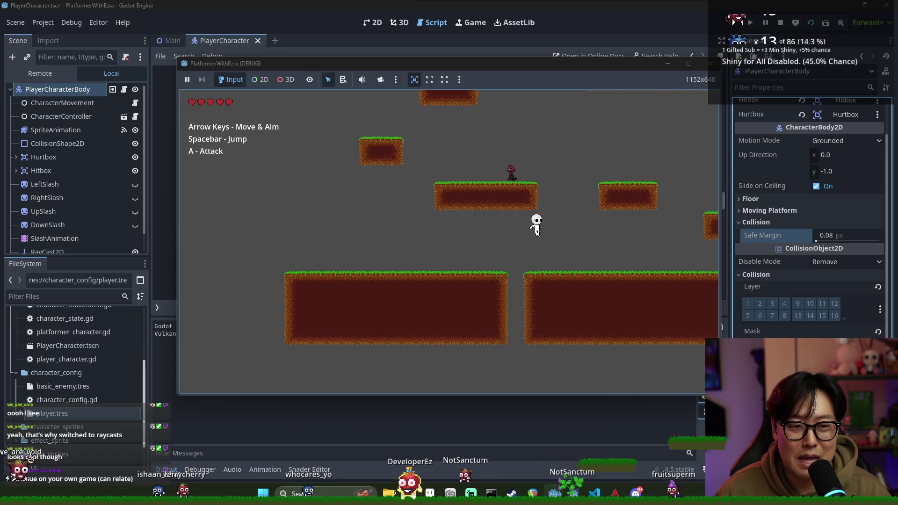
pyautogui.press('Right')
pyautogui.press('space')
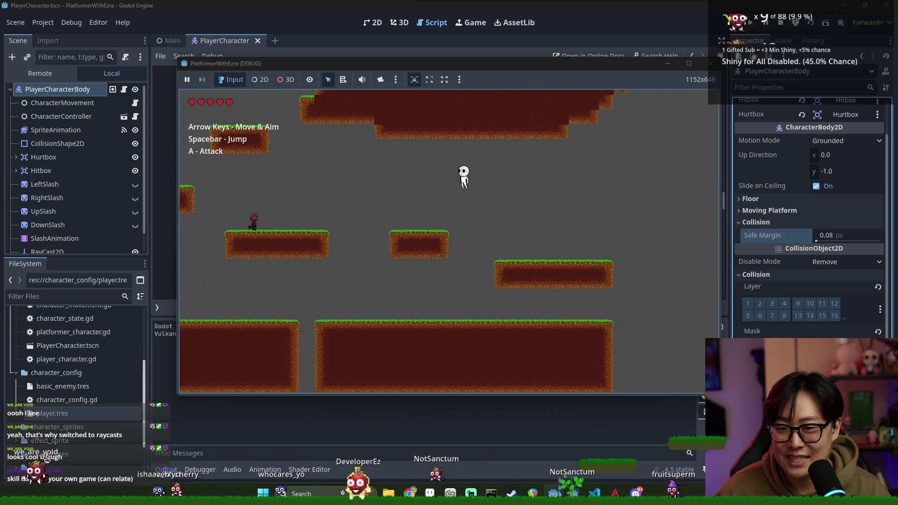
pyautogui.press('Left')
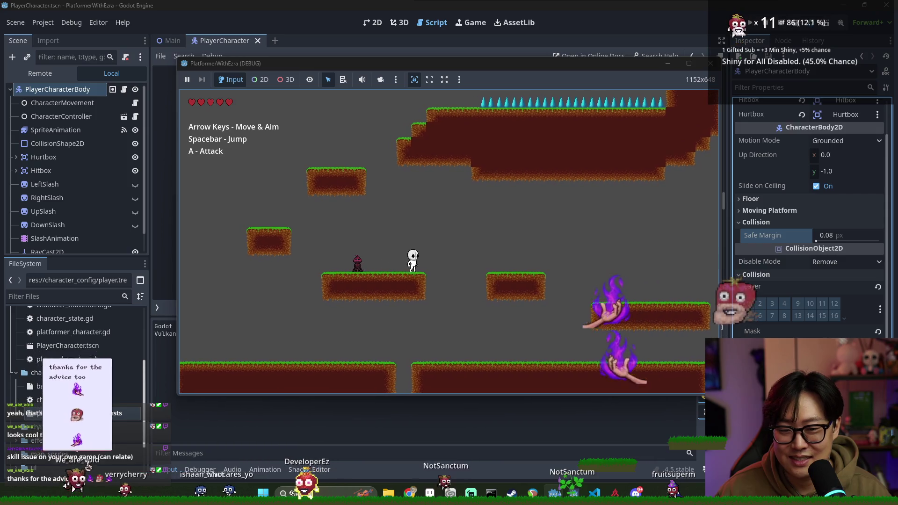
pyautogui.press('space')
pyautogui.press('Right')
pyautogui.press('a')
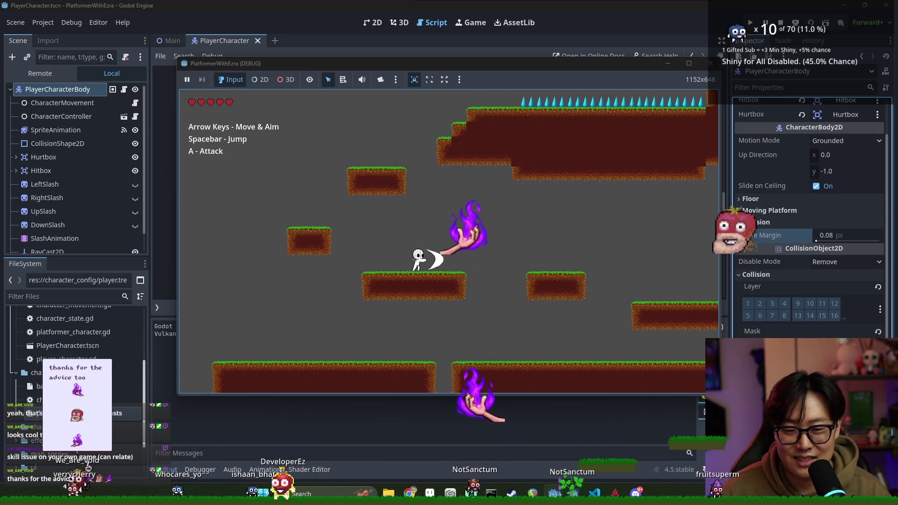
pyautogui.press('Left')
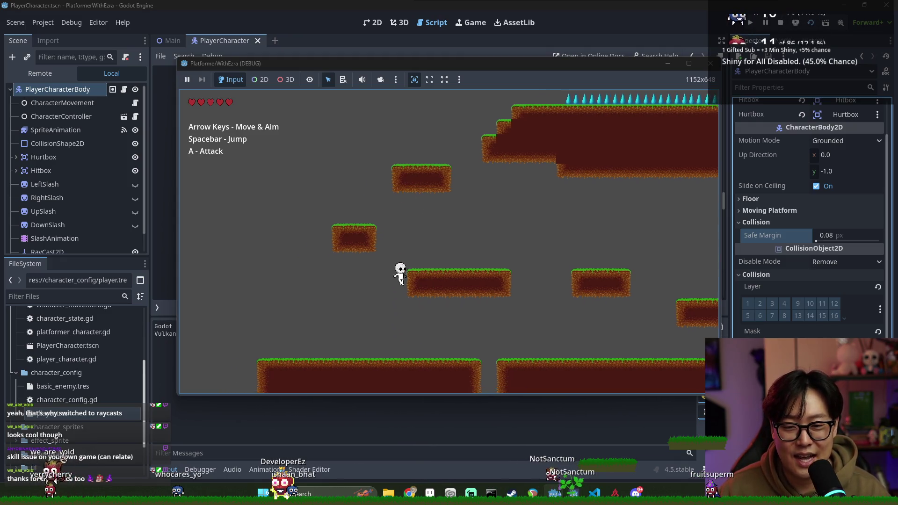
pyautogui.press('Right')
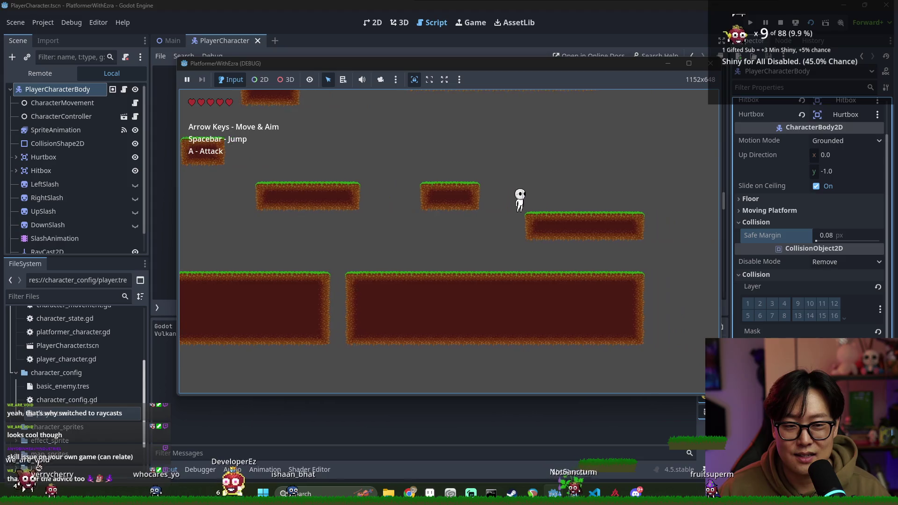
pyautogui.press('Left')
pyautogui.press('space')
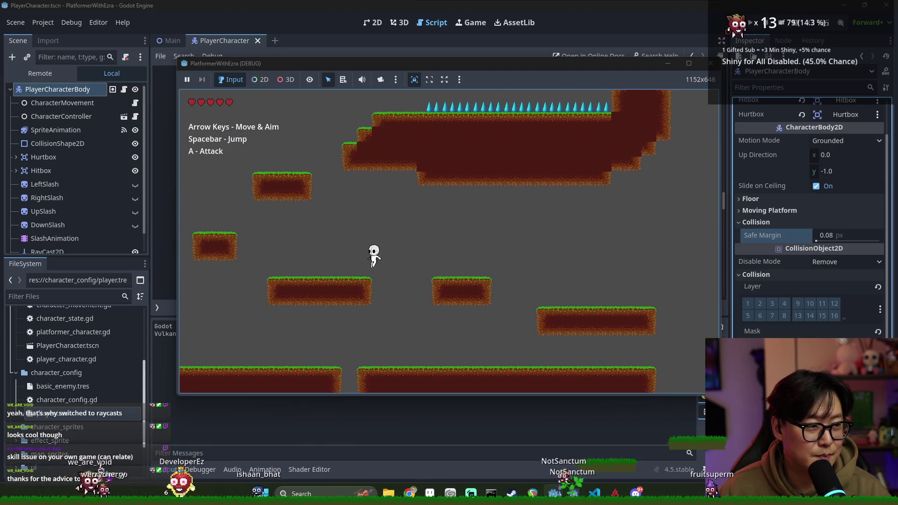
pyautogui.press('Left')
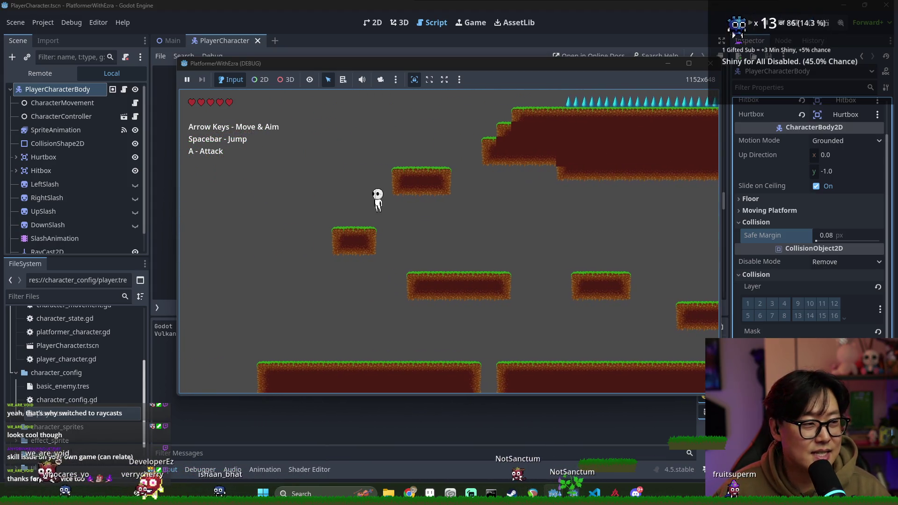
pyautogui.press('Right')
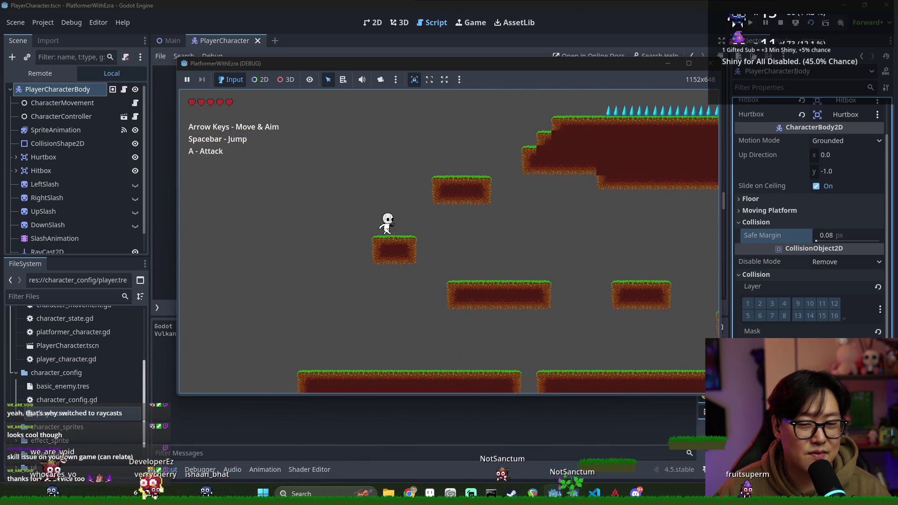
pyautogui.press('space')
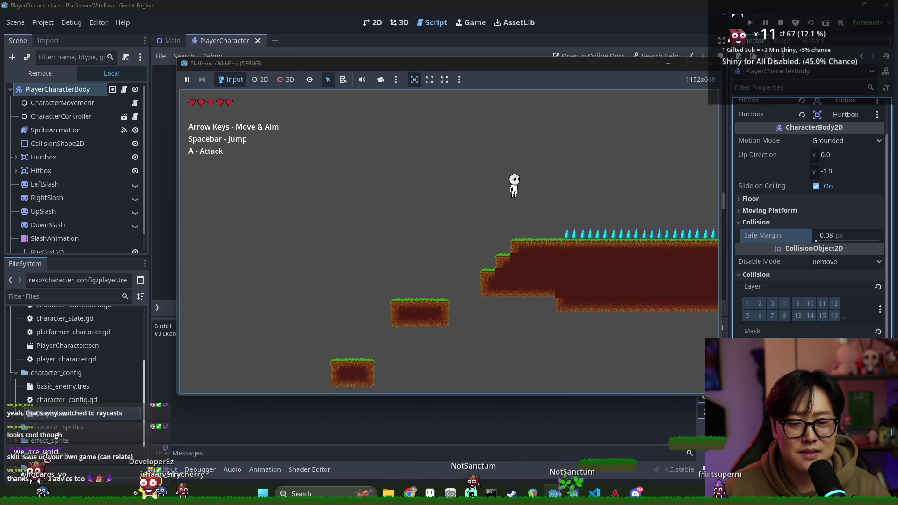
pyautogui.press('Right')
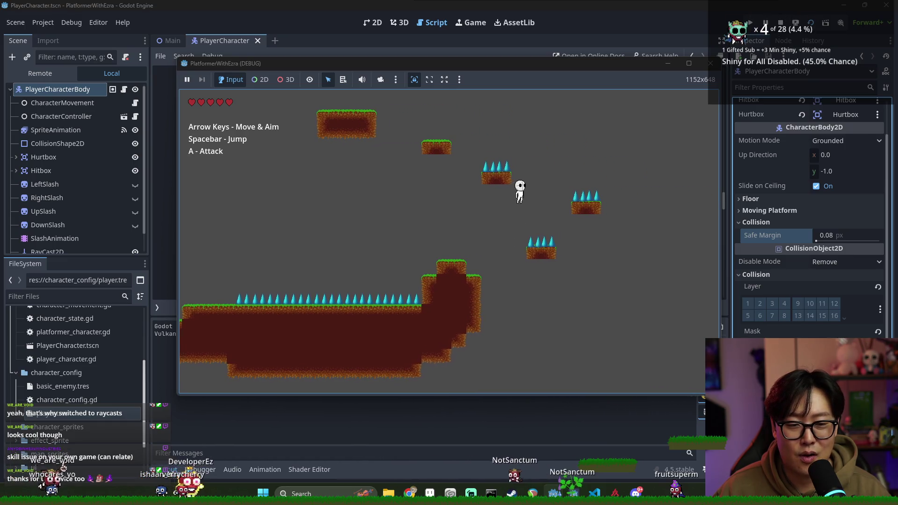
pyautogui.press('Left')
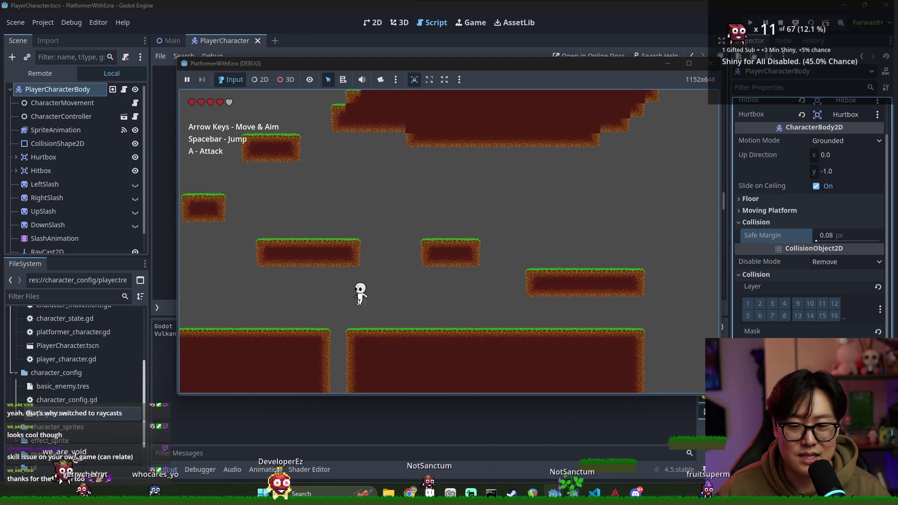
pyautogui.press('space')
pyautogui.press('Right')
pyautogui.press('Left')
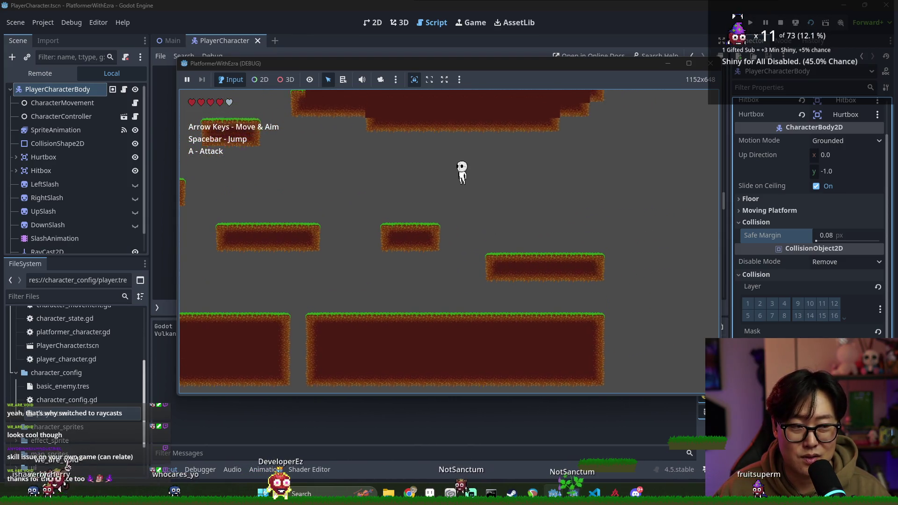
pyautogui.press('Left')
pyautogui.press('space')
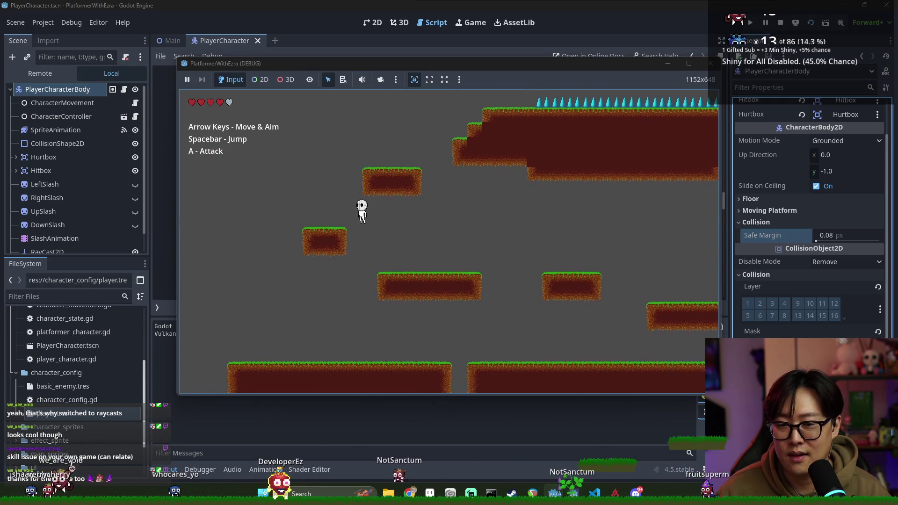
pyautogui.press('Right')
pyautogui.press('space')
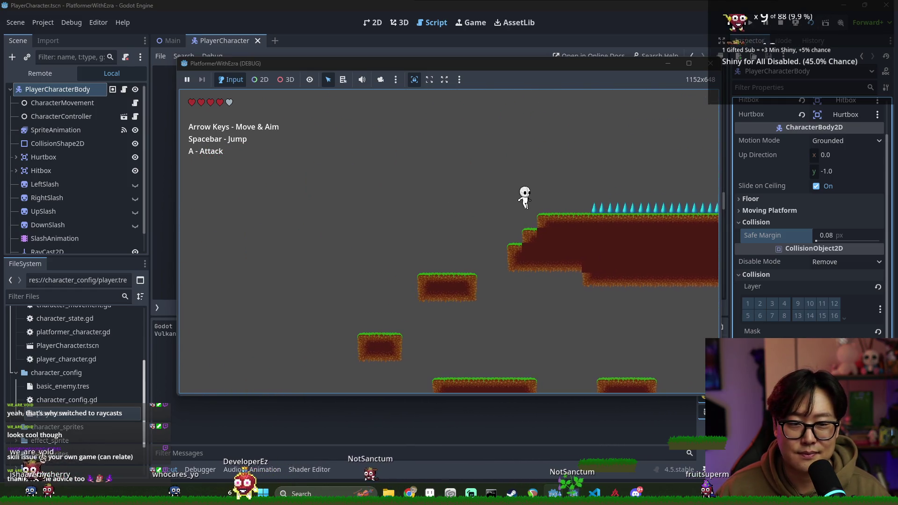
pyautogui.press('Right')
pyautogui.press('space')
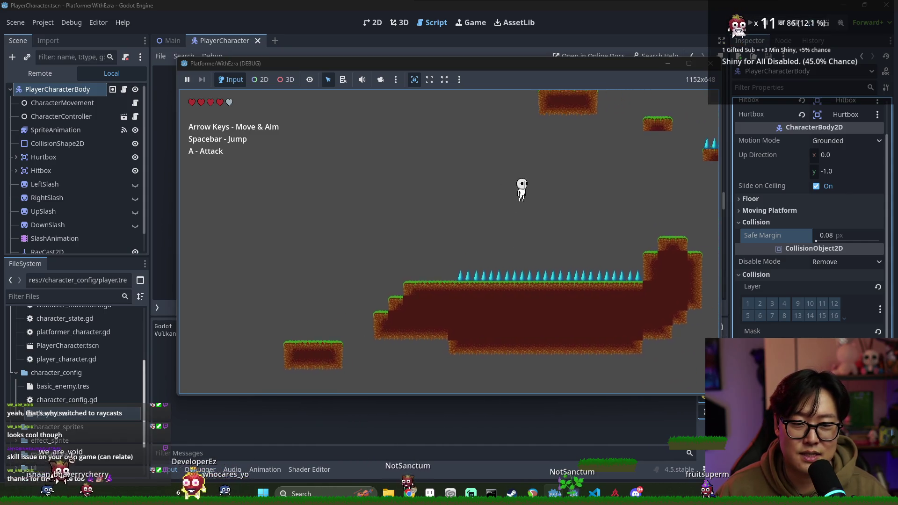
pyautogui.press('Right')
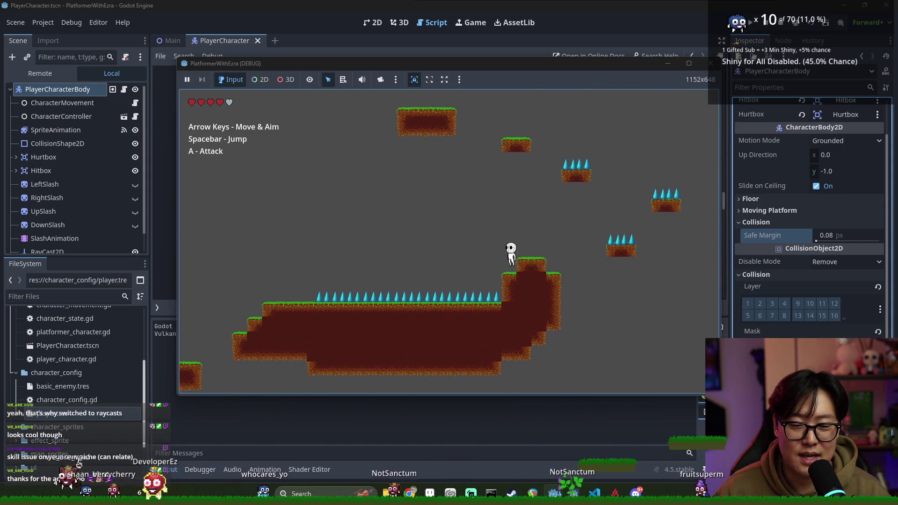
pyautogui.press('Right')
pyautogui.press('space')
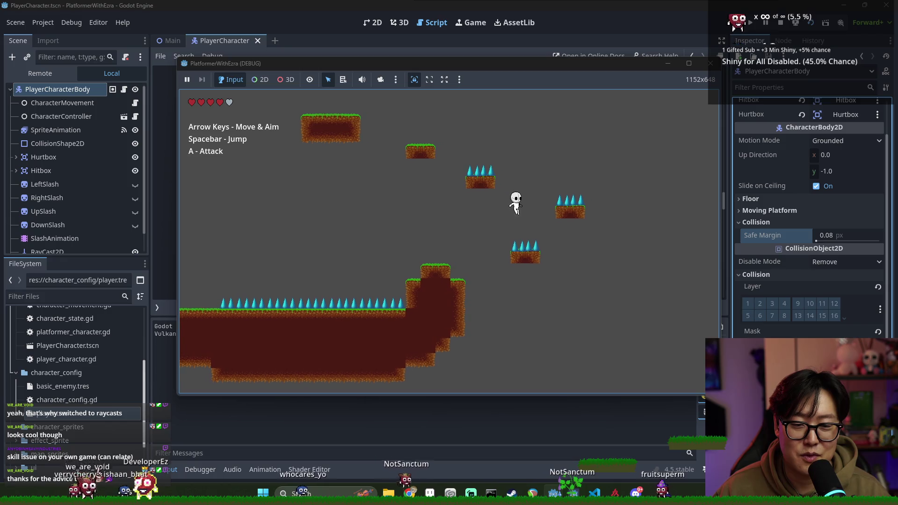
pyautogui.press('space')
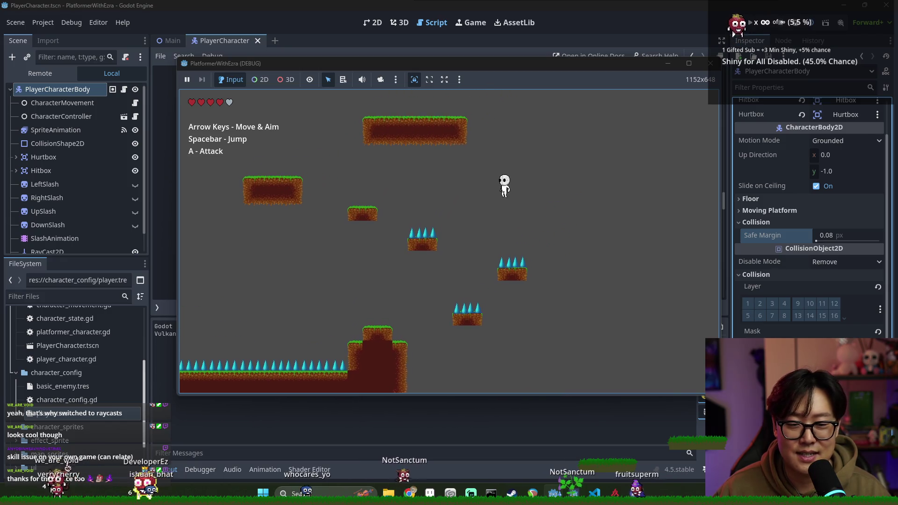
pyautogui.press('Right')
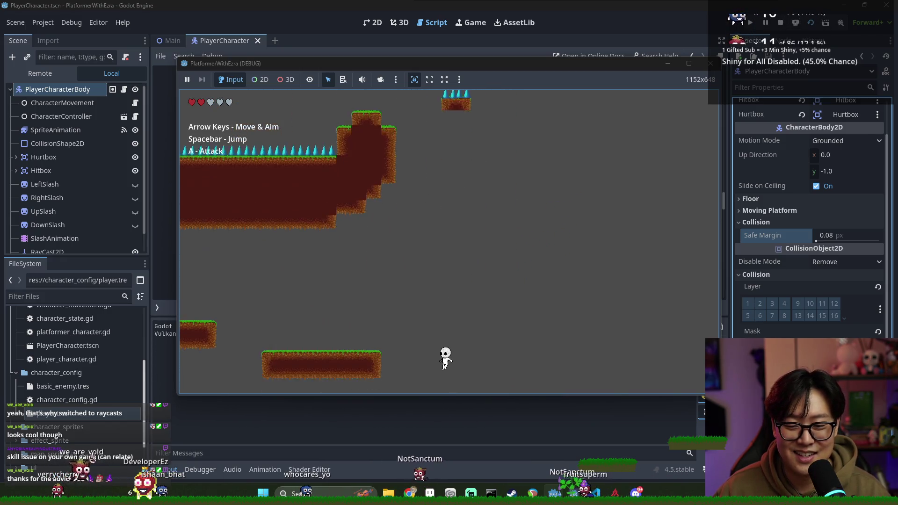
# Step: Run and jump the player back and forth across the lower and spiked platforms
pyautogui.press('Right')
pyautogui.press('space')
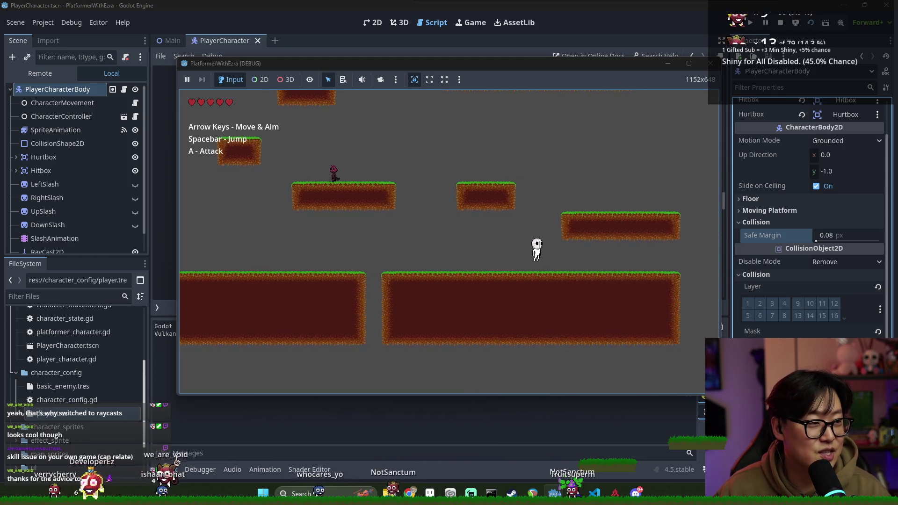
pyautogui.press('space')
pyautogui.press('Left')
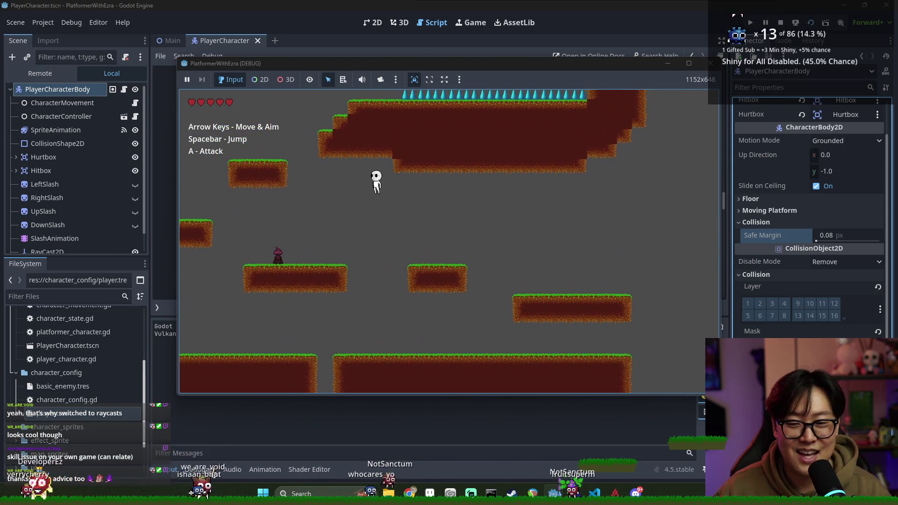
pyautogui.press('Left')
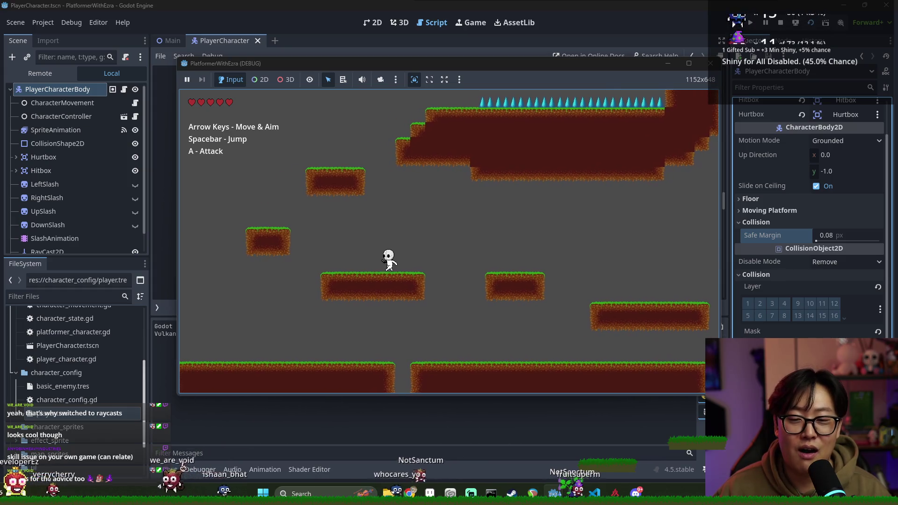
pyautogui.press('space')
pyautogui.press('Right')
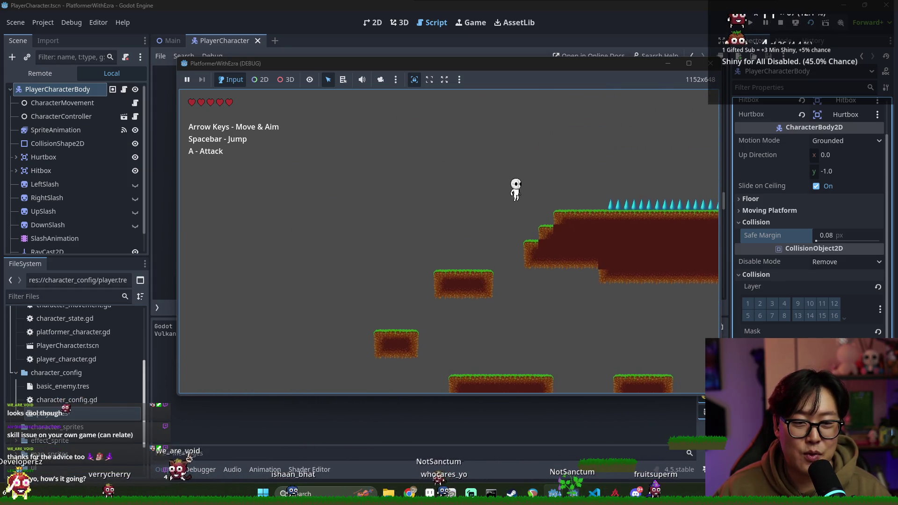
pyautogui.press('Right')
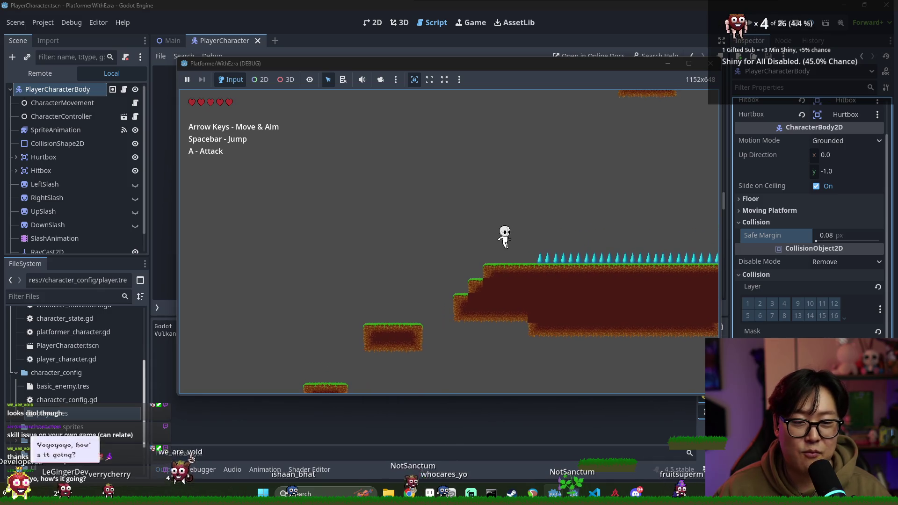
pyautogui.press('space')
pyautogui.press('Right')
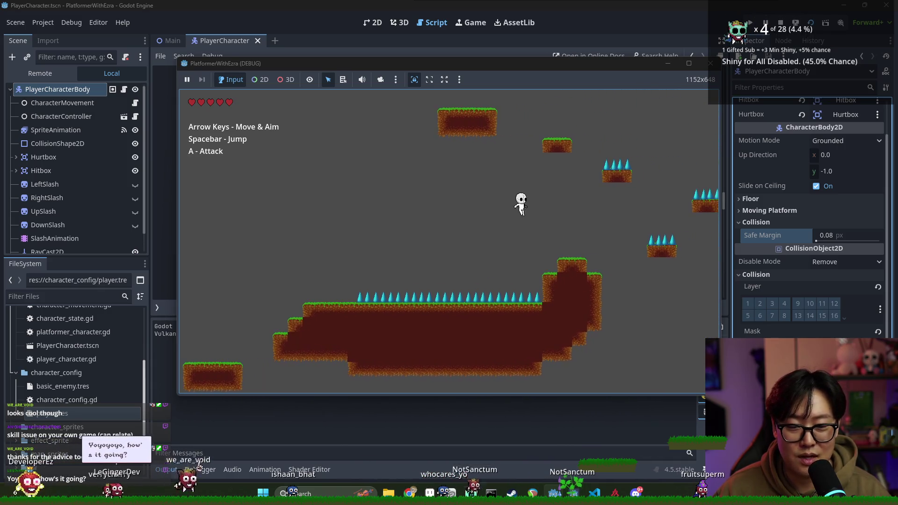
pyautogui.press('Right')
pyautogui.press('space')
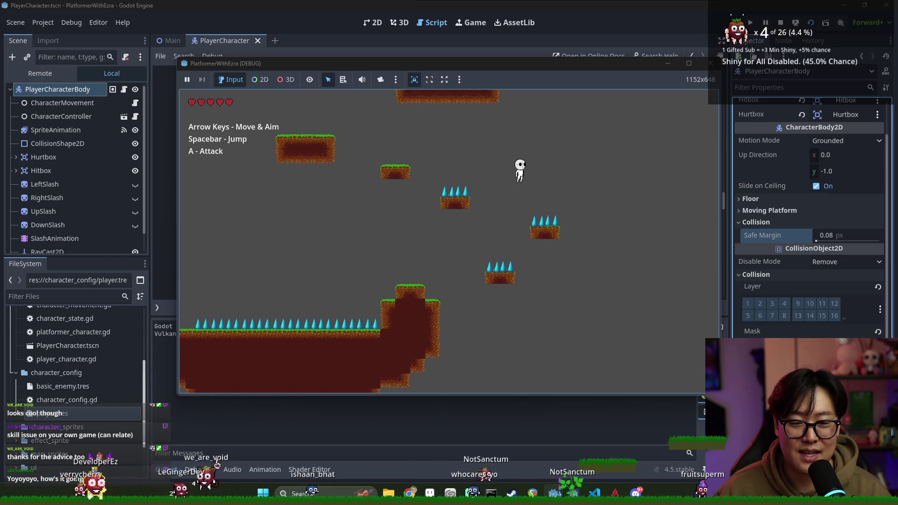
pyautogui.press('Left')
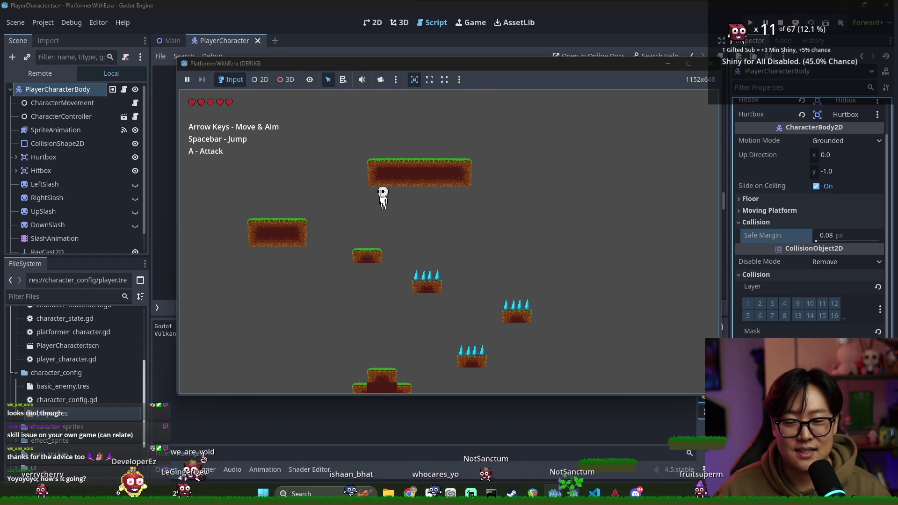
pyautogui.press('Left')
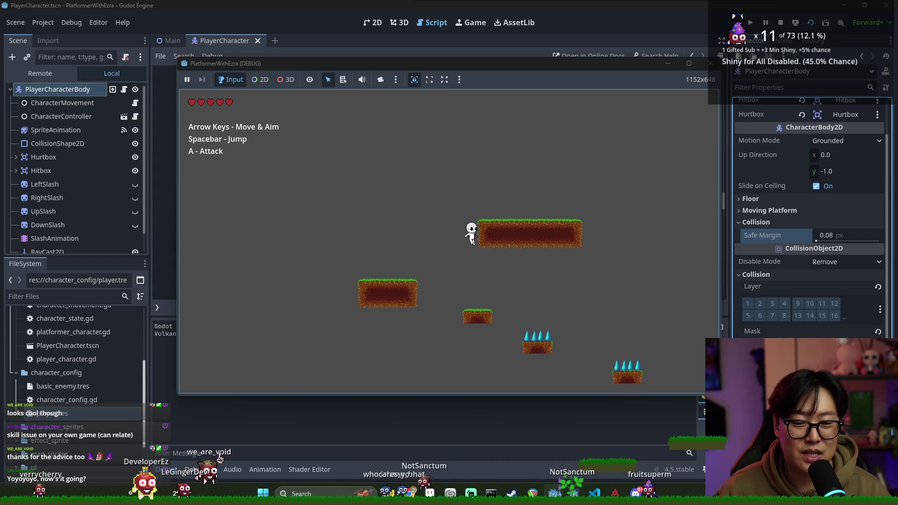
pyautogui.press('Right')
# Step: Try slash attacks near the spikes while climbing to the upper ledge, continuing after respawning
pyautogui.press('a')
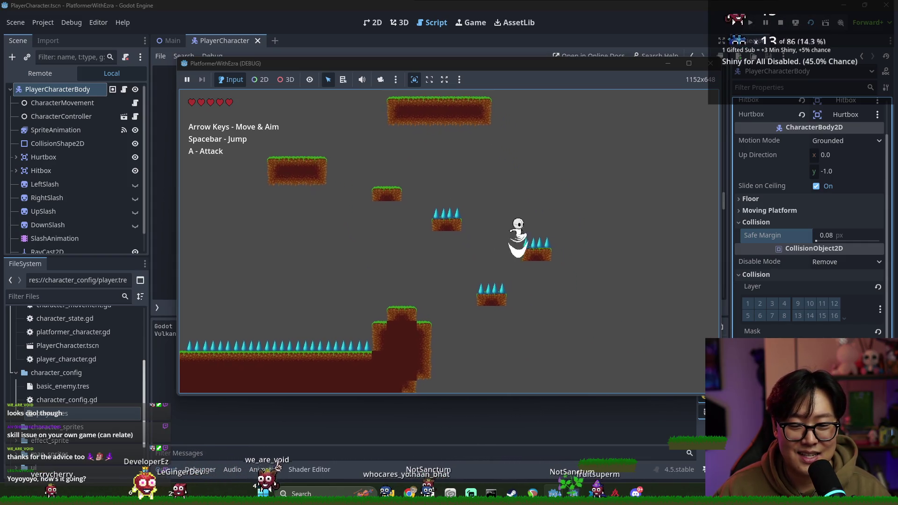
pyautogui.press('Left')
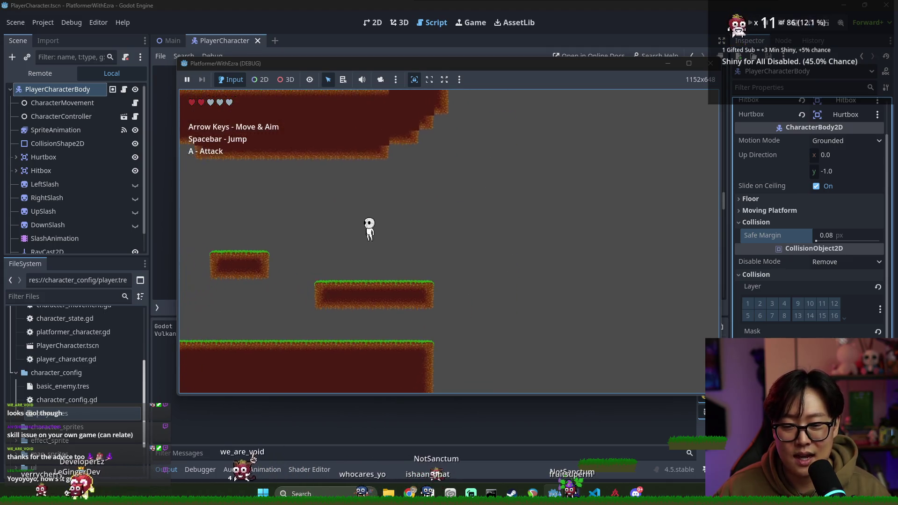
pyautogui.press('Left')
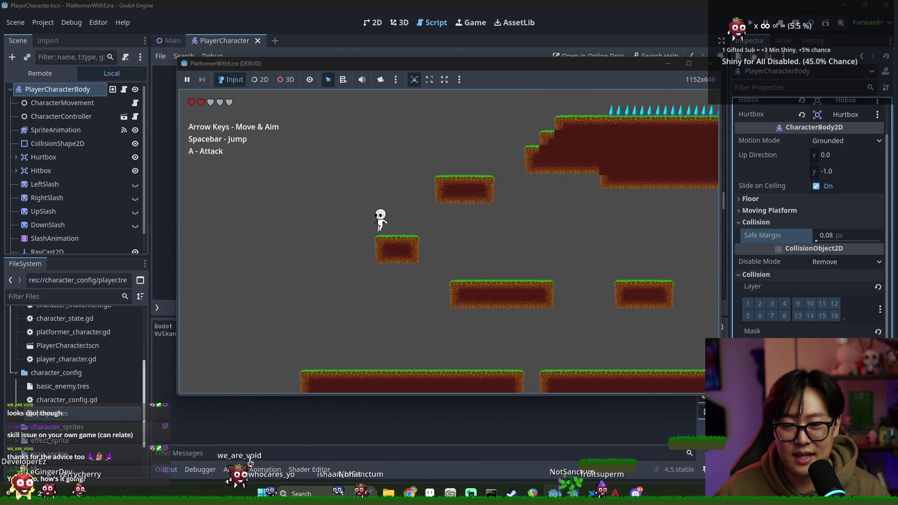
pyautogui.press('space')
pyautogui.press('Right')
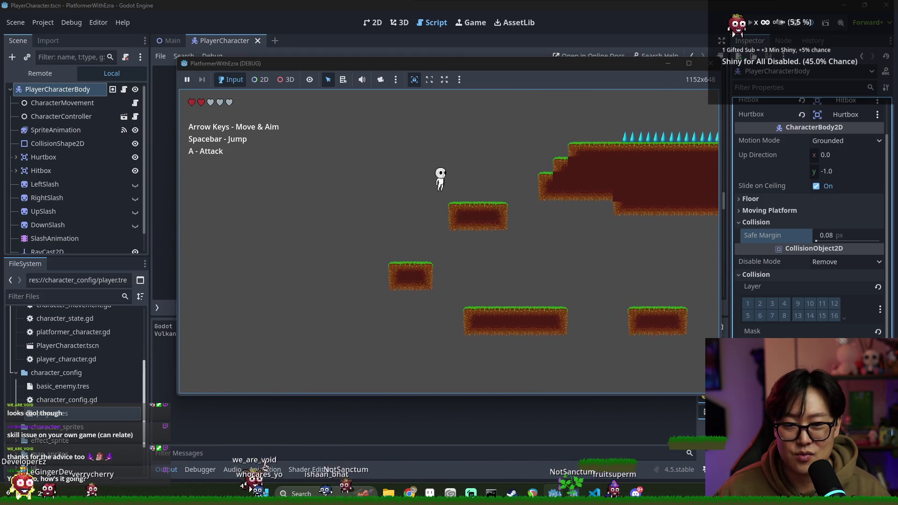
pyautogui.press('Right')
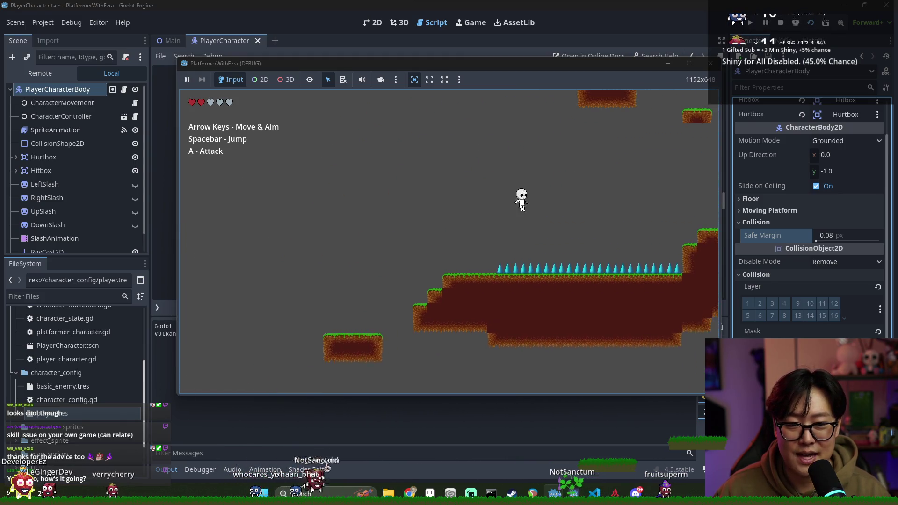
pyautogui.press('a')
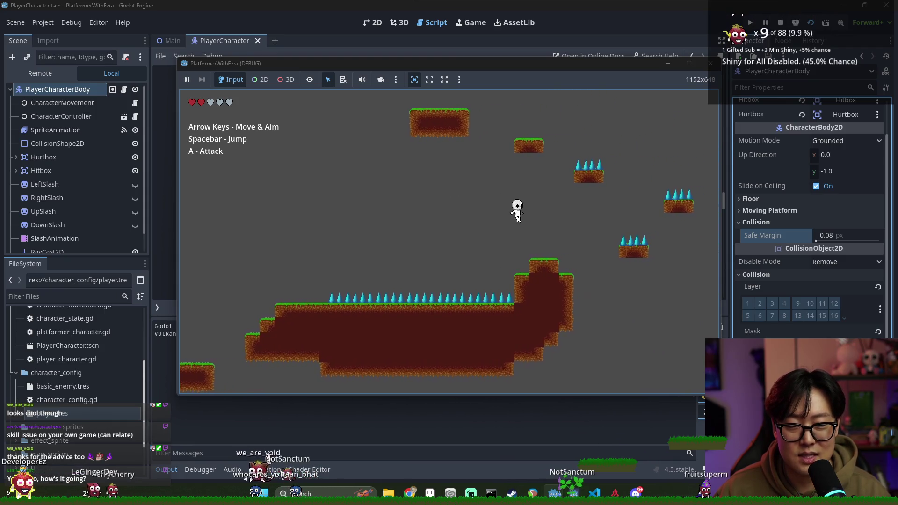
pyautogui.press('Right')
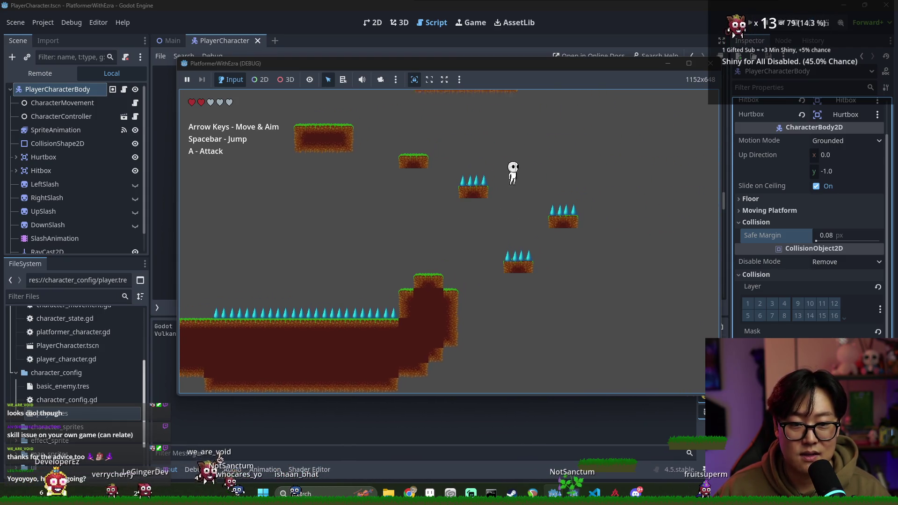
pyautogui.press('Right')
pyautogui.press('Right')
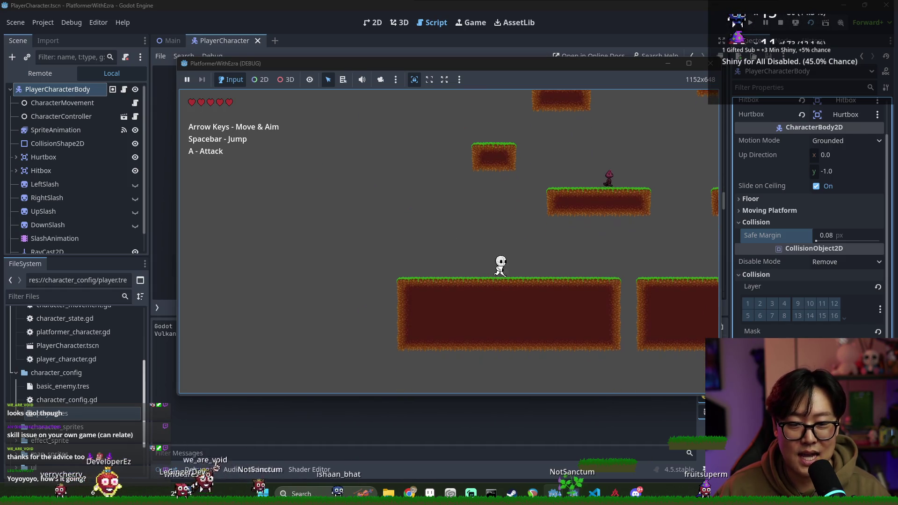
pyautogui.press('Right')
pyautogui.press('space')
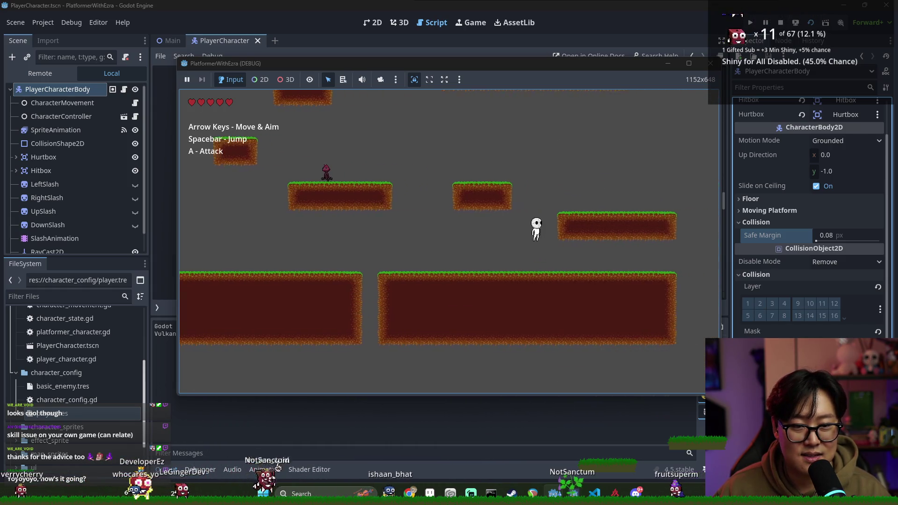
# Step: Jump left onto the higher platform, then right over the row of spikes to the upper area
pyautogui.press('Left')
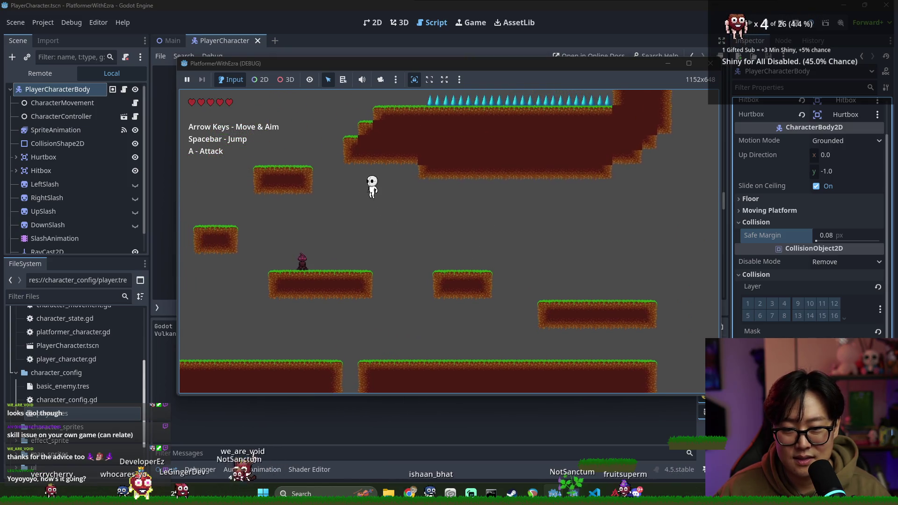
pyautogui.press('Left')
pyautogui.press('space')
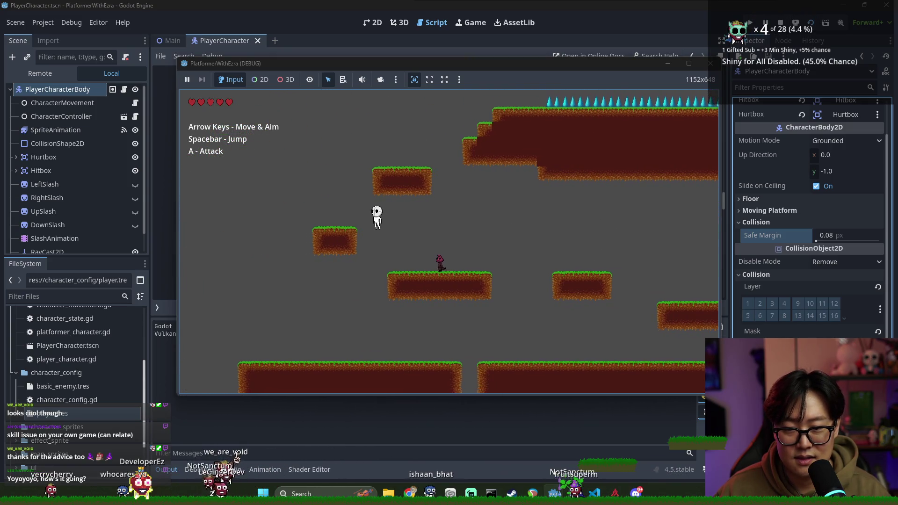
pyautogui.press('Right')
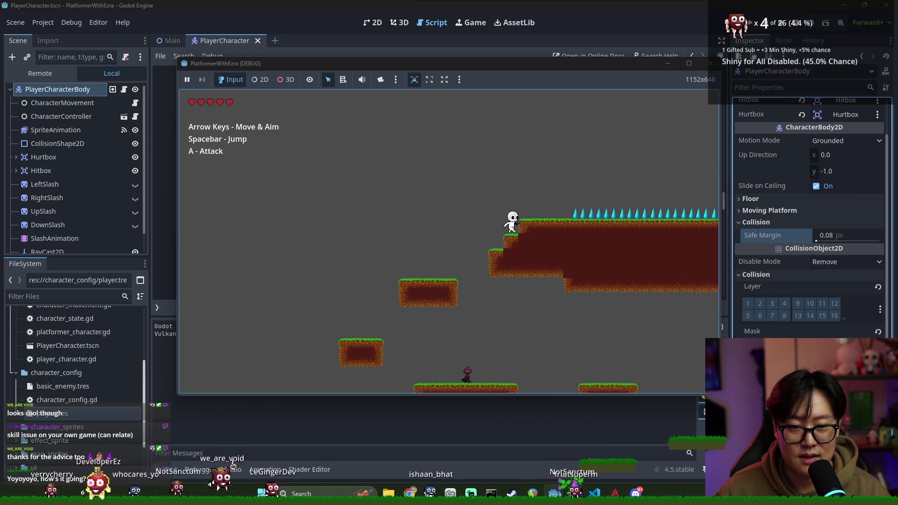
pyautogui.press('Right')
pyautogui.press('space')
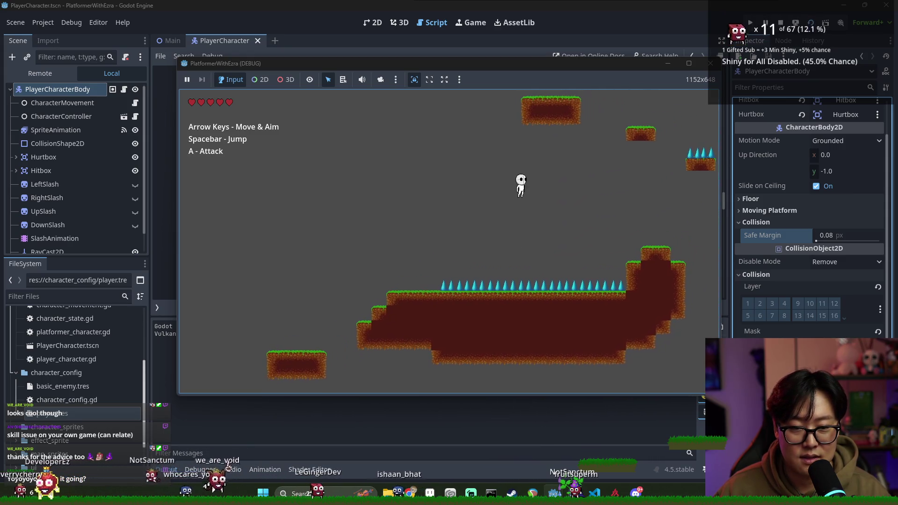
pyautogui.press('Right')
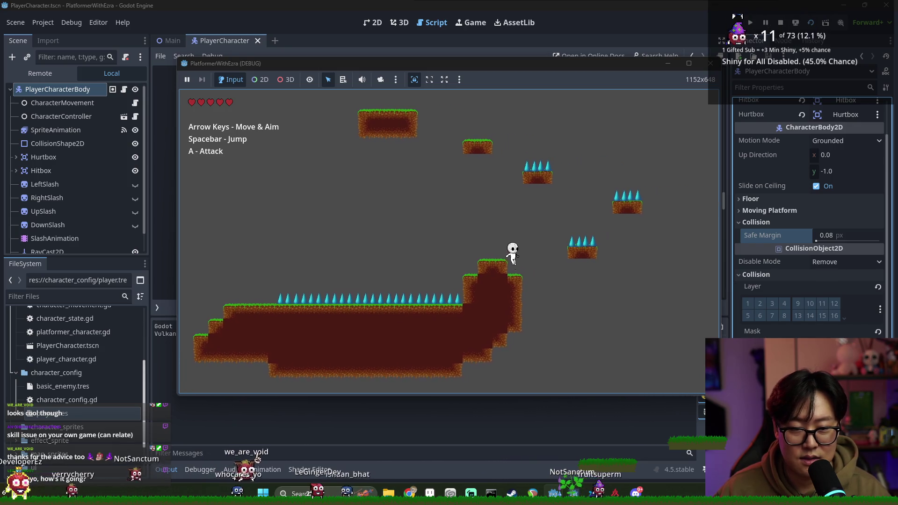
pyautogui.press('space')
pyautogui.press('Right')
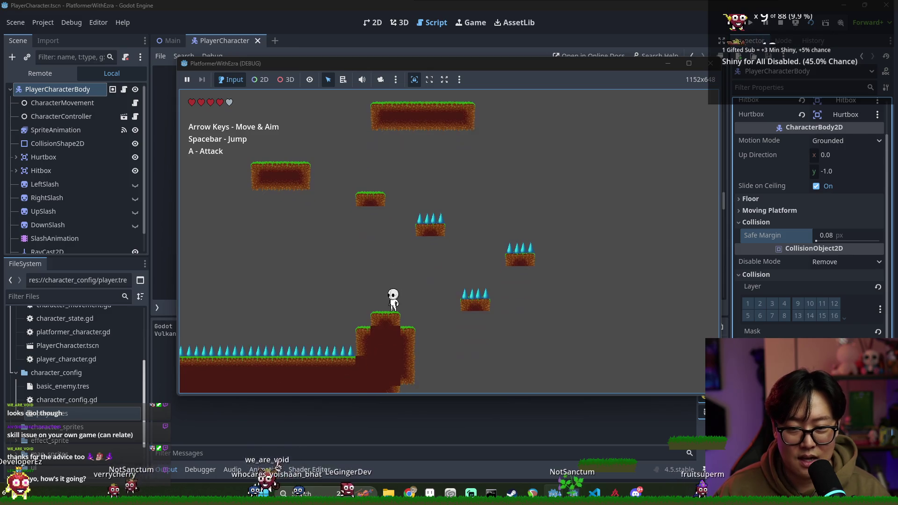
# Step: Test sideways and downward slashes from the raised step, then stop the game
pyautogui.press('a')
pyautogui.press('Down')
pyautogui.press('a')
pyautogui.press('space')
pyautogui.press('Right')
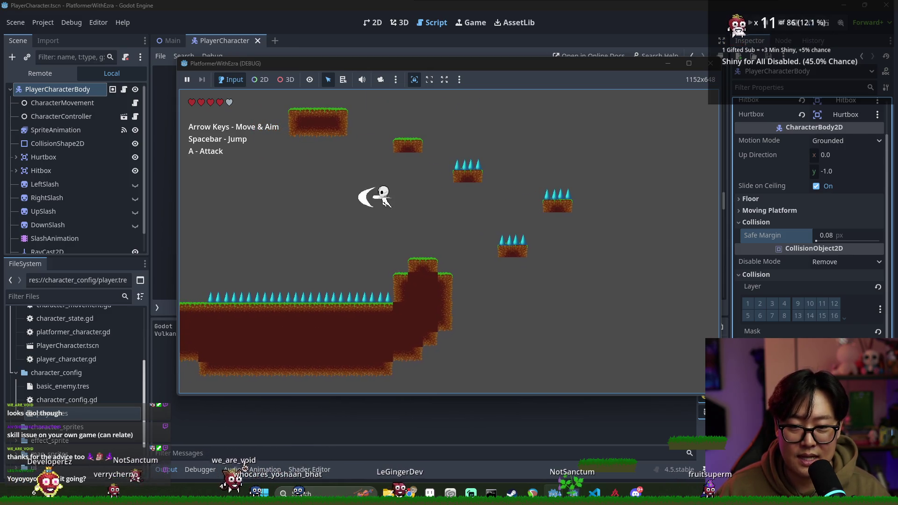
pyautogui.press('Down')
pyautogui.press('a')
pyautogui.press('space')
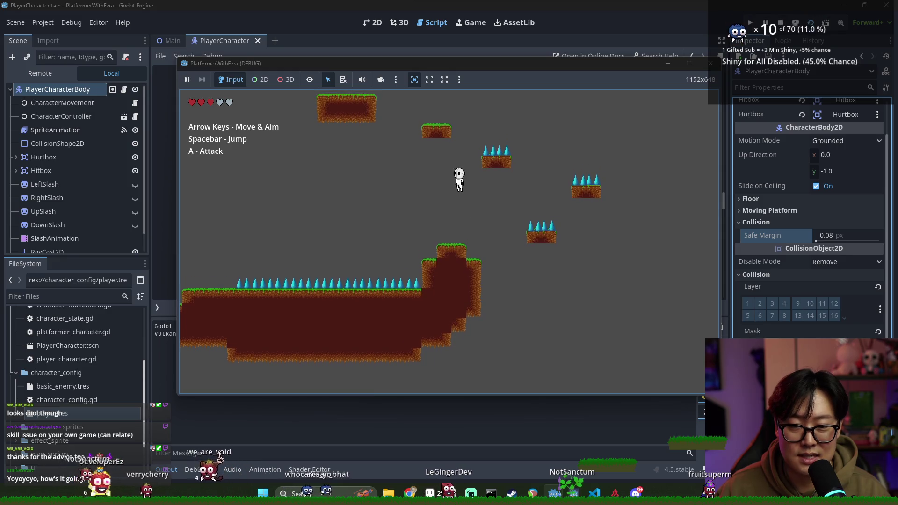
pyautogui.press('Right')
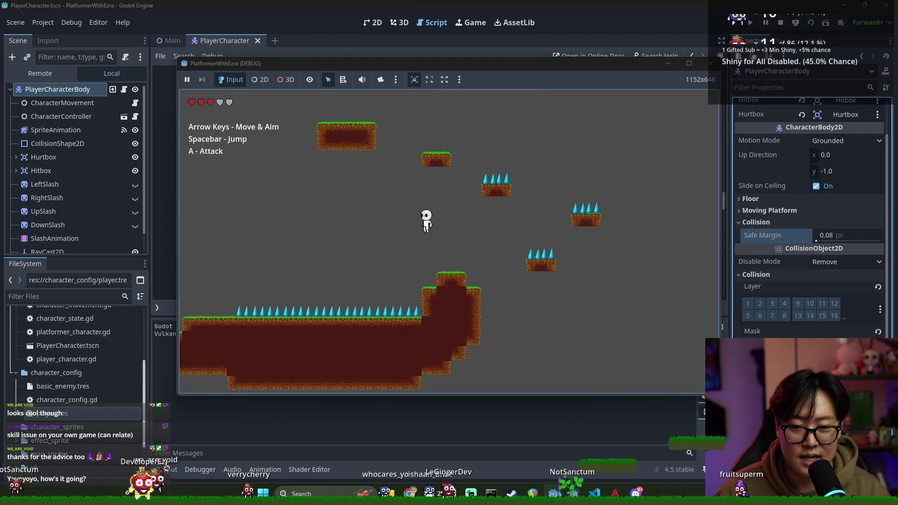
pyautogui.press('space')
pyautogui.press('Right')
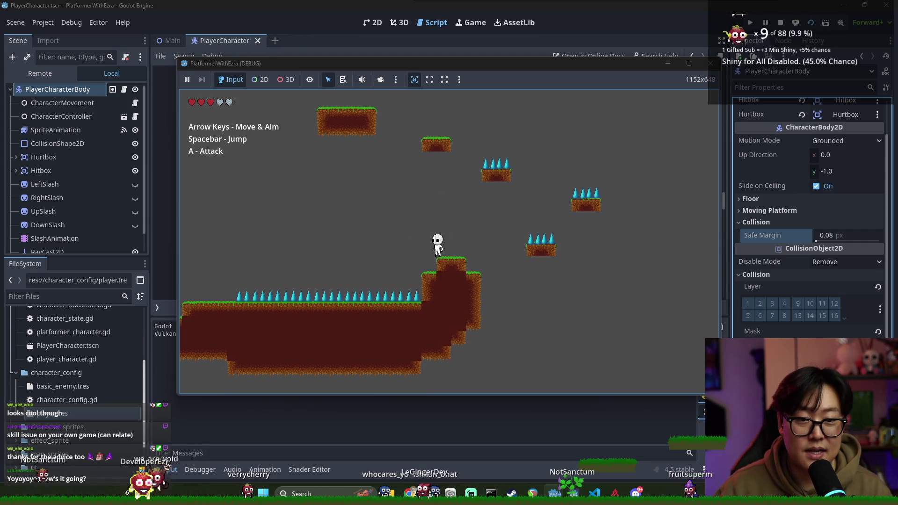
pyautogui.click(778, 22)
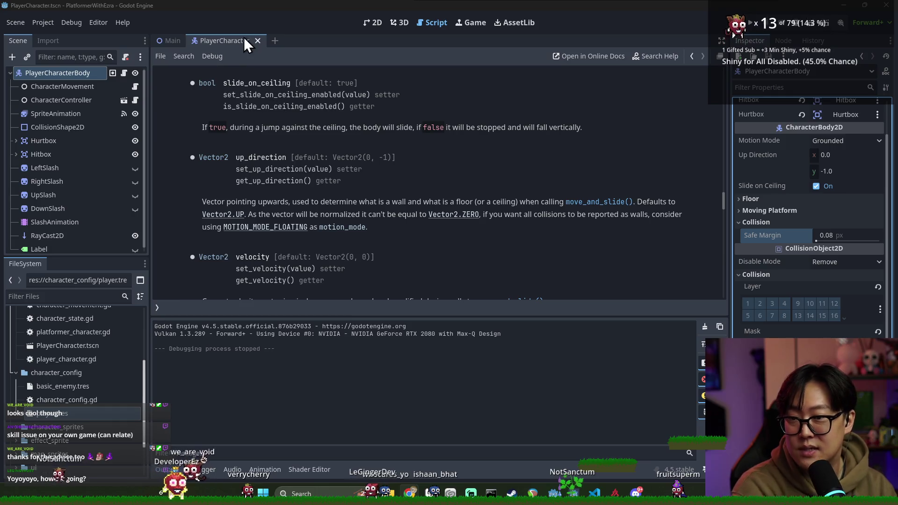
# Step: From the PlayerCharacter scene, open the CharacterController script and select X_AXIS_DEADZONE_AMOUNT
pyautogui.click(170, 40)
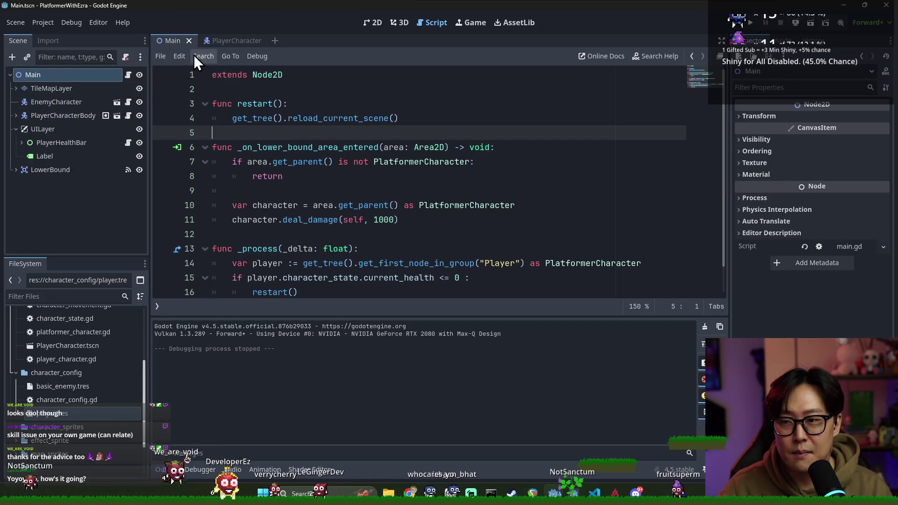
pyautogui.click(237, 41)
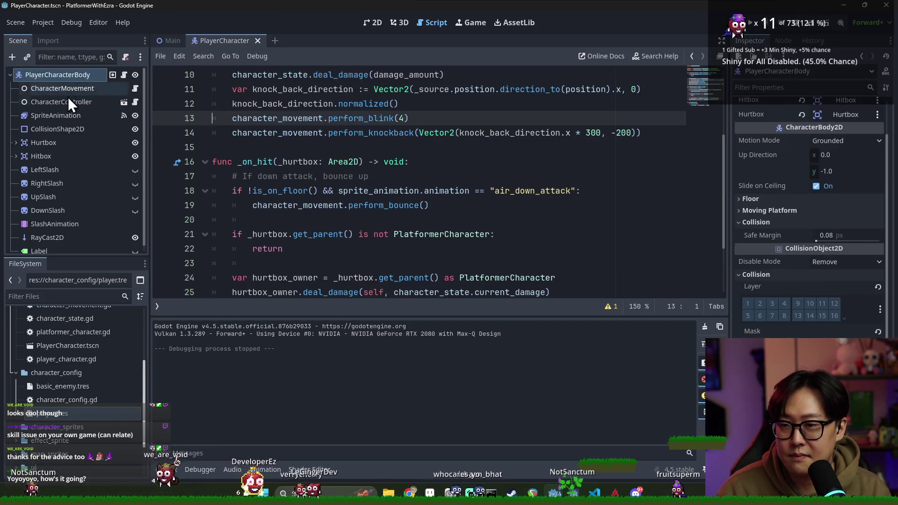
pyautogui.click(136, 101)
pyautogui.scroll(10, 391, 169)
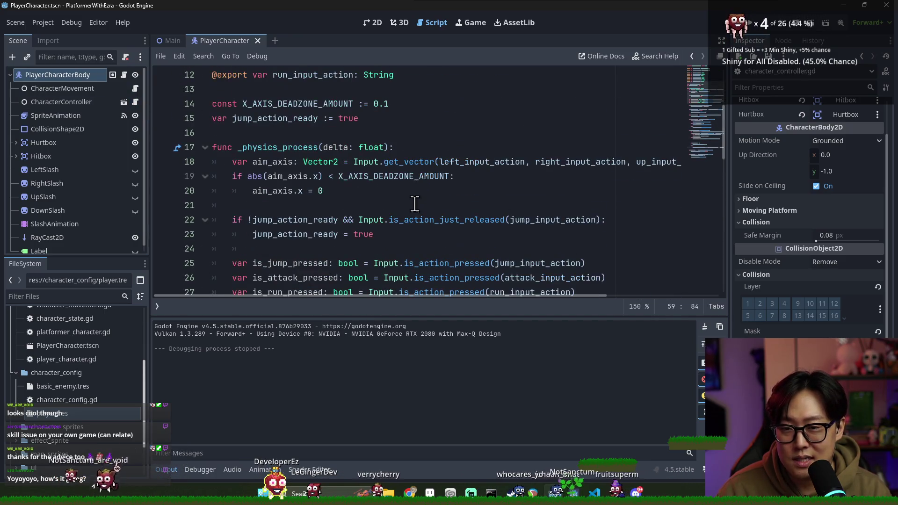
pyautogui.scroll(2, 305, 139)
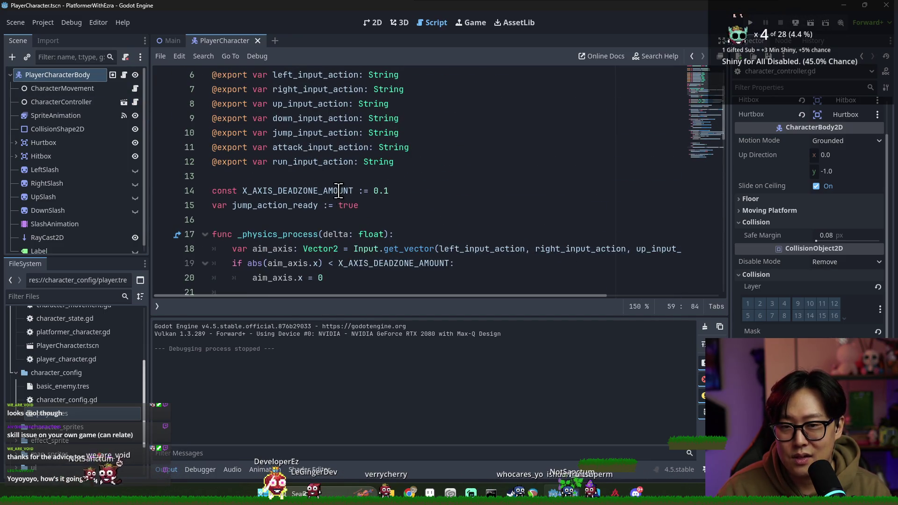
pyautogui.doubleClick(265, 190)
# Step: Scroll to the up- and down-attack checks and highlight aim_axis in each condition
pyautogui.scroll(-2, 304, 206)
pyautogui.scroll(1, 309, 200)
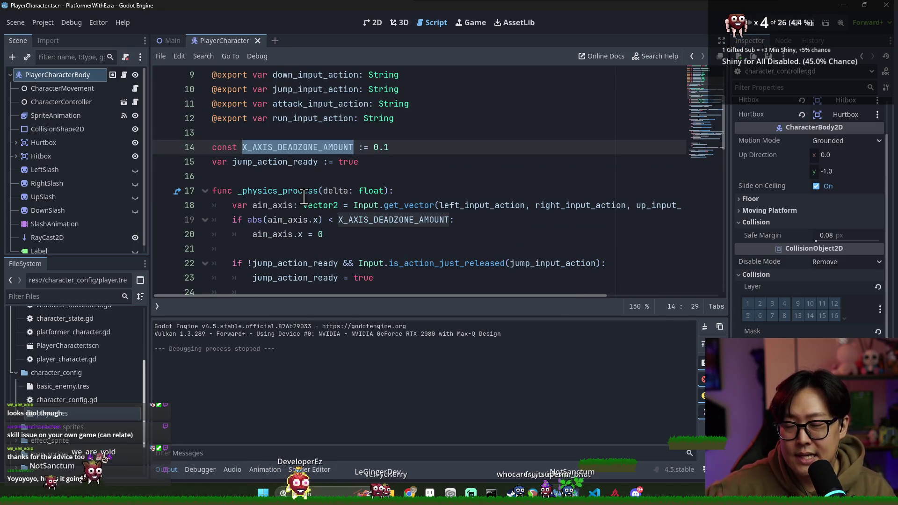
pyautogui.scroll(-1, 337, 177)
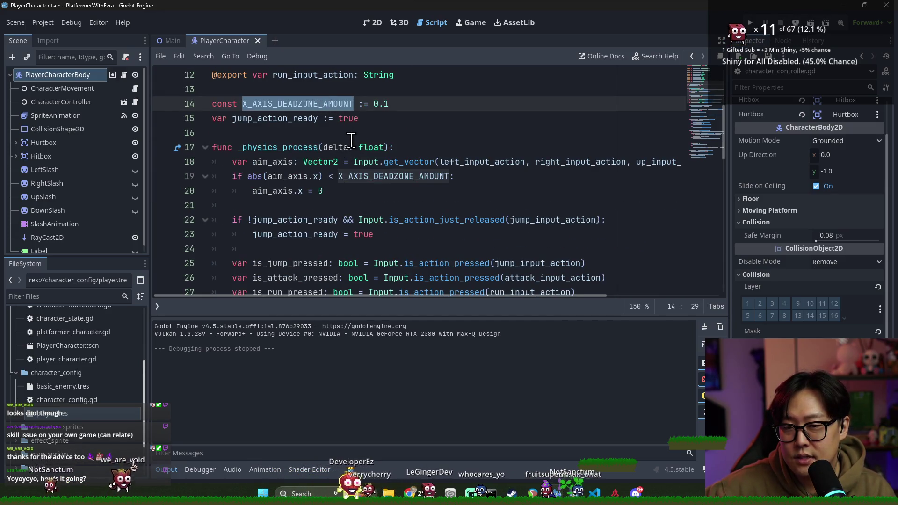
pyautogui.scroll(-3, 344, 132)
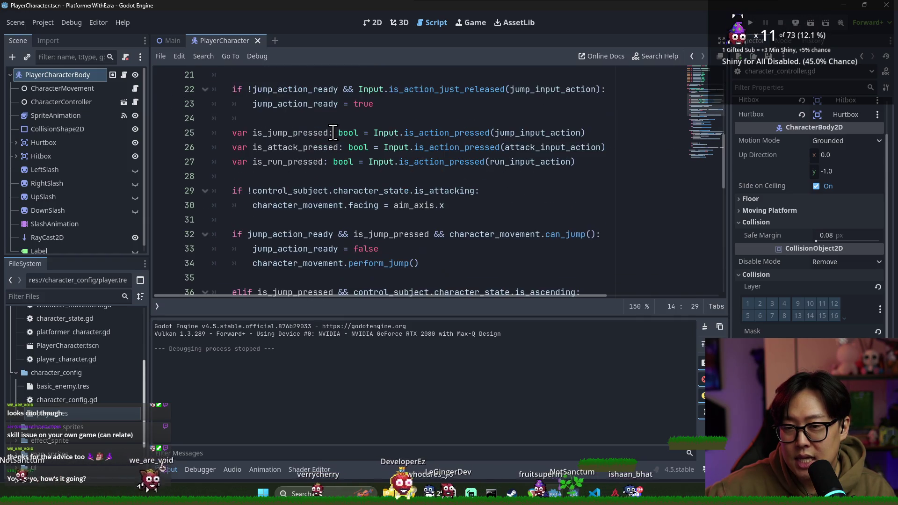
pyautogui.scroll(1, 333, 132)
pyautogui.scroll(2, 370, 122)
pyautogui.scroll(-2, 356, 131)
pyautogui.scroll(2, 347, 140)
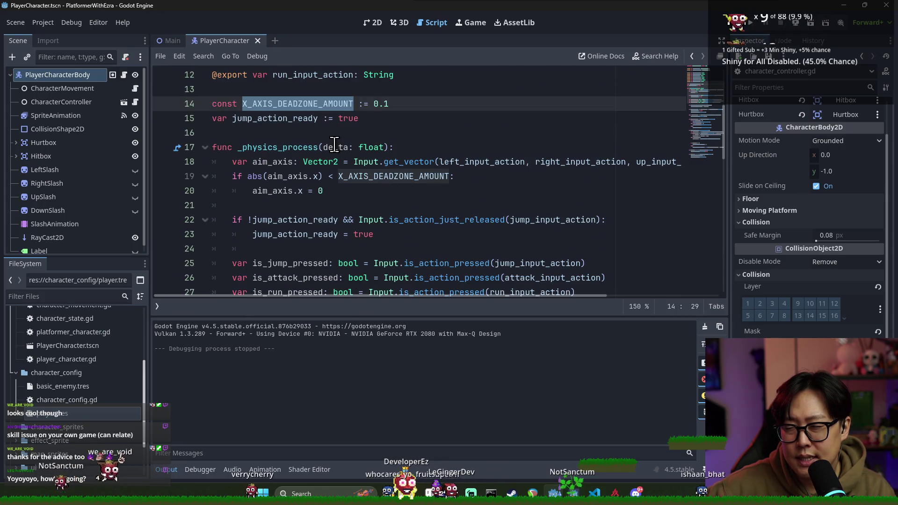
pyautogui.scroll(-7, 403, 190)
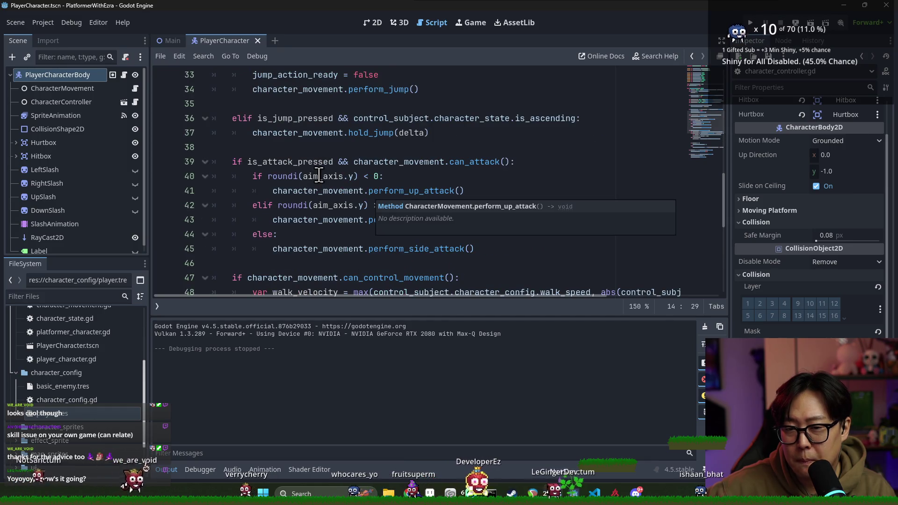
pyautogui.doubleClick(319, 176)
pyautogui.doubleClick(320, 206)
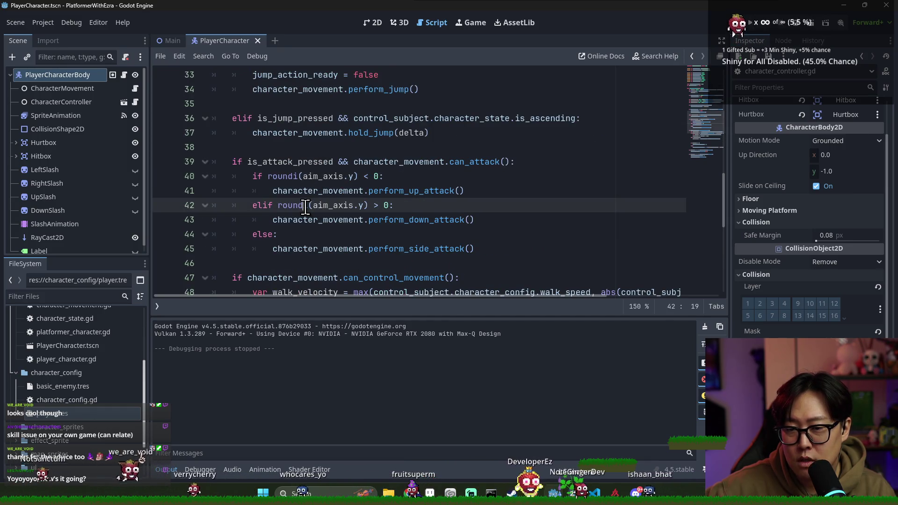
pyautogui.click(396, 217)
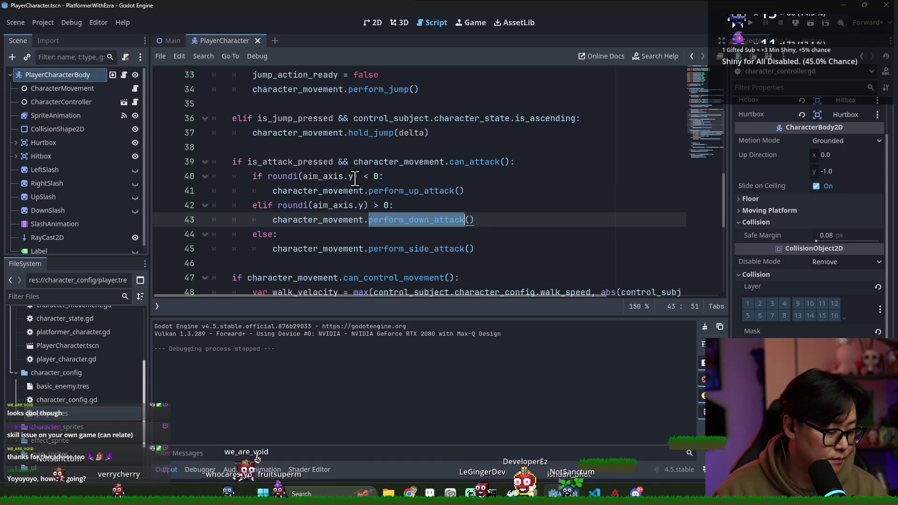
pyautogui.moveTo(355, 179)
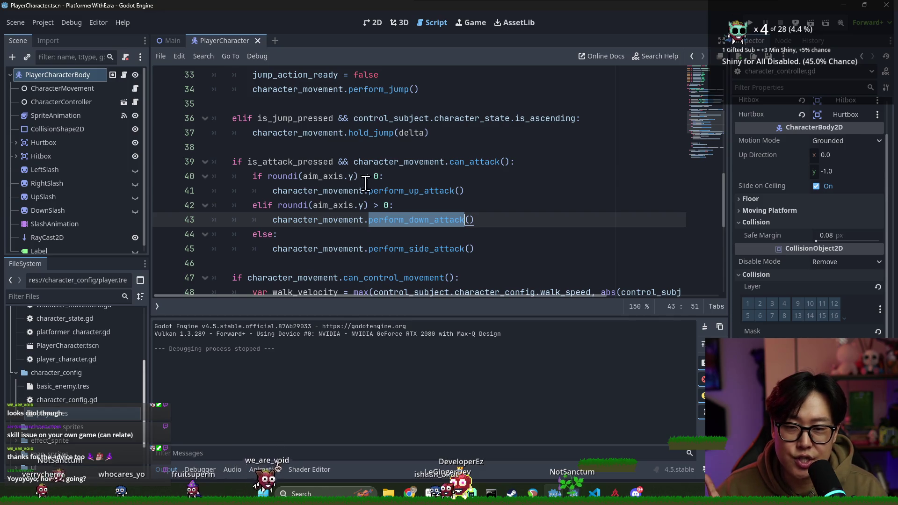
pyautogui.scroll(2, 350, 185)
pyautogui.scroll(-2, 360, 226)
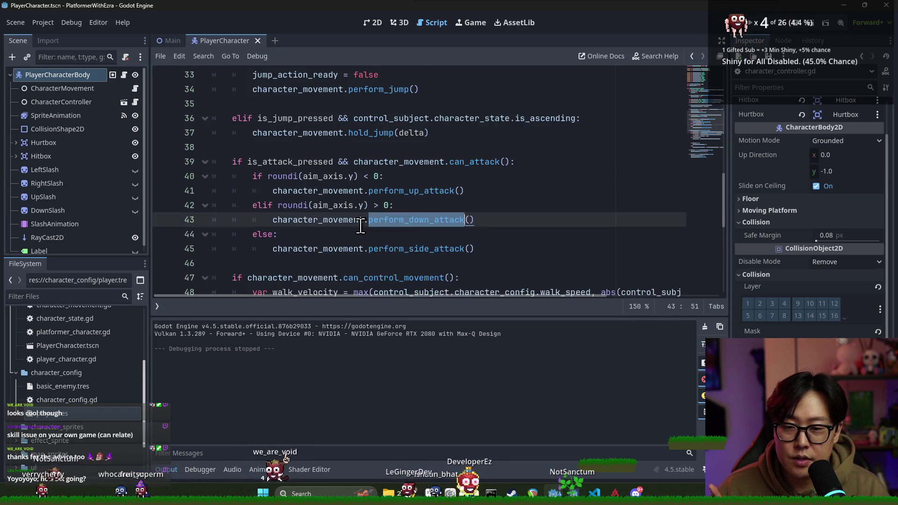
pyautogui.scroll(-1, 314, 183)
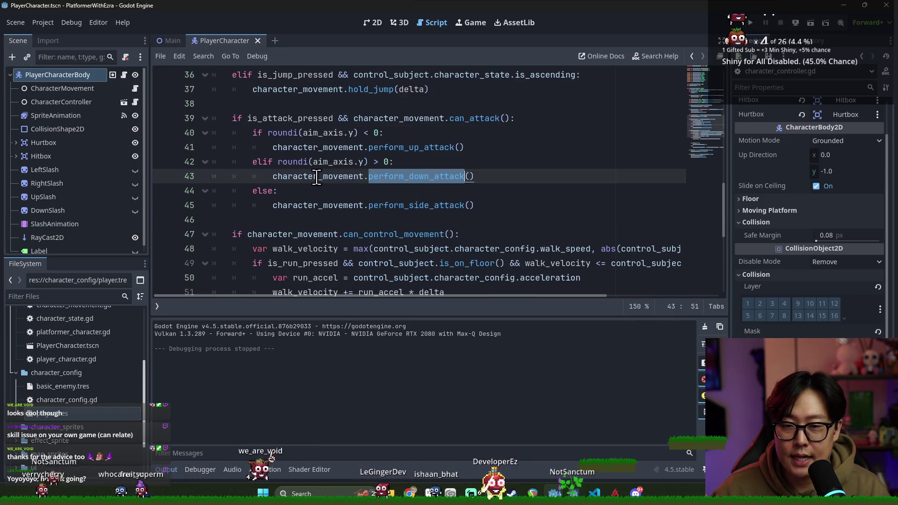
# Step: Replace the roundi() attack checks with aim_axis.y < -0.1 and aim_axis.y > 0.1
pyautogui.click(303, 132)
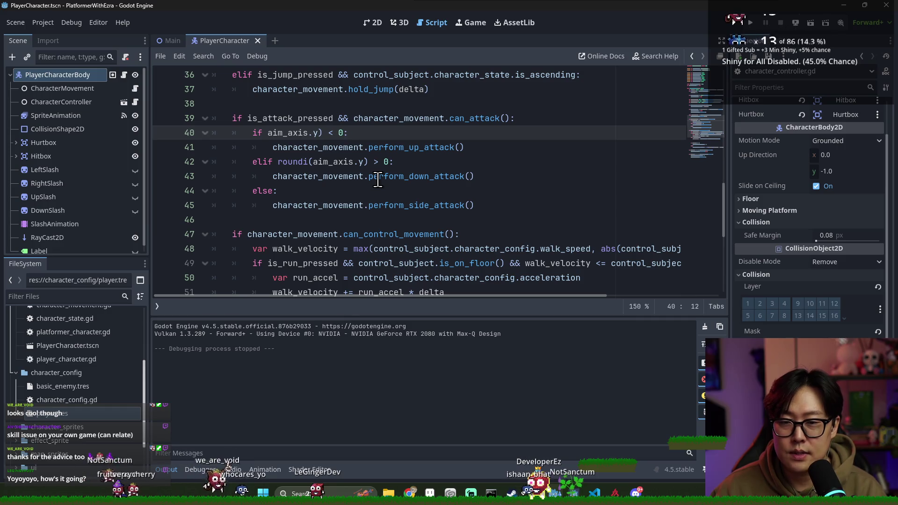
pyautogui.press('BackSpace')
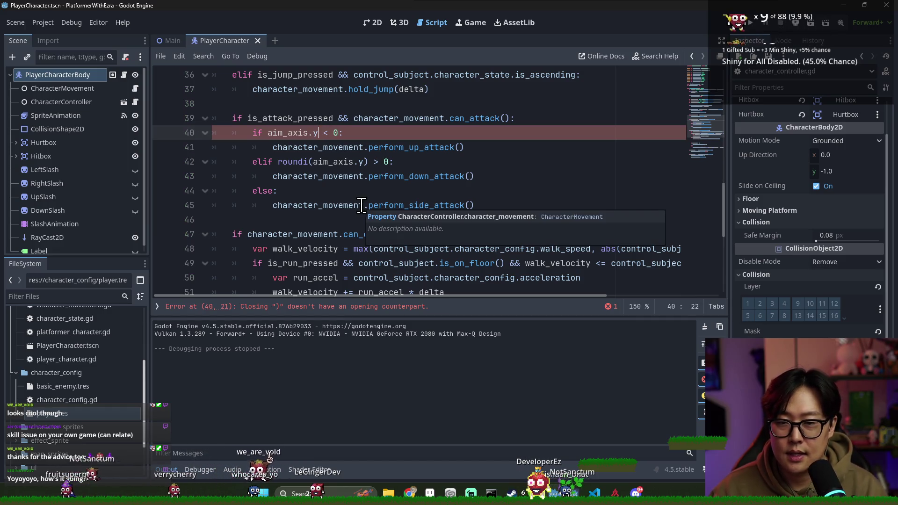
pyautogui.press('Right')
pyautogui.press('Right')
pyautogui.press('Right')
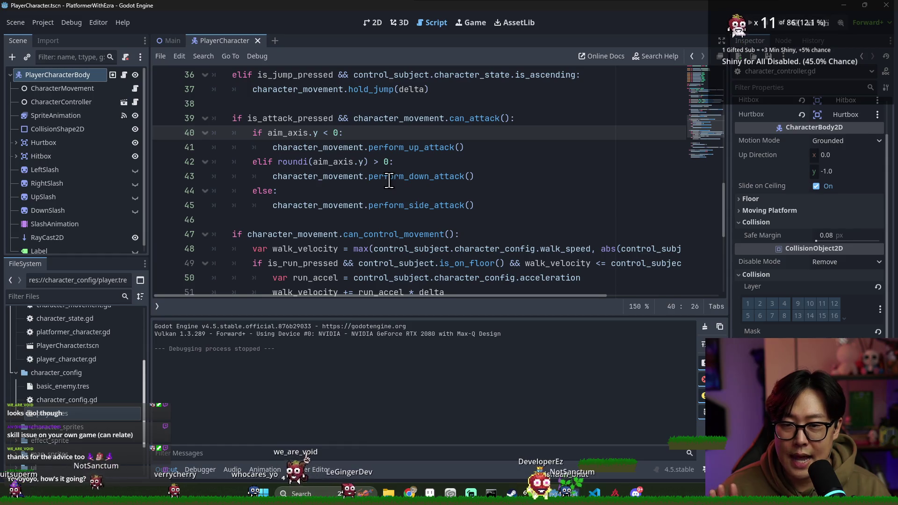
pyautogui.write('.1')
pyautogui.click(334, 162)
pyautogui.press('BackSpace')
pyautogui.press('BackSpace')
pyautogui.press('BackSpace')
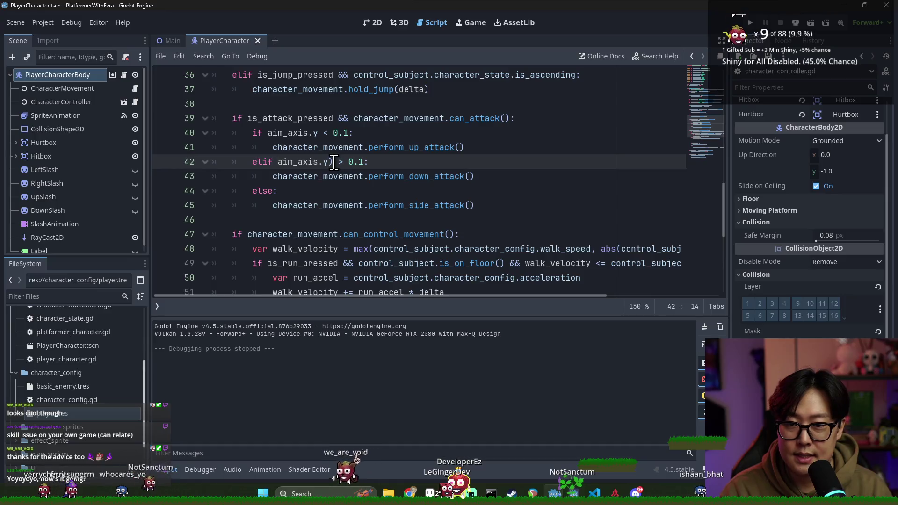
pyautogui.click(333, 133)
pyautogui.write('-')
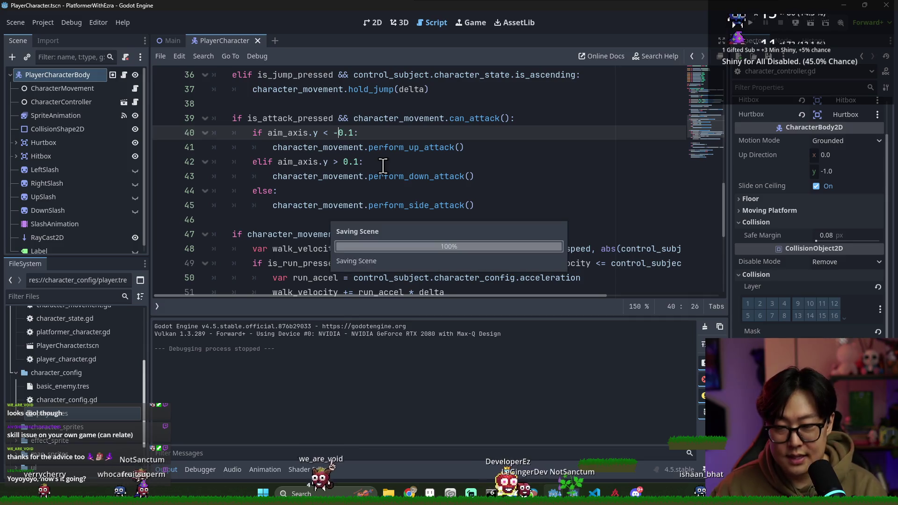
pyautogui.click(173, 41)
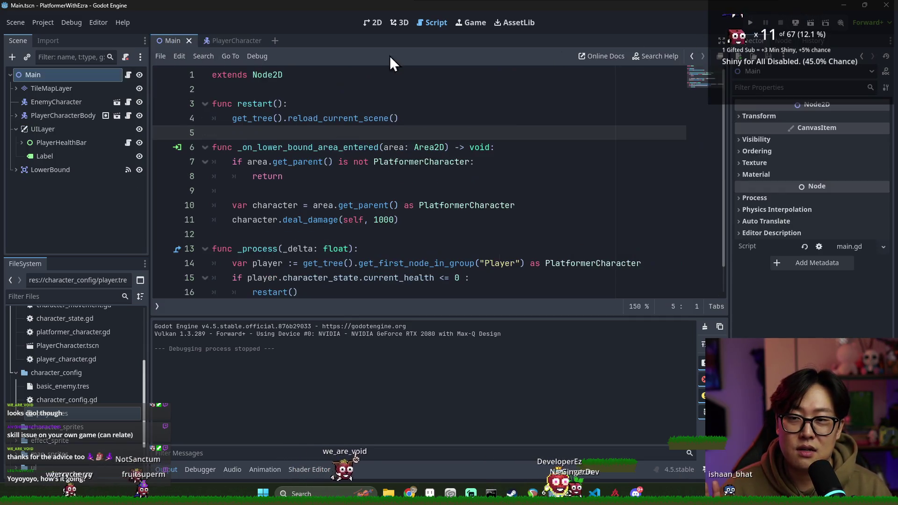
# Step: Run the main scene with F5, then walk, slash with A and jump repeatedly
pyautogui.press('F5')
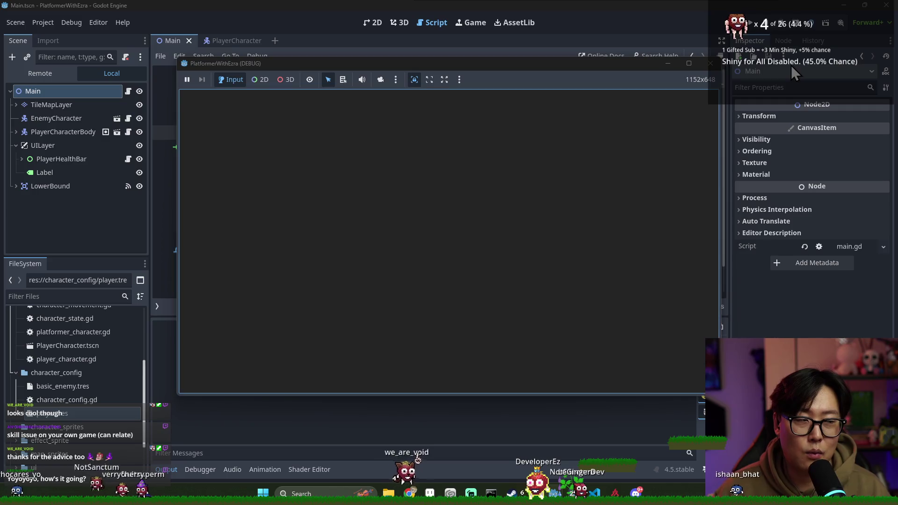
pyautogui.press('Right')
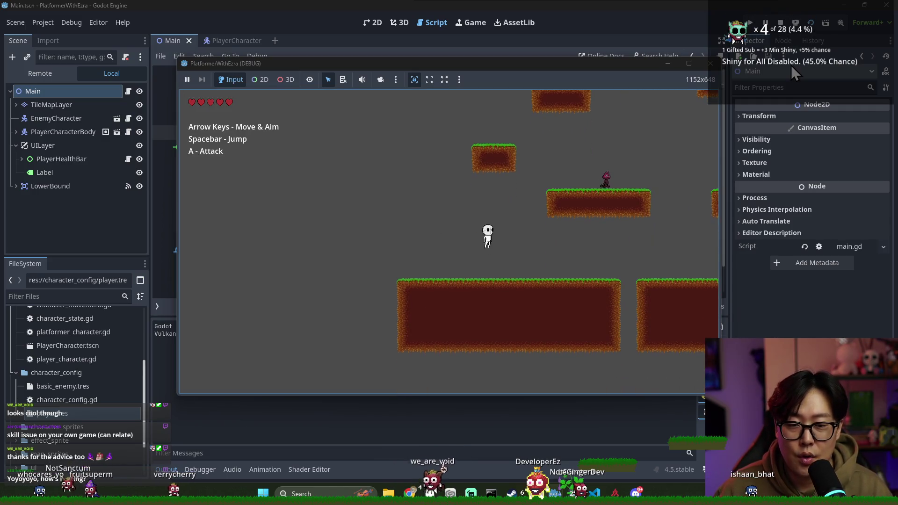
pyautogui.press('a')
pyautogui.press('Left')
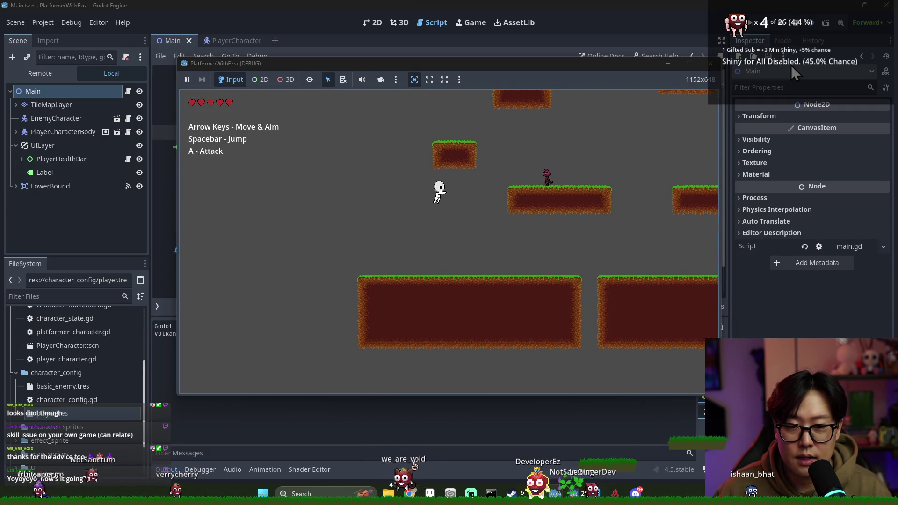
pyautogui.press('Right')
pyautogui.press('space')
pyautogui.press('Left')
pyautogui.press('Right')
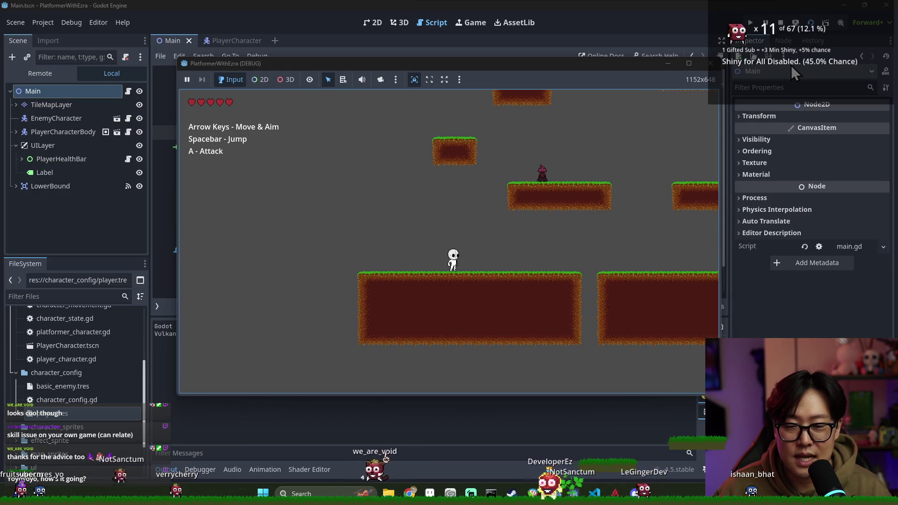
pyautogui.press('space')
pyautogui.press('Left')
pyautogui.press('Right')
pyautogui.press('space')
pyautogui.press('Left')
pyautogui.press('Right')
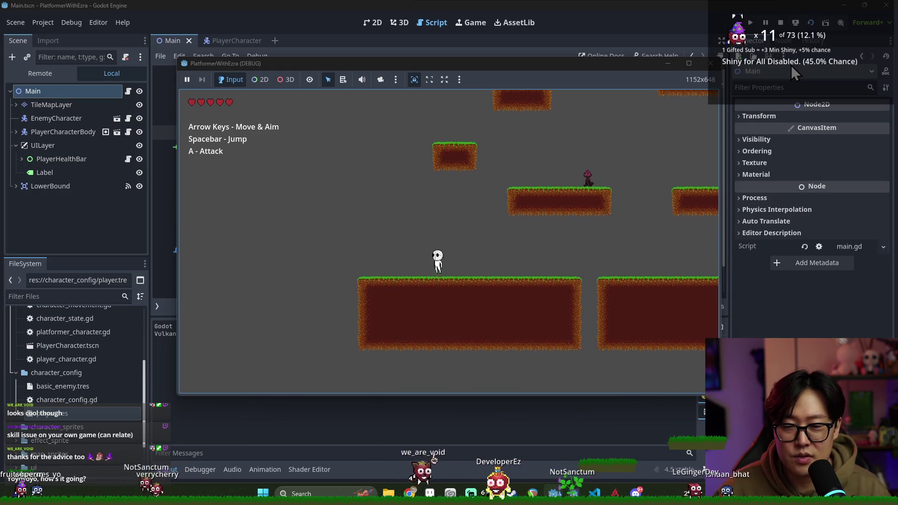
pyautogui.press('space')
pyautogui.press('Left')
pyautogui.press('Right')
pyautogui.press('space')
pyautogui.press('Left')
pyautogui.press('Right')
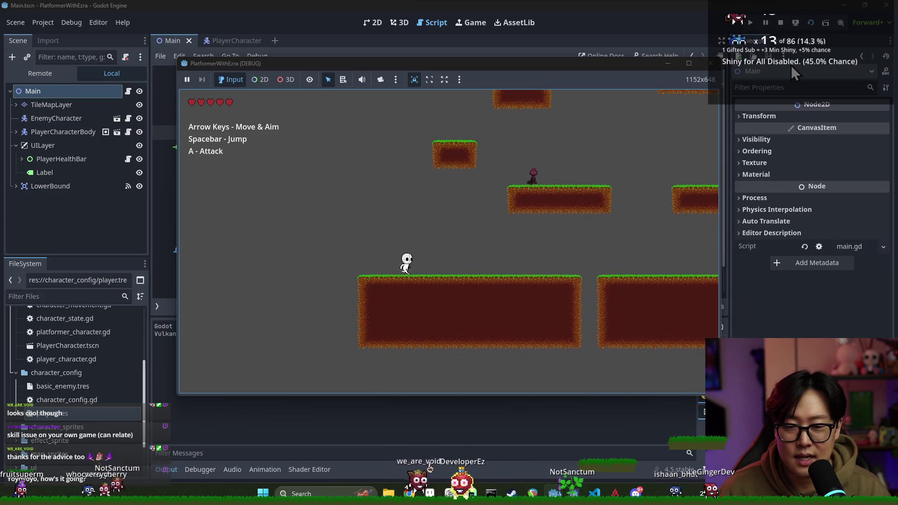
pyautogui.press('space')
pyautogui.press('Left')
pyautogui.press('Right')
pyautogui.press('space')
pyautogui.press('Left')
pyautogui.press('Right')
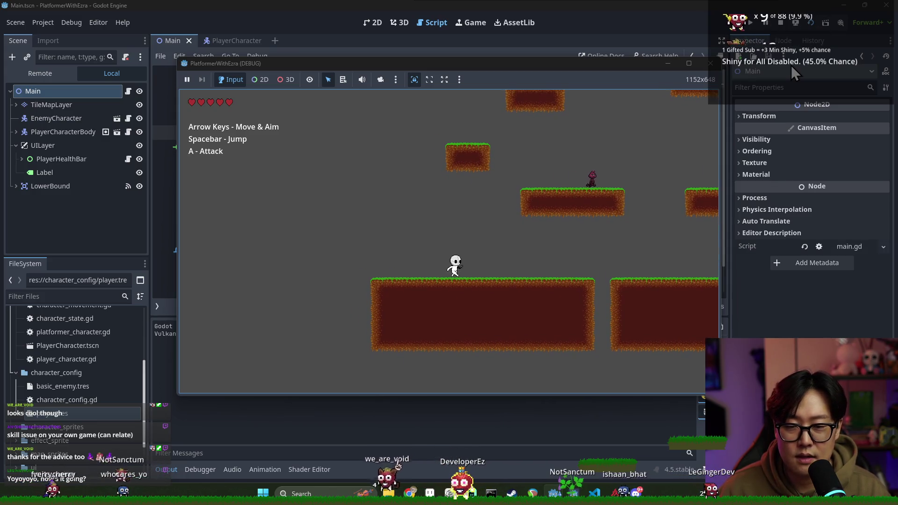
pyautogui.press('space')
pyautogui.press('Left')
pyautogui.press('Right')
# Step: Keep jumping and steering the player left and right, then stop the game with F8
pyautogui.press('space')
pyautogui.press('Left')
pyautogui.press('Right')
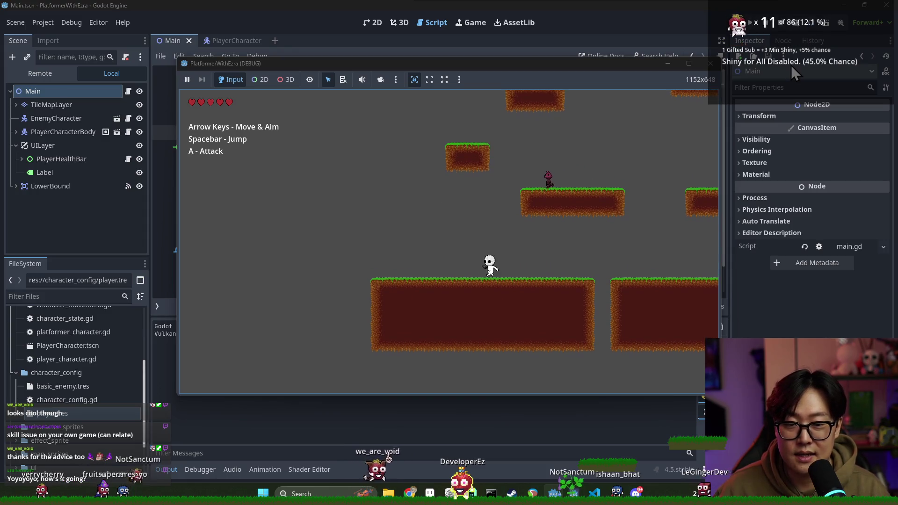
pyautogui.press('space')
pyautogui.press('Left')
pyautogui.press('Right')
pyautogui.press('space')
pyautogui.press('Left')
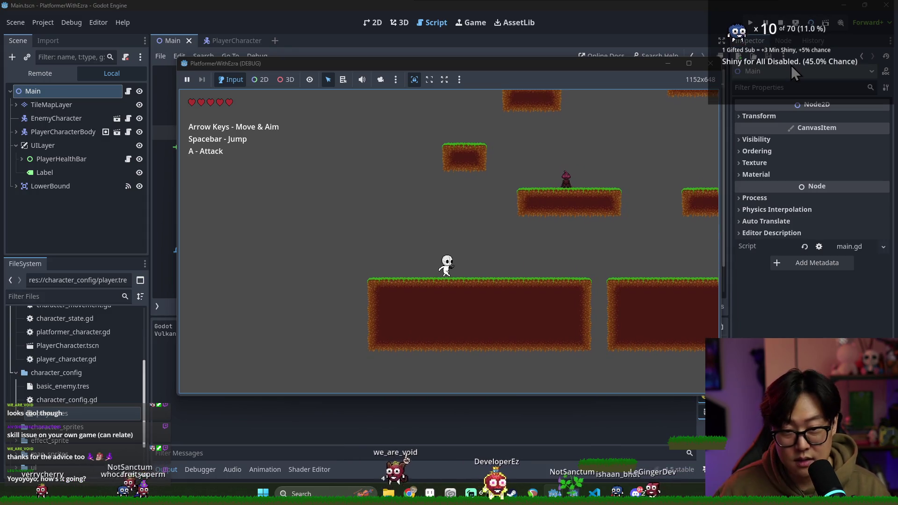
pyautogui.press('space')
pyautogui.press('Right')
pyautogui.press('Left')
pyautogui.press('Right')
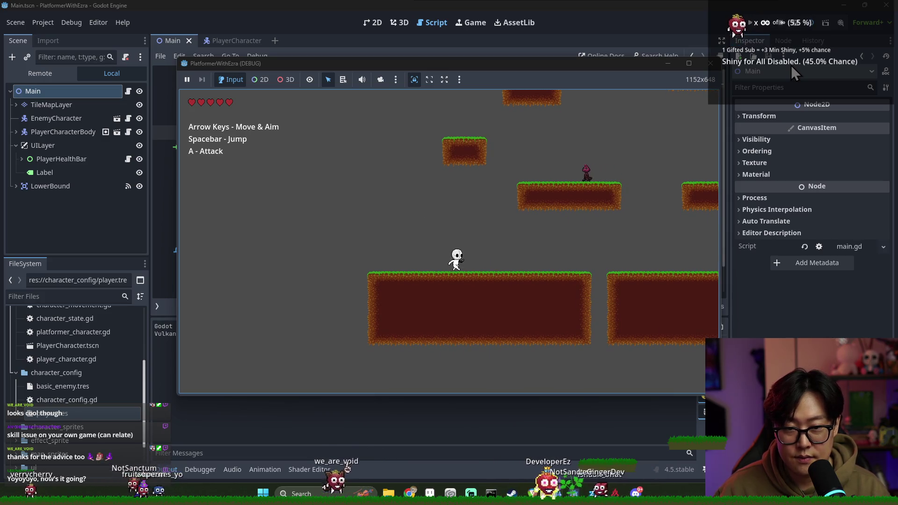
pyautogui.press('space')
pyautogui.press('Left')
pyautogui.press('Right')
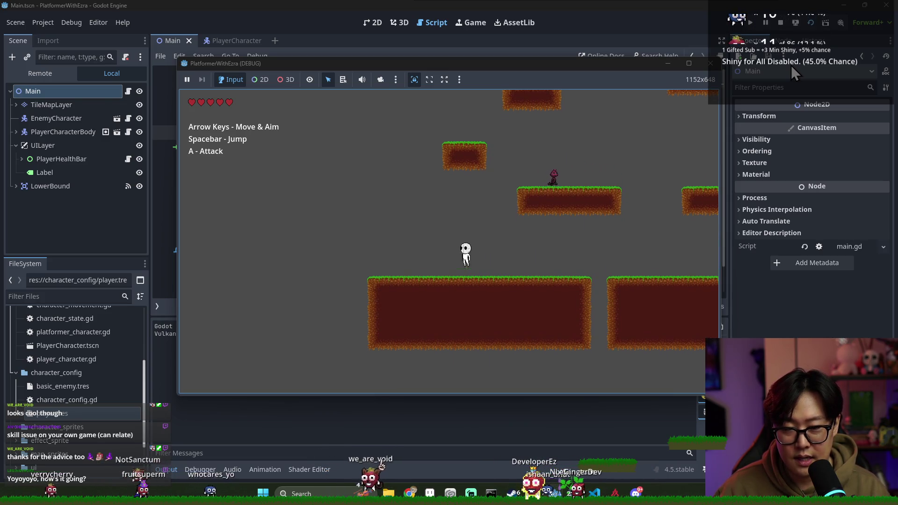
pyautogui.press('space')
pyautogui.press('Left')
pyautogui.press('Right')
pyautogui.press('Left')
pyautogui.press('Right')
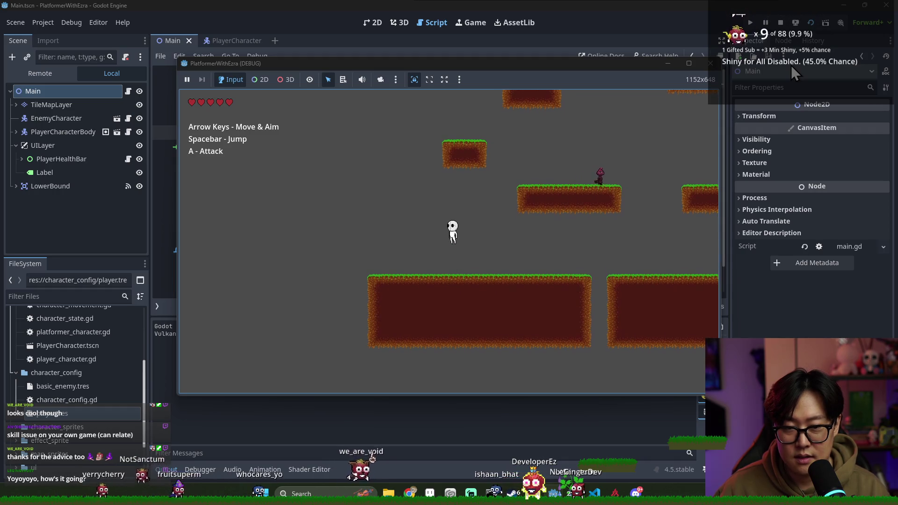
pyautogui.press('space')
pyautogui.press('Left')
pyautogui.press('Right')
pyautogui.press('Left')
pyautogui.press('Right')
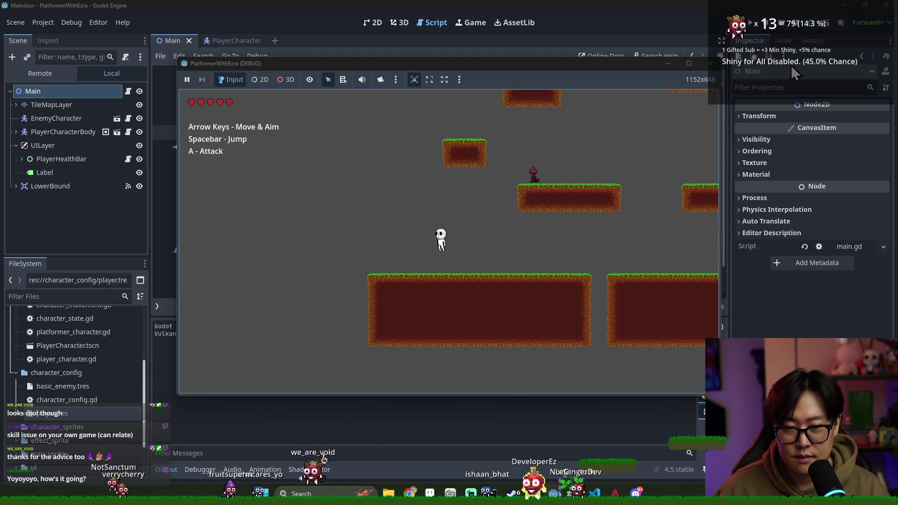
pyautogui.press('space')
pyautogui.press('Left')
pyautogui.press('Right')
pyautogui.press('space')
pyautogui.press('Left')
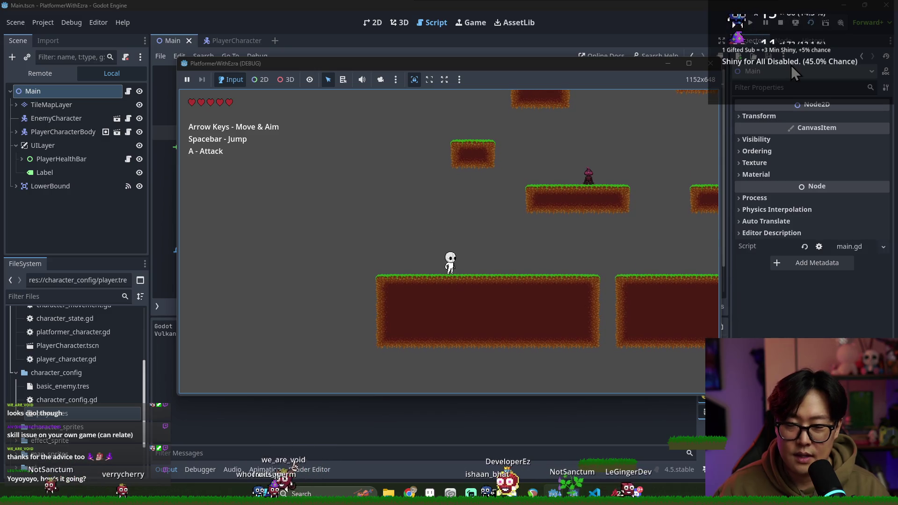
pyautogui.press('Right')
pyautogui.press('F8')
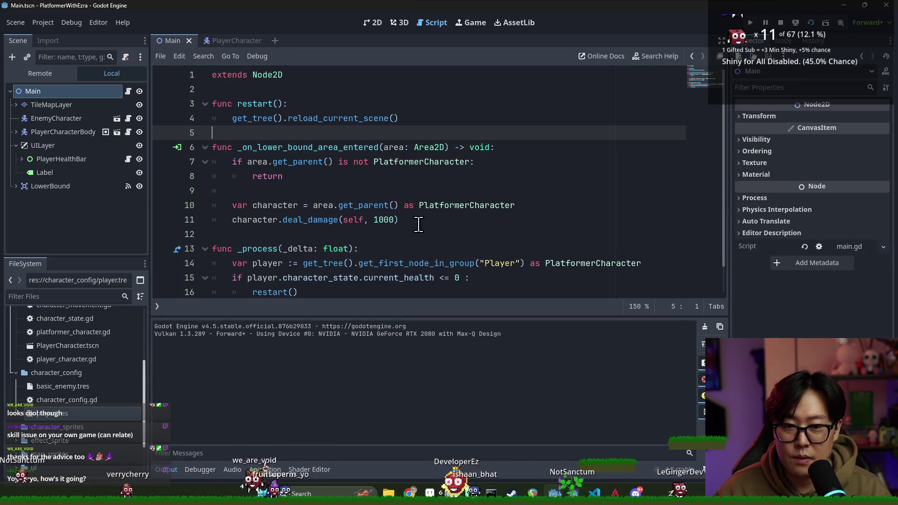
# Step: Switch to the PlayerCharacter scene, save it, and open character_controller.gd
pyautogui.scroll(-1, 387, 180)
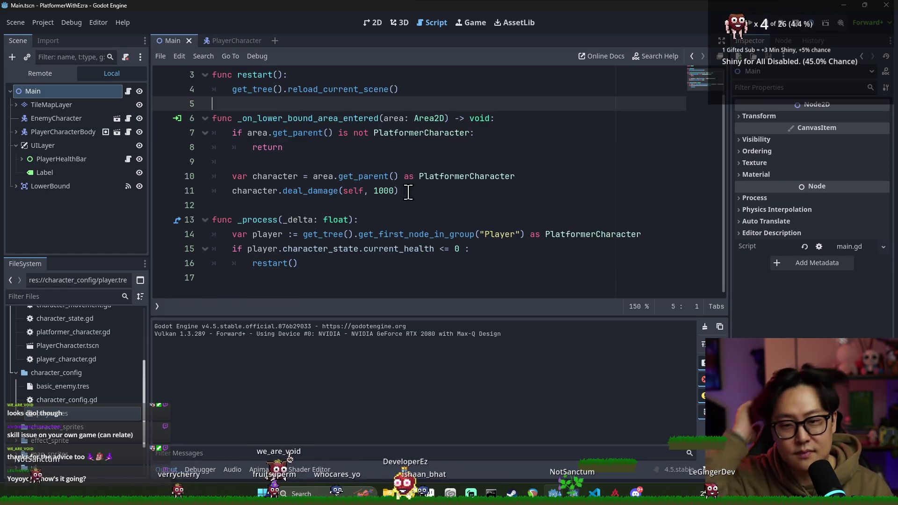
pyautogui.click(216, 41)
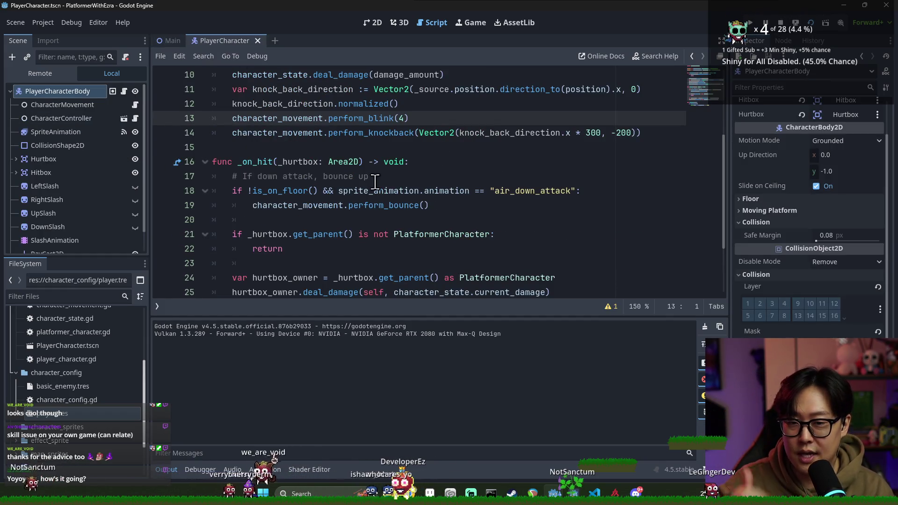
pyautogui.scroll(-3, 375, 181)
pyautogui.scroll(6, 375, 181)
pyautogui.hotkey('ctrl', 's')
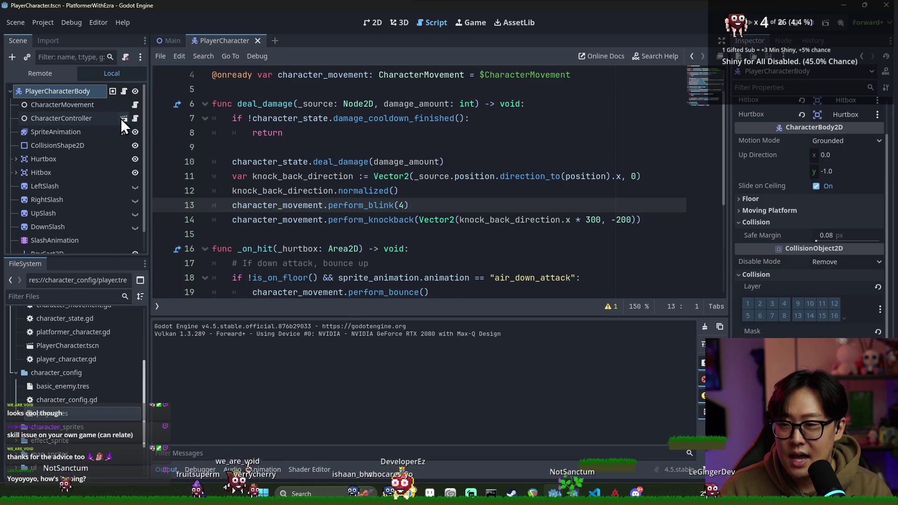
pyautogui.click(134, 118)
# Step: Change the up-attack threshold to -0.3, save the script, and launch the game
pyautogui.hotkey('ctrl', 's')
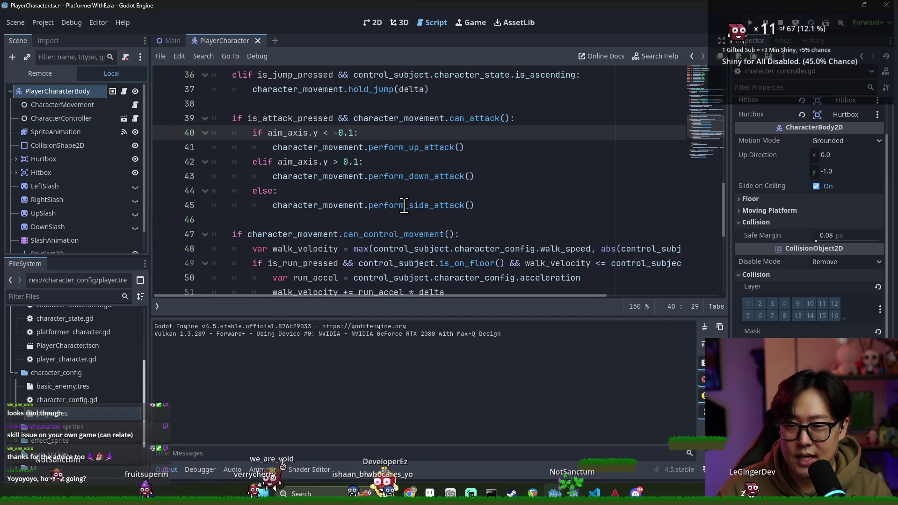
pyautogui.press('BackSpace')
pyautogui.write('3')
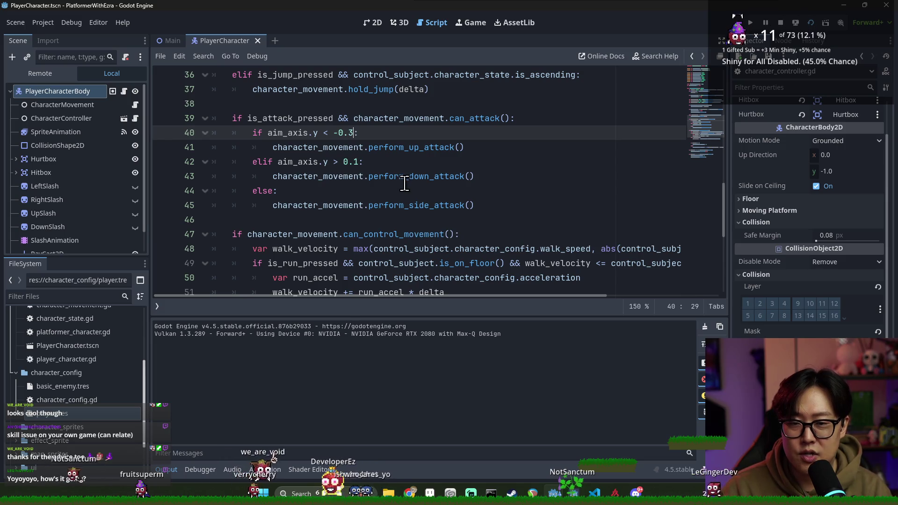
pyautogui.hotkey('ctrl', 's')
pyautogui.press('Down')
pyautogui.press('Down')
pyautogui.press('Right')
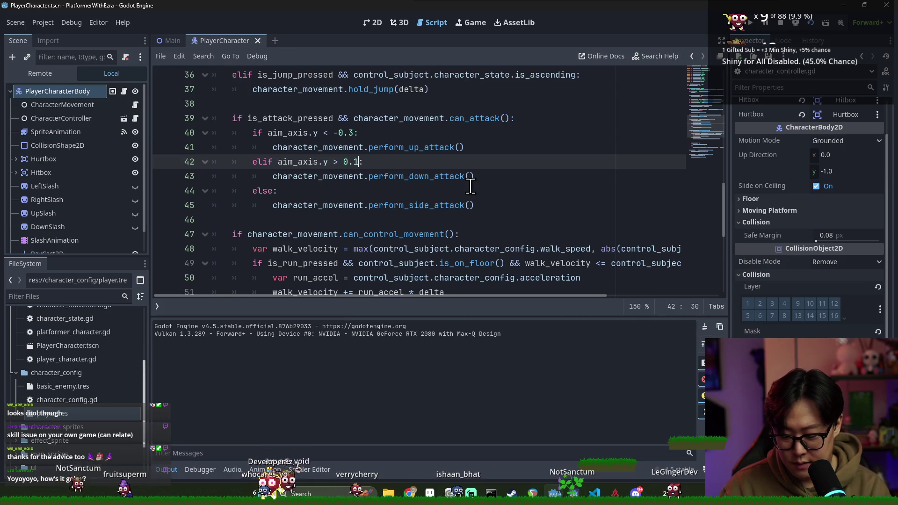
pyautogui.press('F5')
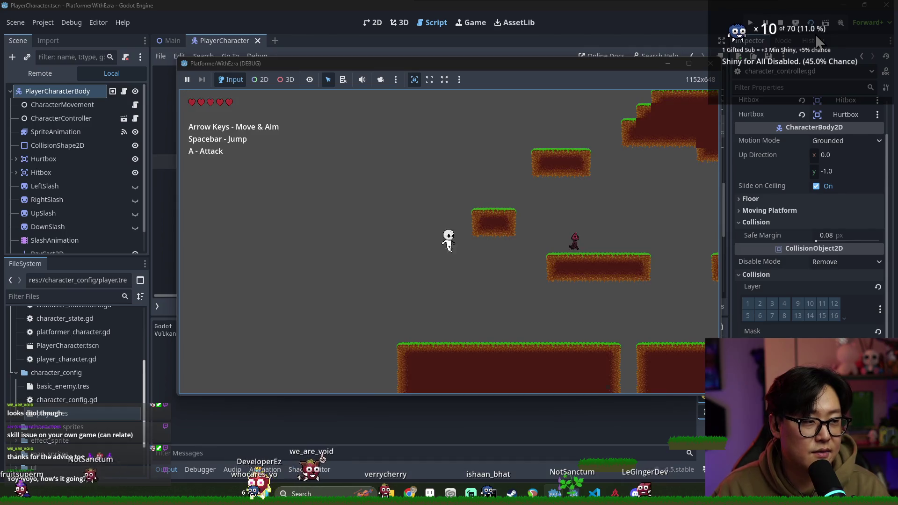
# Step: Test the -0.3 up-attack aiming by jumping between platforms and slashing with A, then stop the game
pyautogui.press('Right')
pyautogui.press('Right')
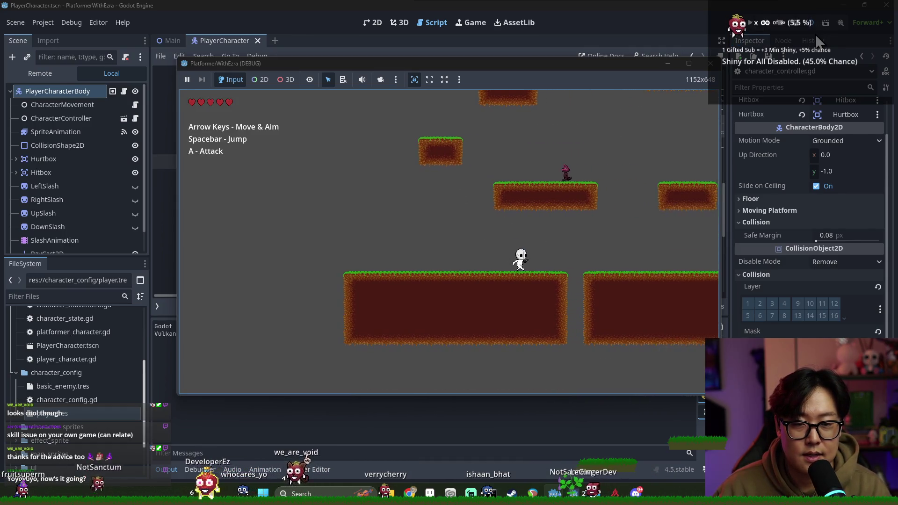
pyautogui.press('space')
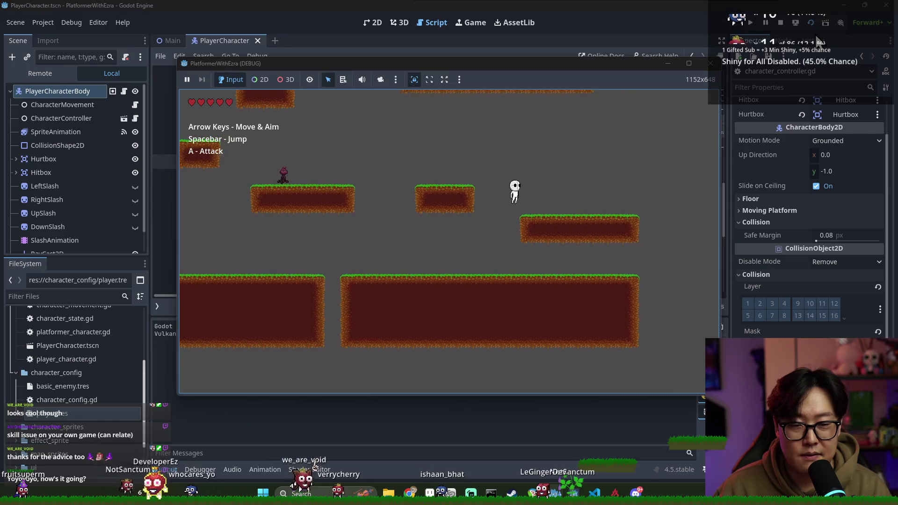
pyautogui.press('a')
pyautogui.press('space')
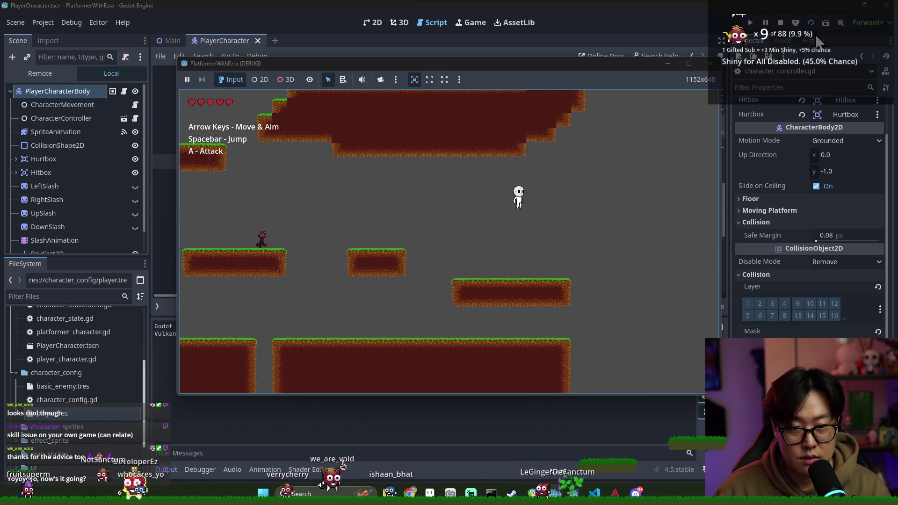
pyautogui.press('a')
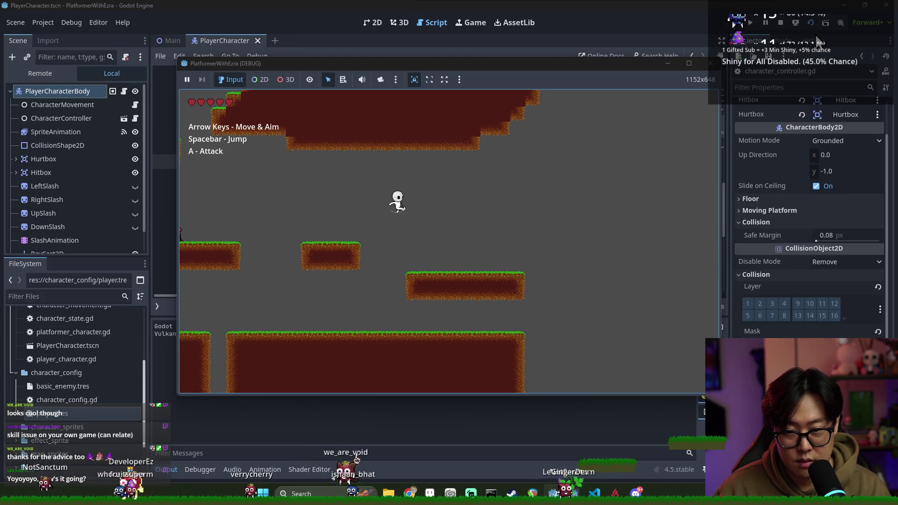
pyautogui.press('space')
pyautogui.press('Left')
pyautogui.press('space')
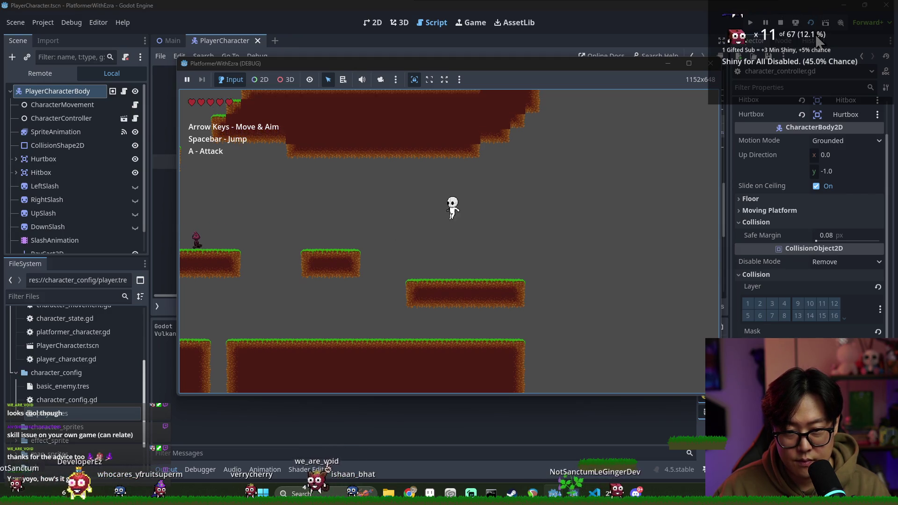
pyautogui.press('Left')
pyautogui.press('space')
pyautogui.press('Right')
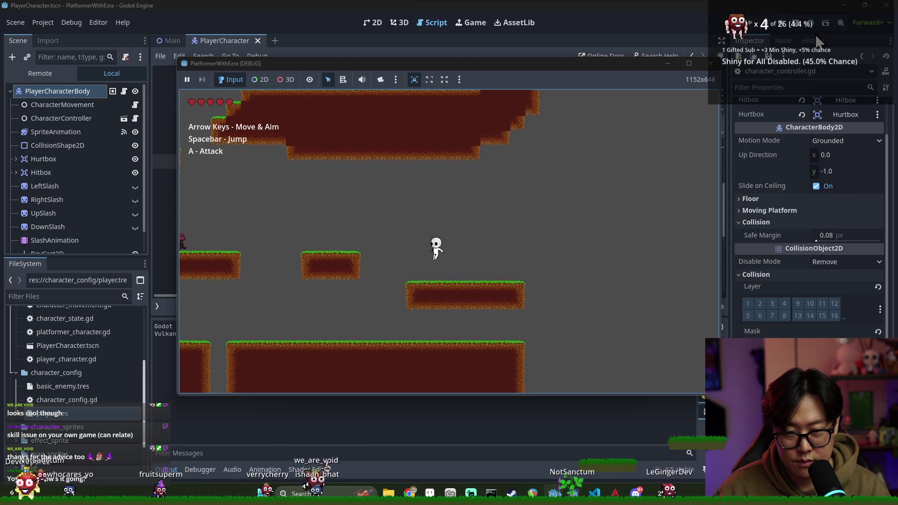
pyautogui.press('space')
pyautogui.press('space')
pyautogui.press('Left')
pyautogui.press('Right')
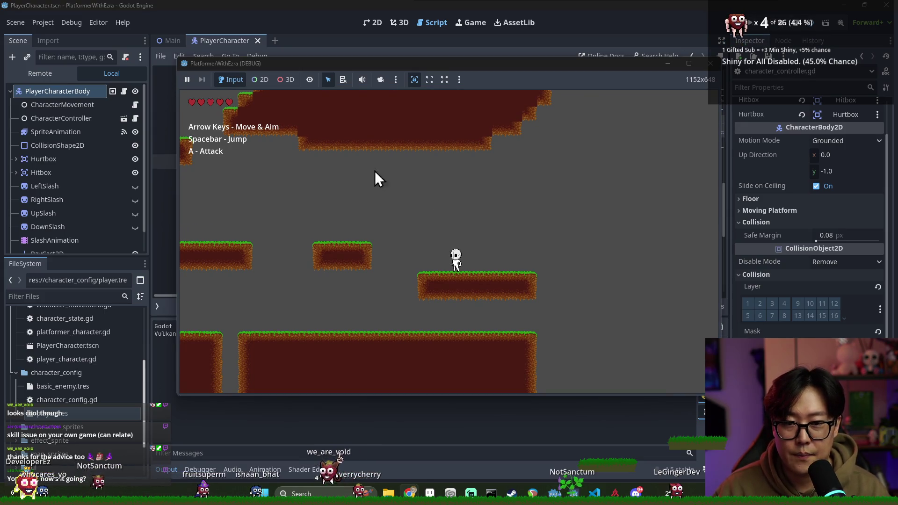
pyautogui.click(781, 22)
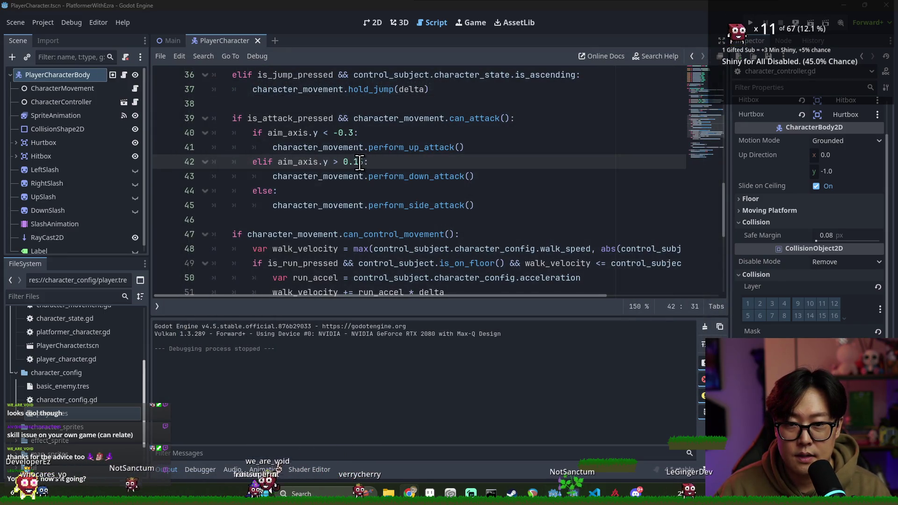
# Step: Raise the down-attack threshold on line 42 above 0.1 and return to the Main scene
pyautogui.click(359, 162)
pyautogui.press('BackSpace')
pyautogui.write('3')
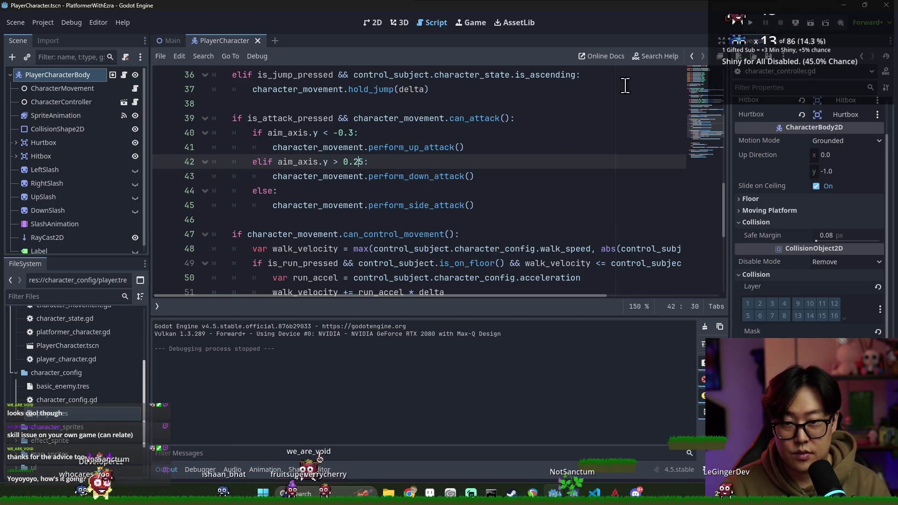
pyautogui.click(168, 42)
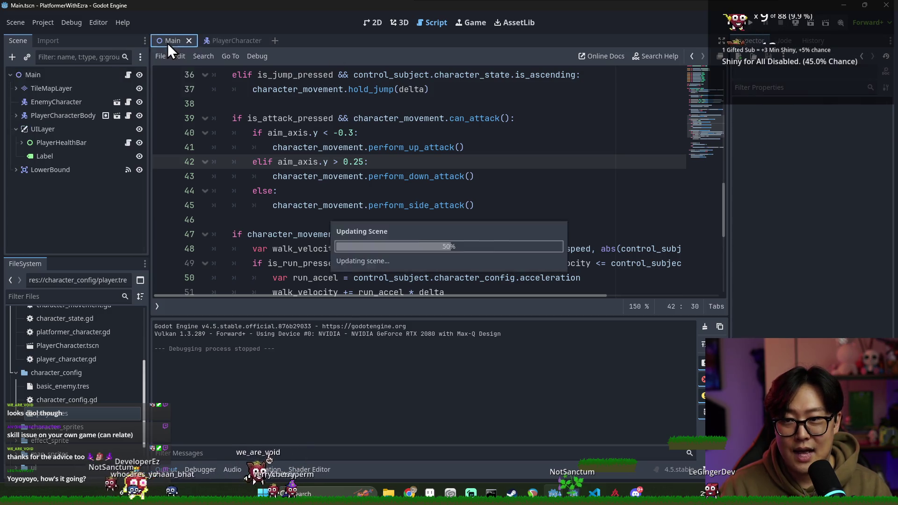
# Step: Playtest the level by running, jumping and attacking, then stop the game with F8
pyautogui.click(810, 22)
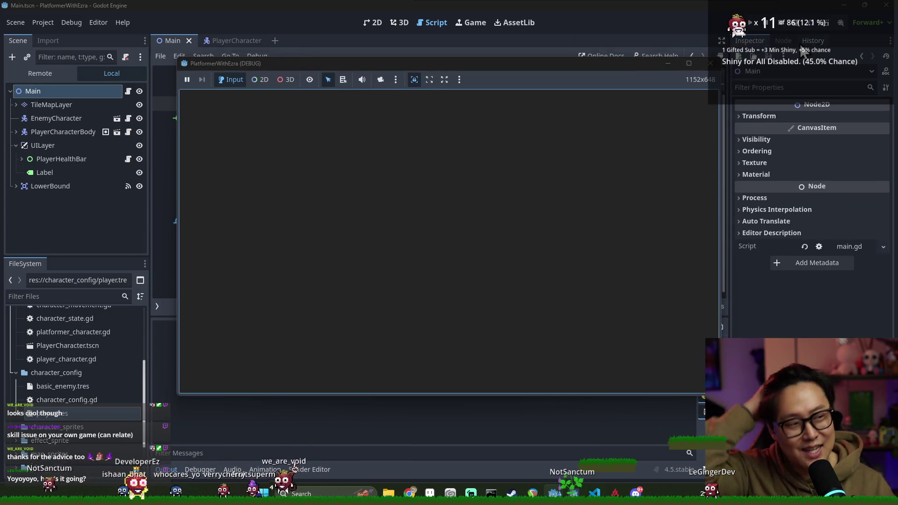
pyautogui.press('Right')
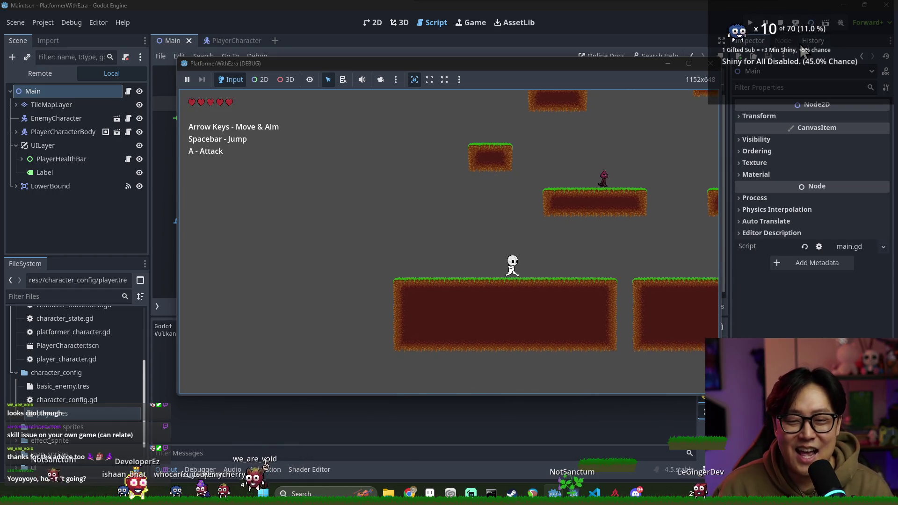
pyautogui.press('space')
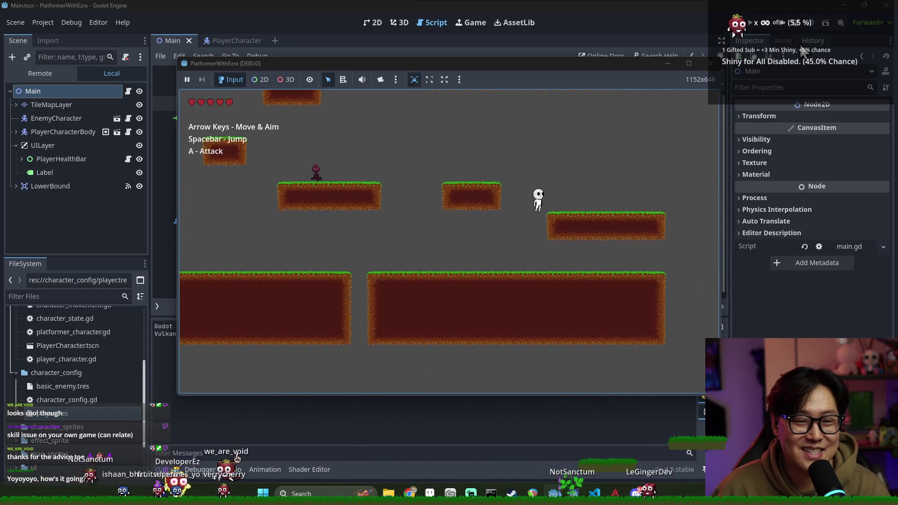
pyautogui.press('Right')
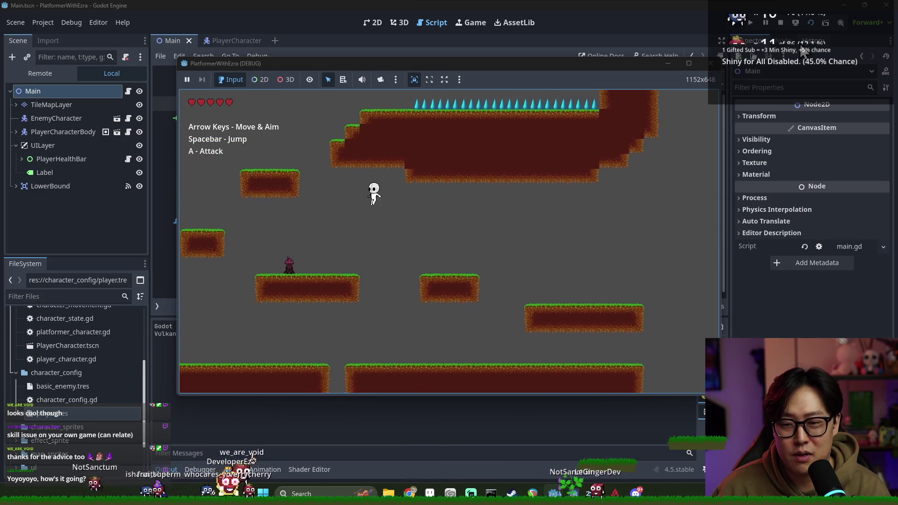
pyautogui.press('a')
pyautogui.press('Right')
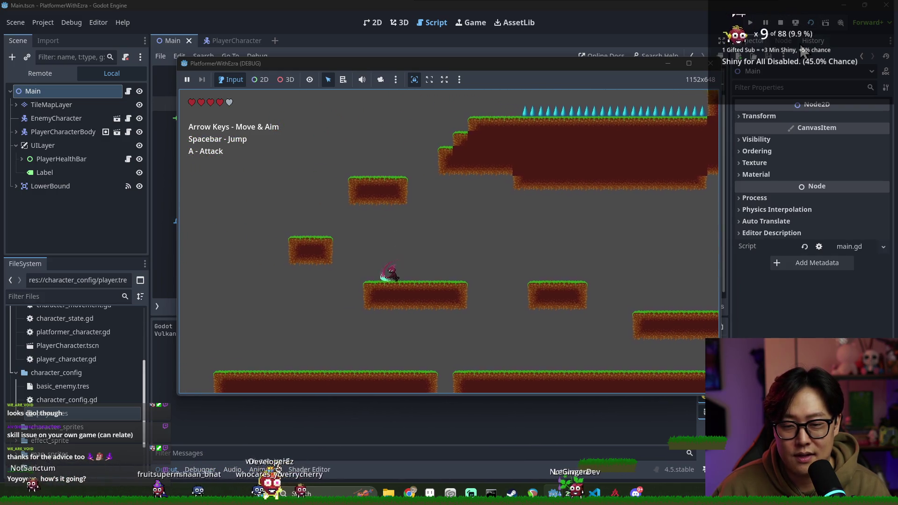
pyautogui.press('Left')
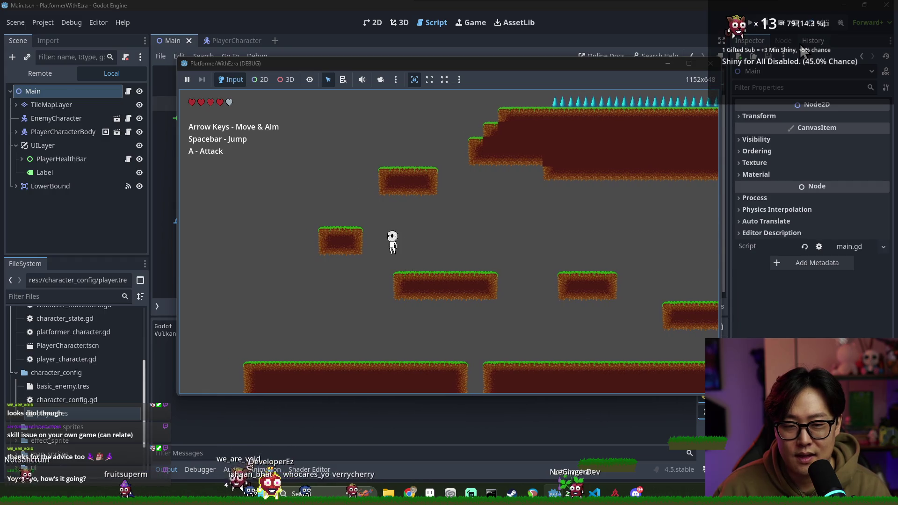
pyautogui.press('space')
pyautogui.press('F8')
pyautogui.write('@export var coyote_time: float =')
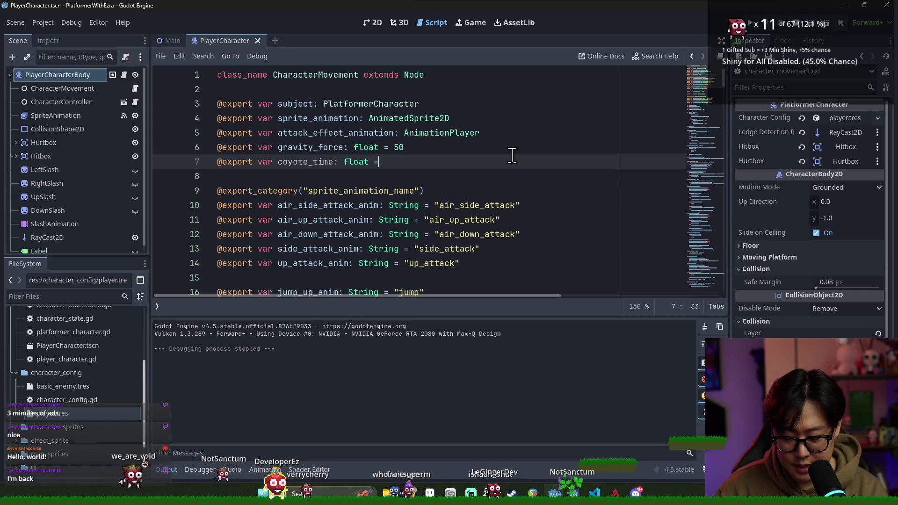
# Step: Finish coyote_time's default as 0., set CharacterMovement's Coyote Time to 0.1, and save the scene
pyautogui.write('0.')
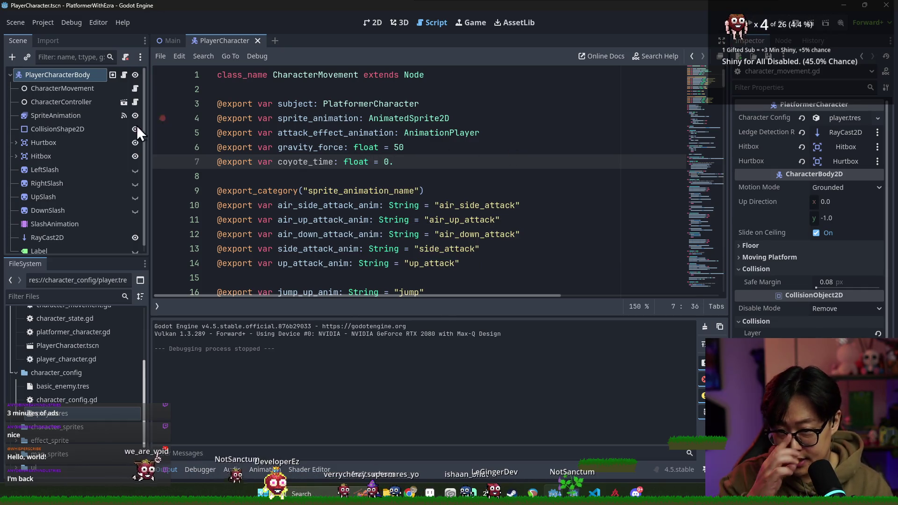
pyautogui.click(41, 88)
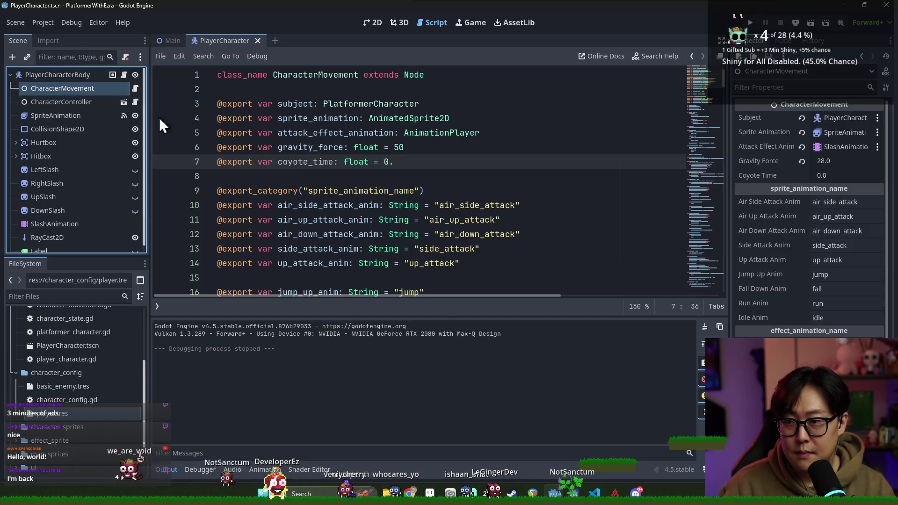
pyautogui.click(837, 175)
pyautogui.write('0.')
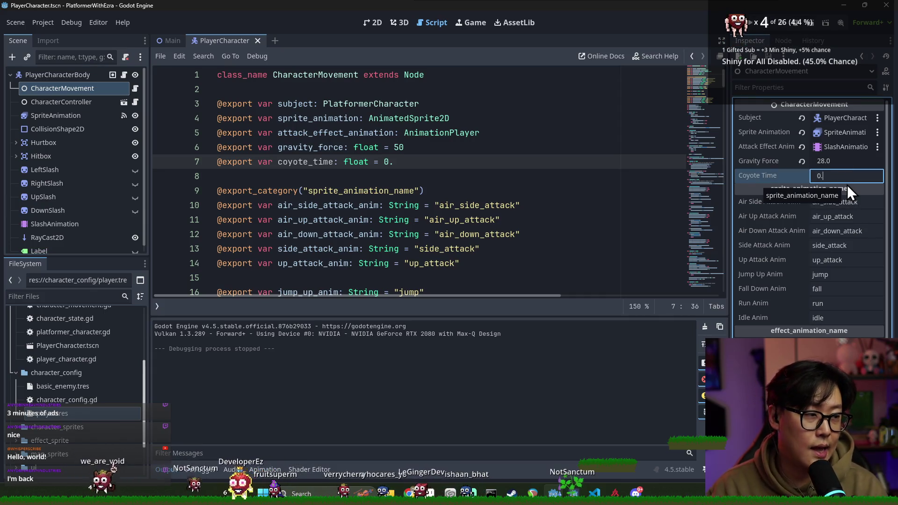
pyautogui.write('1')
pyautogui.press('Return')
pyautogui.click(320, 176)
pyautogui.hotkey('ctrl', 's')
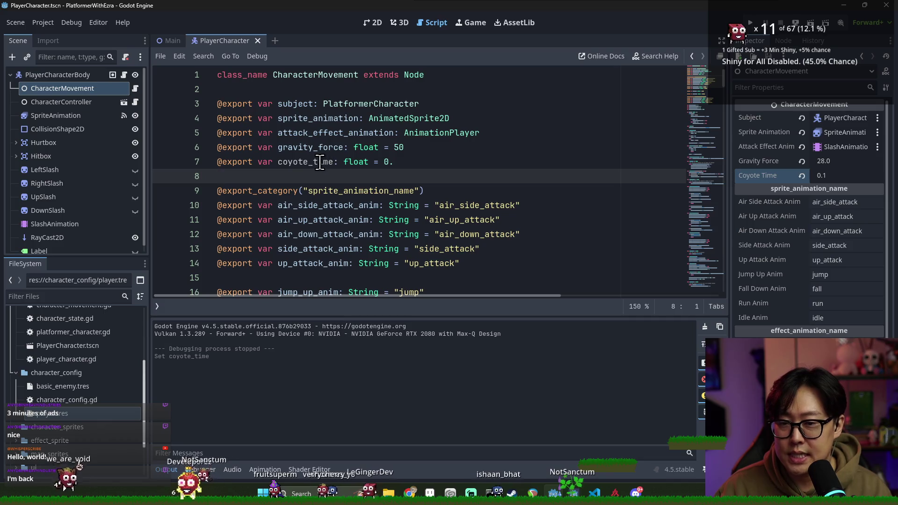
# Step: Select coyote_time on line 7 and place the caret lower in the script
pyautogui.doubleClick(319, 162)
pyautogui.scroll(-9, 370, 173)
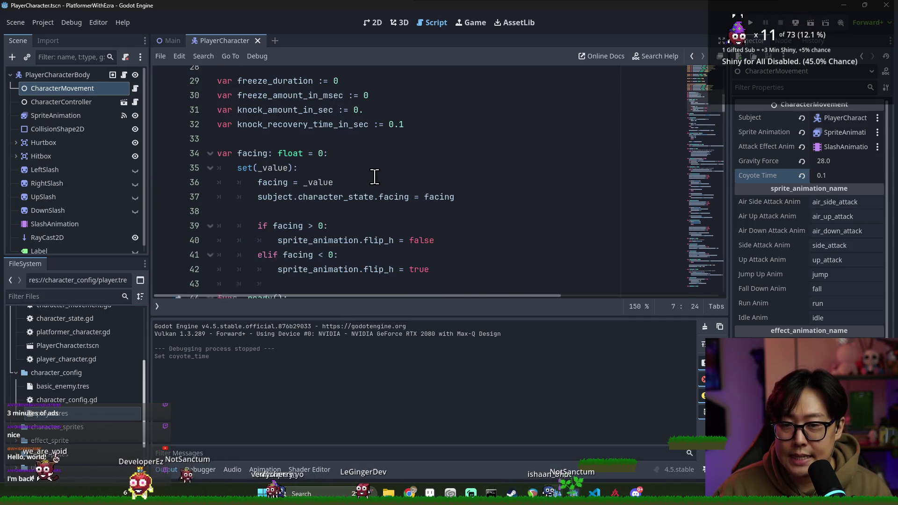
pyautogui.scroll(-5, 375, 177)
pyautogui.click(376, 178)
# Step: Search the script for can_jump and review the function and its subject usage on line 135
pyautogui.hotkey('ctrl', 'f')
pyautogui.write('can_')
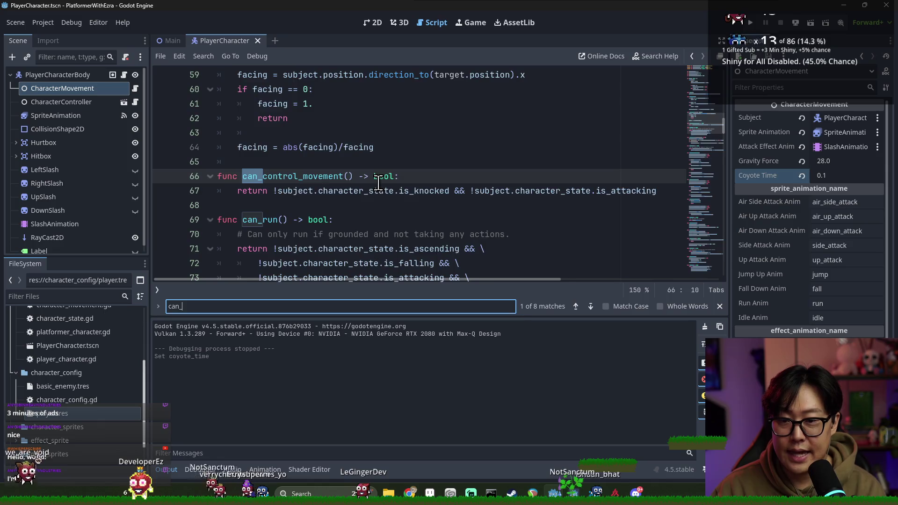
pyautogui.write('jump')
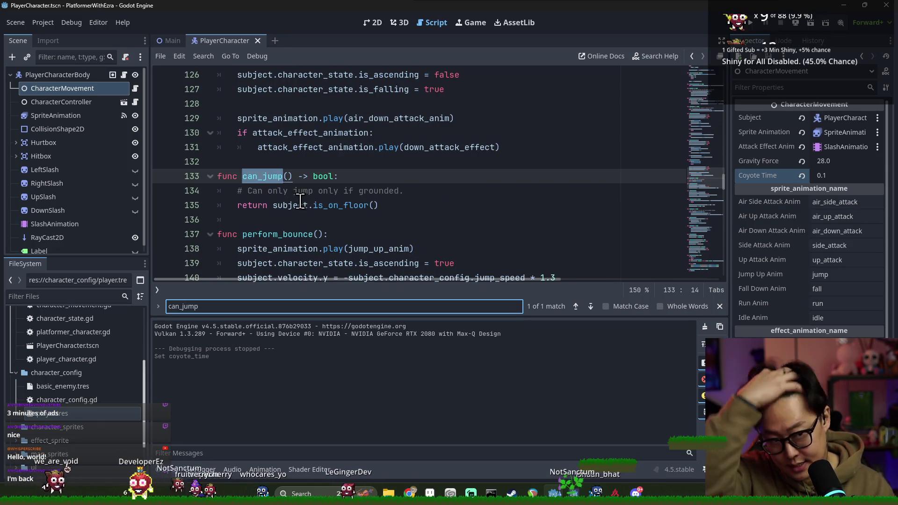
pyautogui.doubleClick(294, 206)
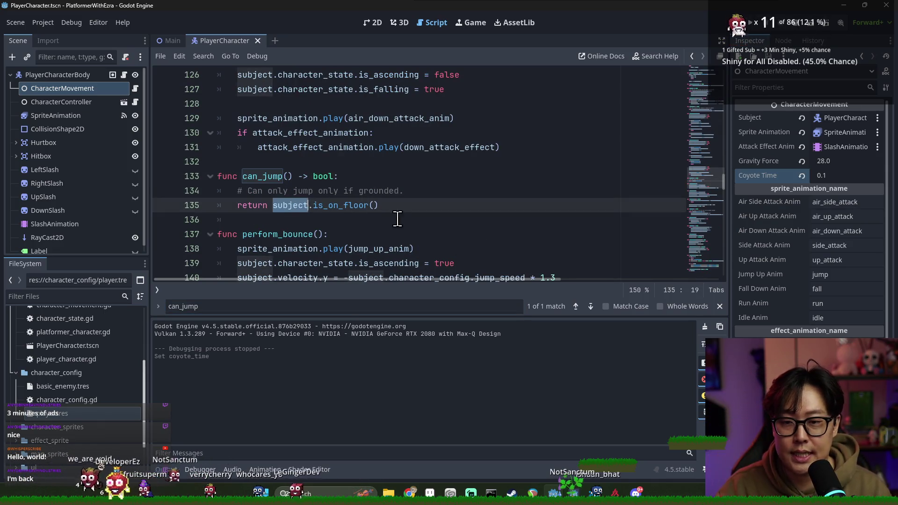
pyautogui.doubleClick(266, 177)
pyautogui.doubleClick(281, 205)
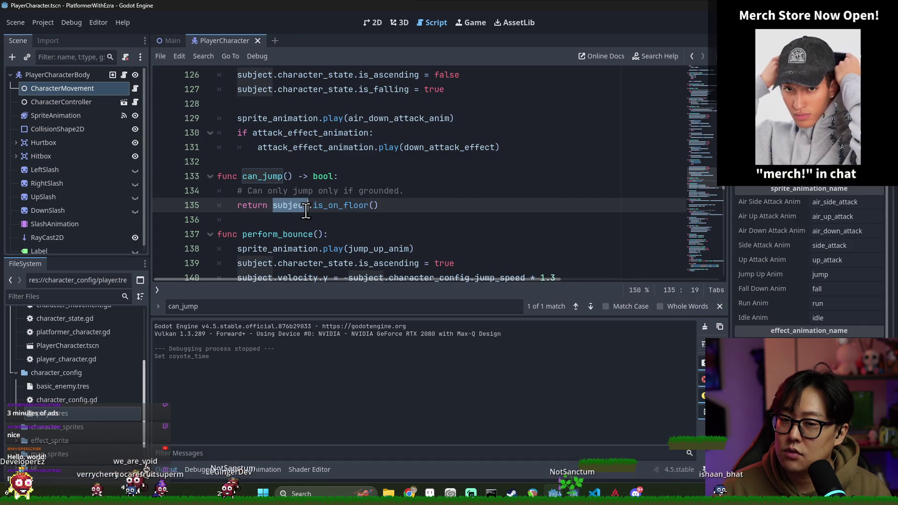
pyautogui.click(343, 207)
# Step: Start a new 'var on_floor_' declaration on a new line after line 32, below knock_recovery_time_in_sec
pyautogui.scroll(-15, 377, 205)
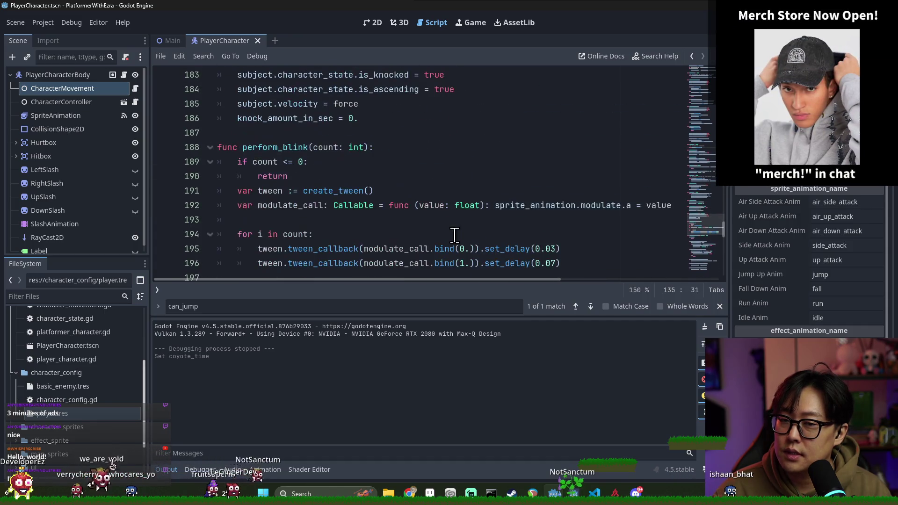
pyautogui.moveTo(720, 229)
pyautogui.mouseDown()
pyautogui.moveTo(729, 191)
pyautogui.moveTo(450, 157)
pyautogui.mouseUp()
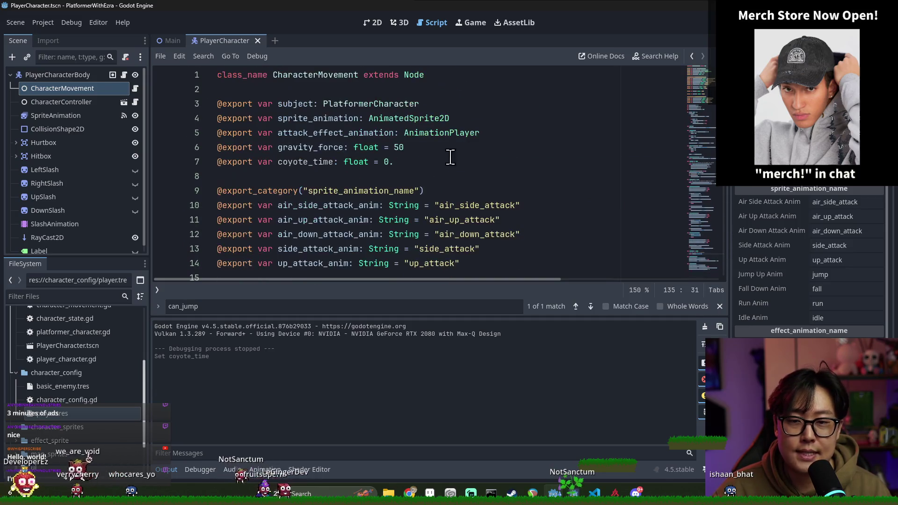
pyautogui.click(423, 162)
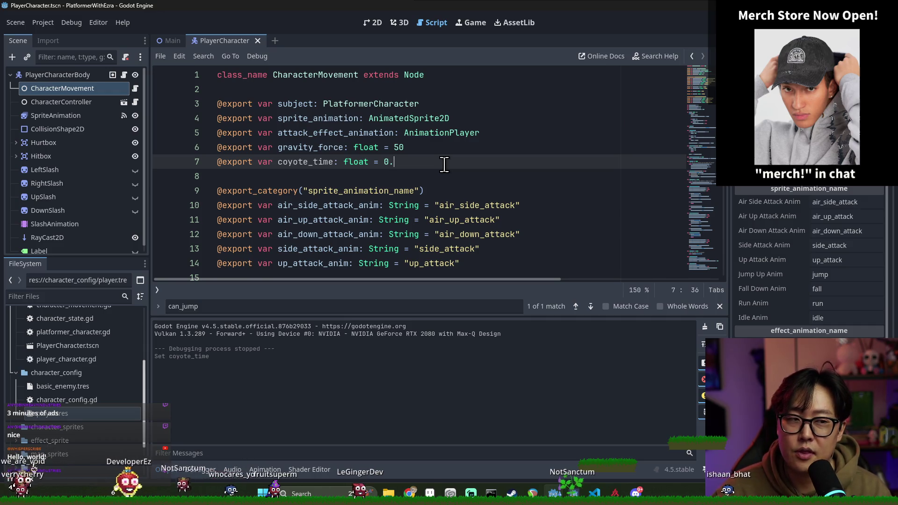
pyautogui.scroll(-8, 451, 162)
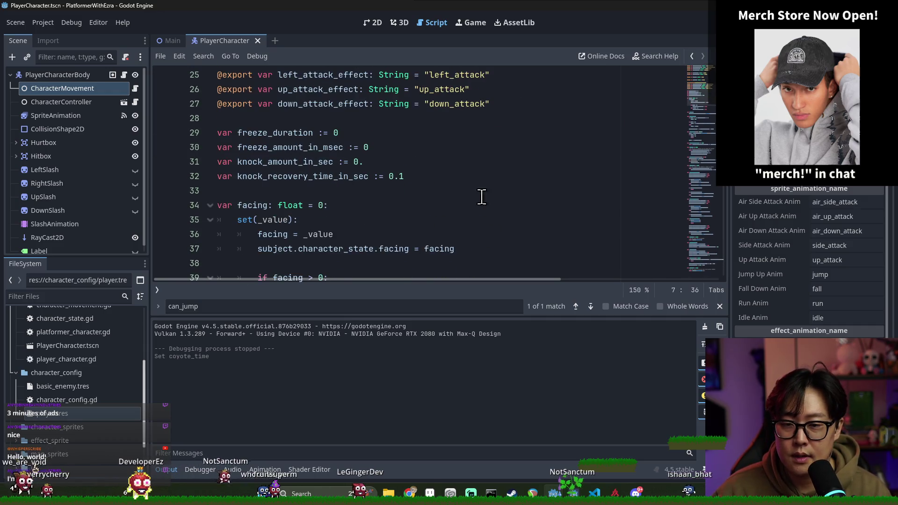
pyautogui.click(437, 180)
pyautogui.press('Return')
pyautogui.write('var on-')
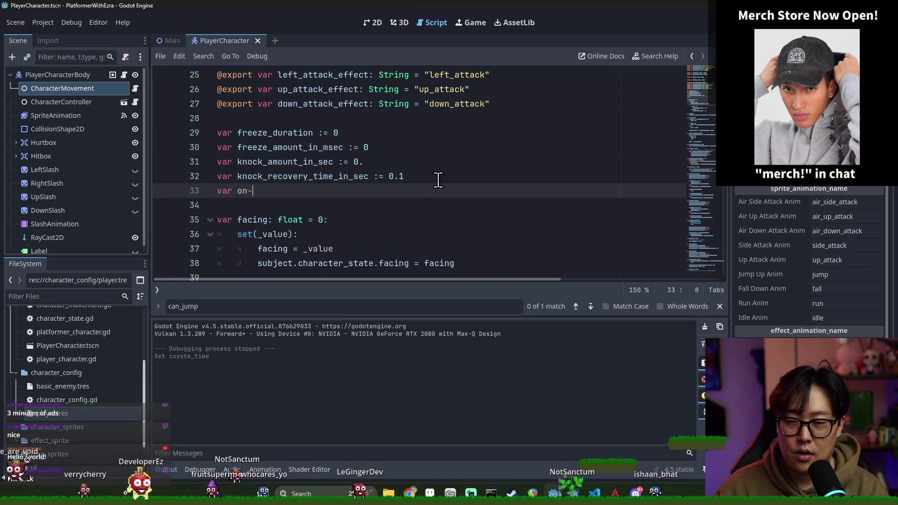
pyautogui.press('BackSpace')
pyautogui.press('BackSpace')
pyautogui.press('BackSpace')
pyautogui.write('_floor_')
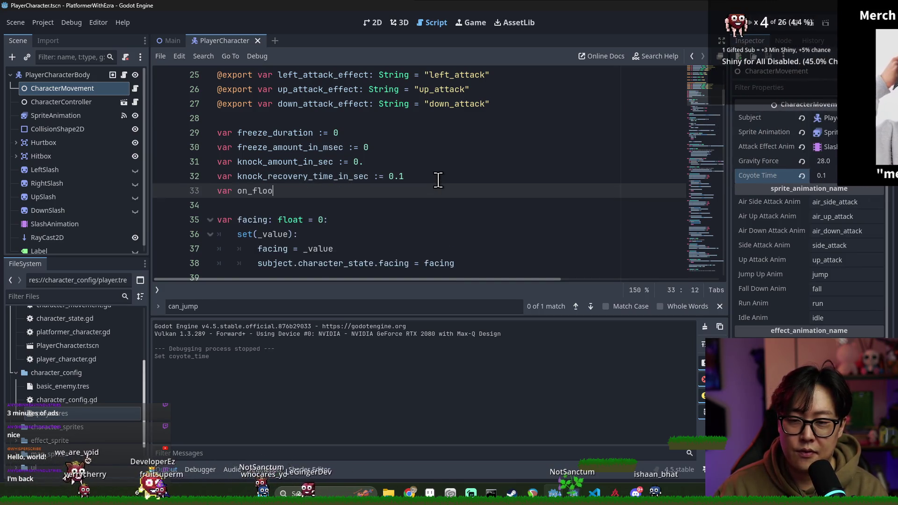
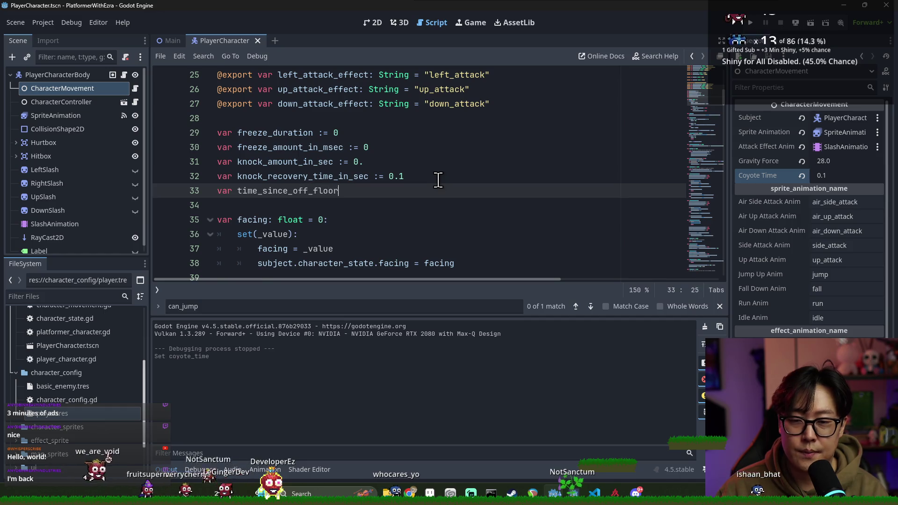
# Step: Finish the 'var time_since_off_floor: floor = 0.' declaration on line 33 and save the script
pyautogui.write('.')
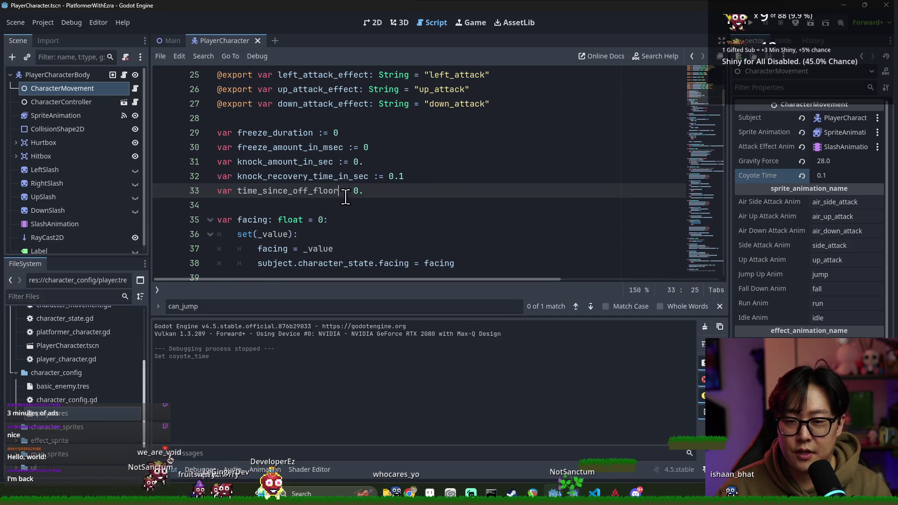
pyautogui.write('or')
pyautogui.hotkey('ctrl', 's')
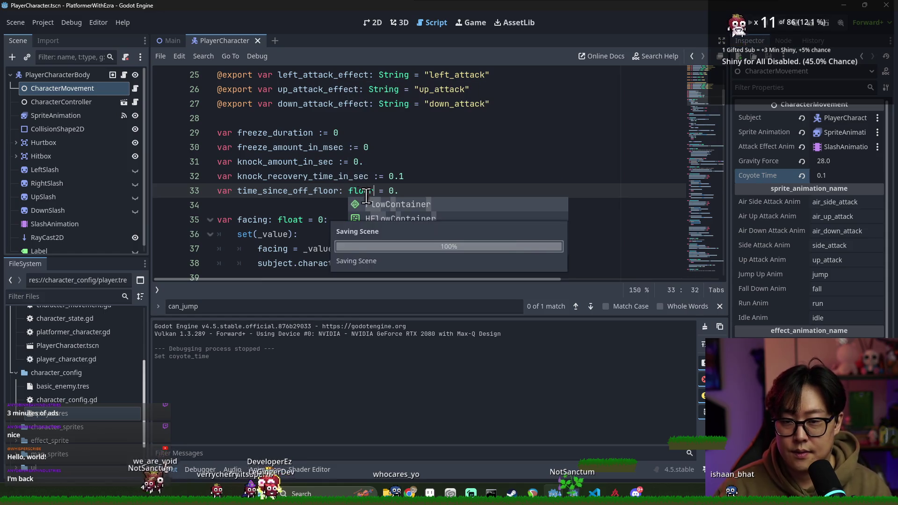
pyautogui.doubleClick(299, 191)
pyautogui.hotkey('ctrl', 'c')
# Step: Scroll to the end of _physics_process and make room below the on-floor check block
pyautogui.scroll(-20, 376, 193)
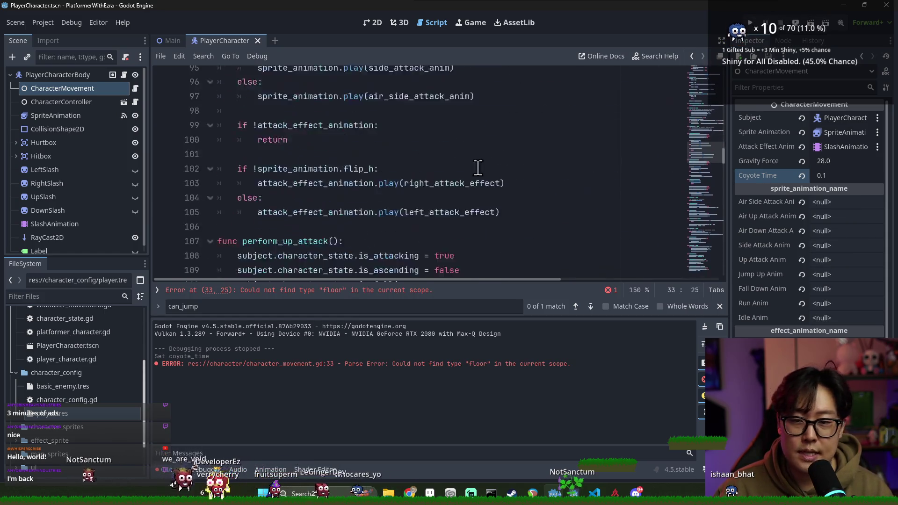
pyautogui.scroll(-20, 396, 171)
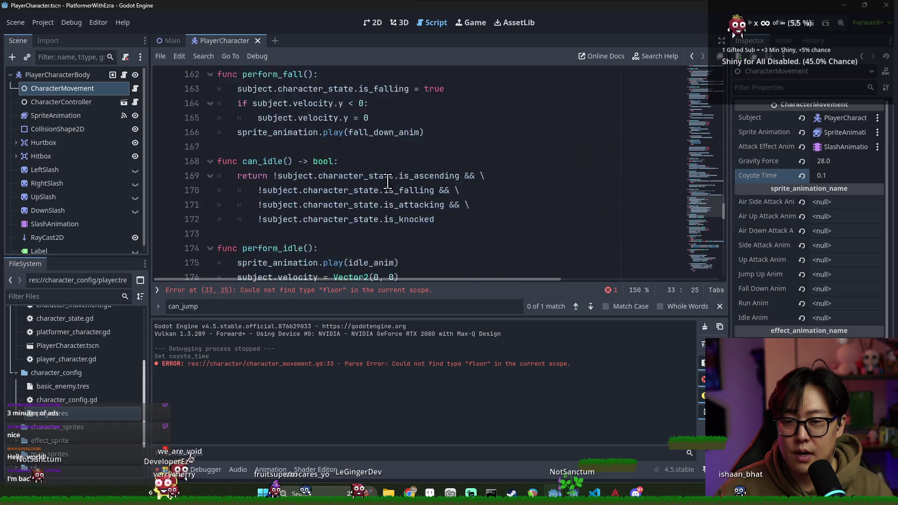
pyautogui.scroll(-3, 365, 197)
pyautogui.scroll(3, 367, 194)
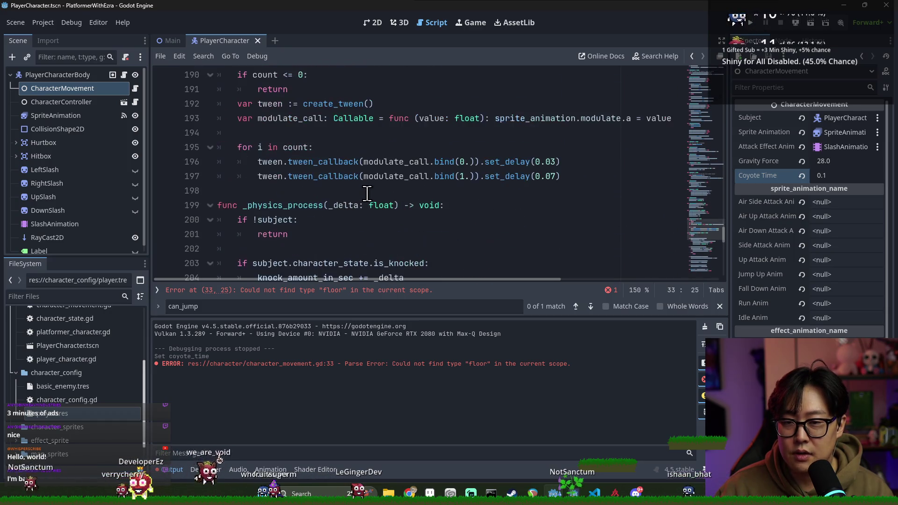
pyautogui.click(328, 195)
pyautogui.scroll(-10, 334, 201)
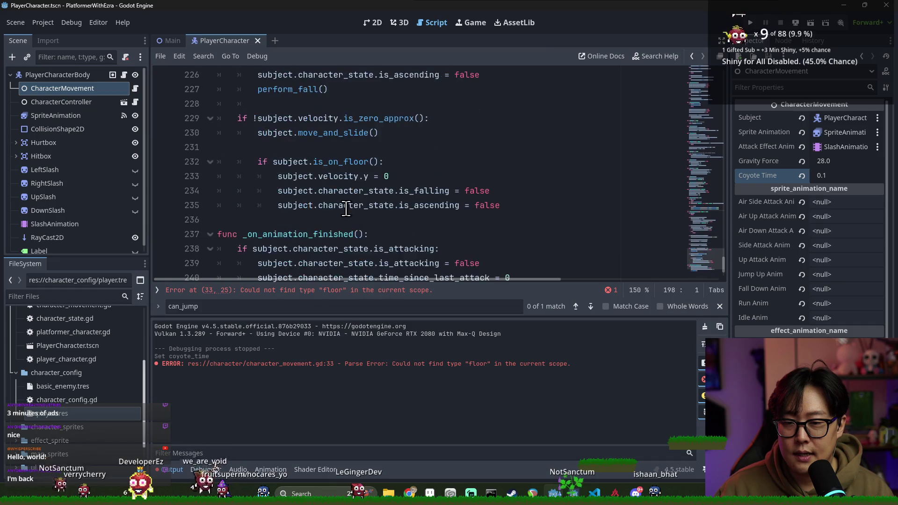
pyautogui.click(290, 250)
pyautogui.press('BackSpace')
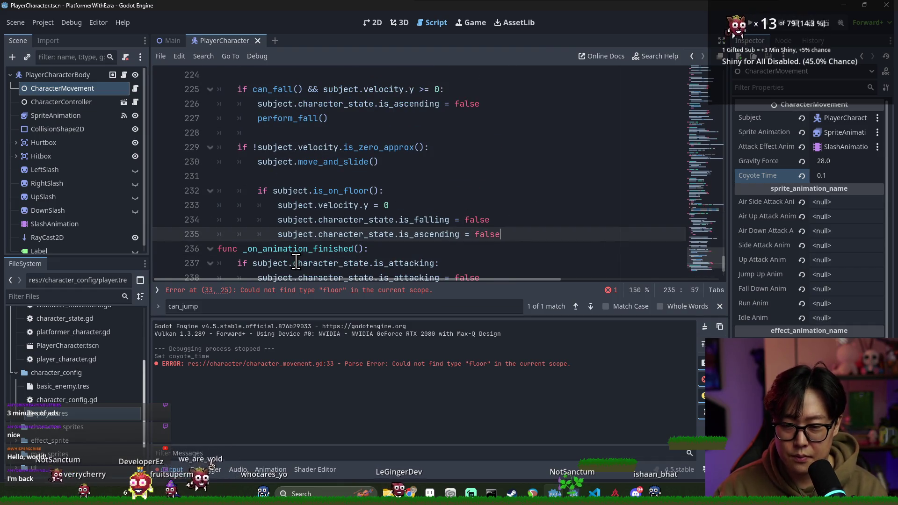
# Step: Write the func _process(delta: float) header below _physics_process
pyautogui.press('Return')
pyautogui.press('Return')
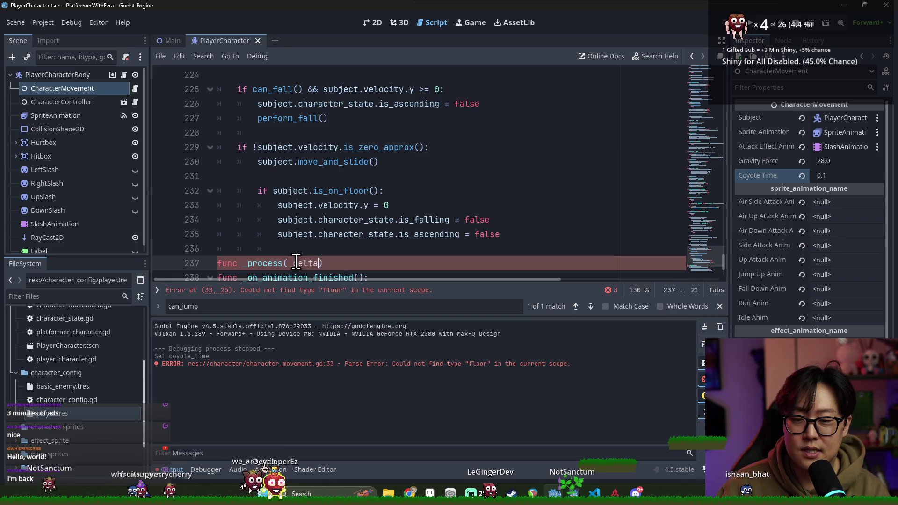
pyautogui.write(': float')
pyautogui.press('Return')
pyautogui.write('time_since_off_floor')
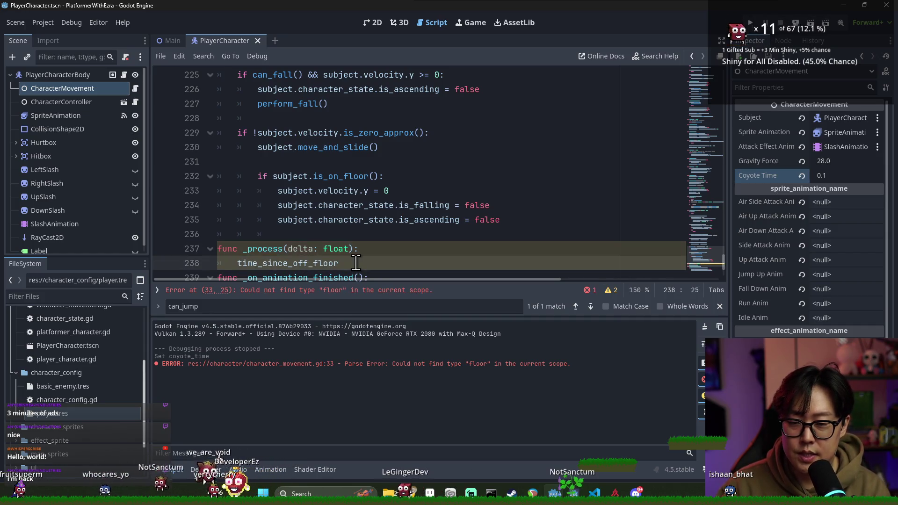
pyautogui.press('BackSpace')
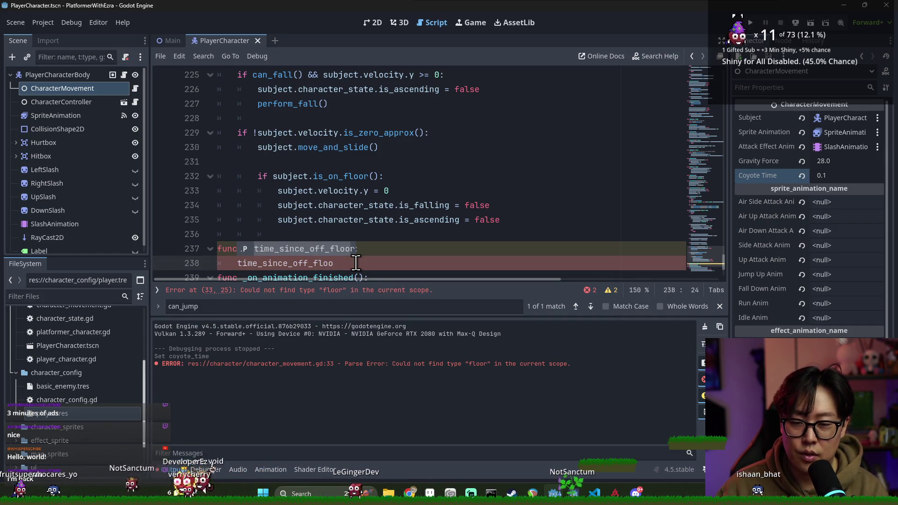
pyautogui.write('r +=delta')
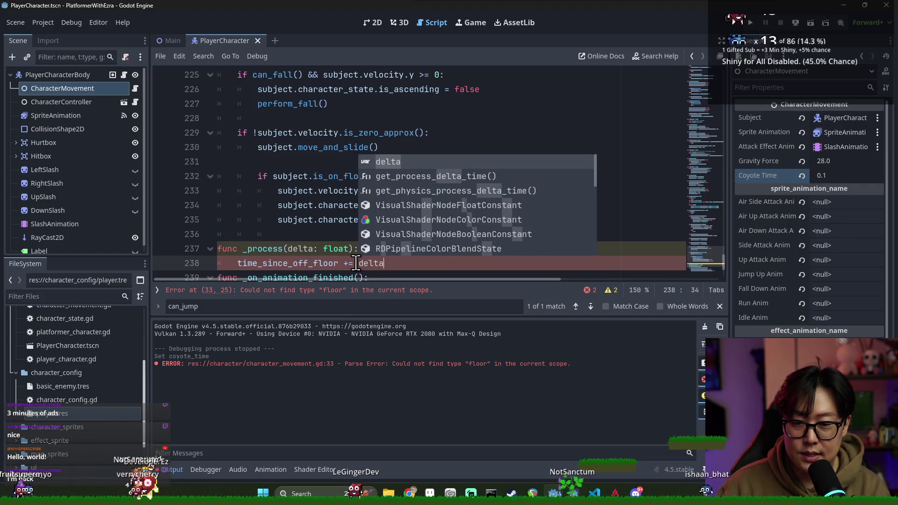
pyautogui.click(314, 249)
pyautogui.click(370, 249)
pyautogui.press('Return')
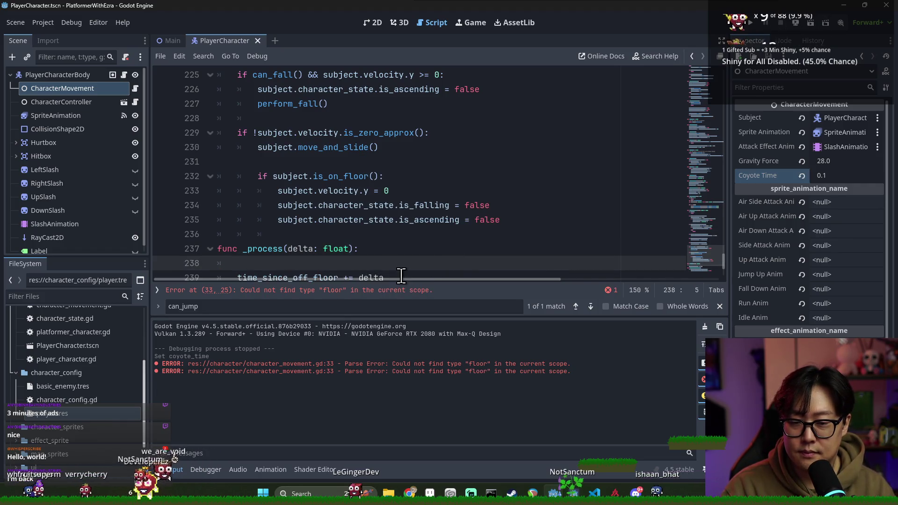
pyautogui.moveTo(401, 277); pyautogui.dragTo(407, 283)
pyautogui.hotkey('ctrl', 'z')
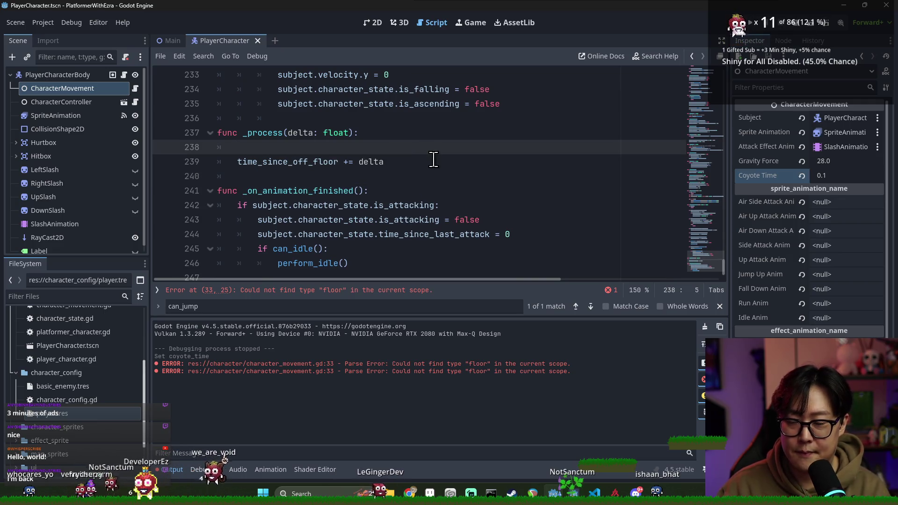
# Step: Add an if subject.is_on_floor() block that increases time_since_off_floor by delta, and save
pyautogui.write('if is_on')
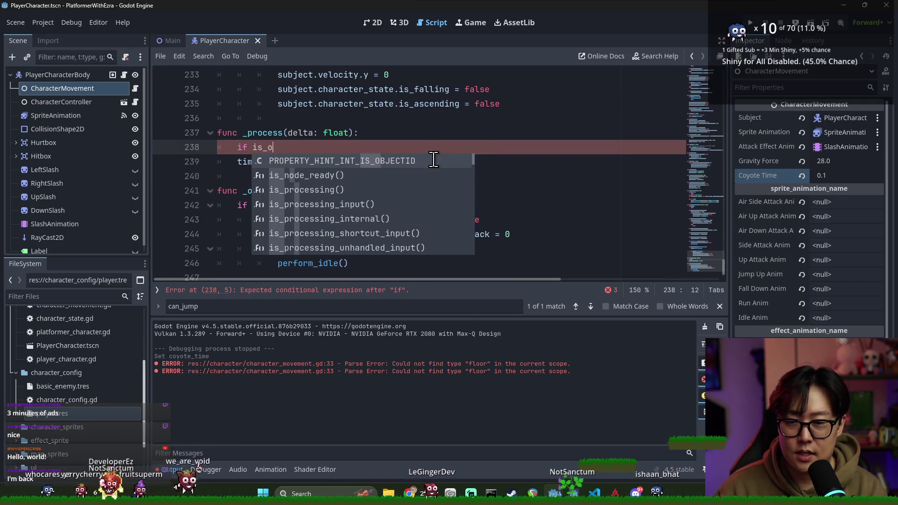
pyautogui.write('_+f')
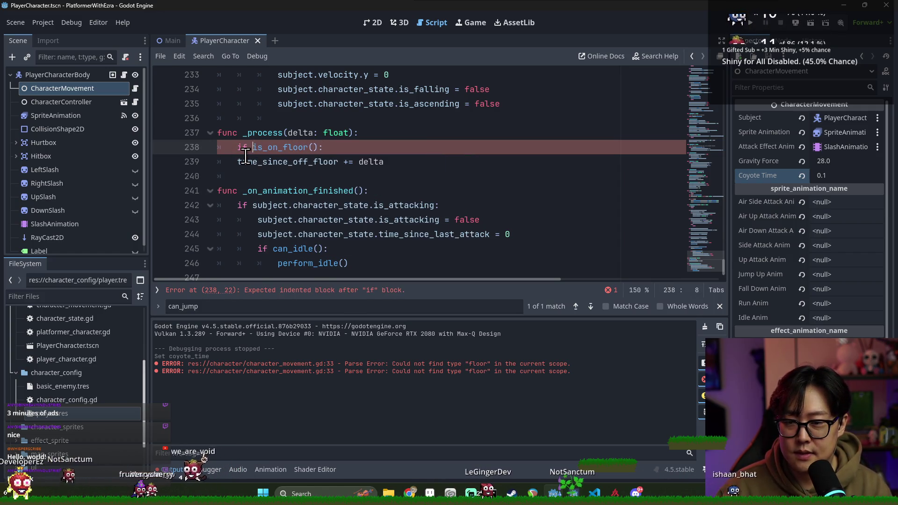
pyautogui.write('ub')
pyautogui.press('Tab')
pyautogui.write('.')
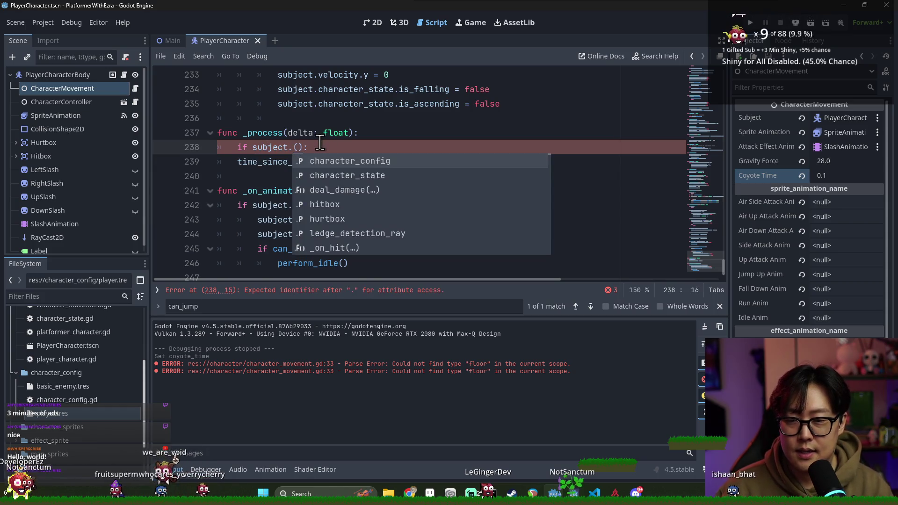
pyautogui.write('is_on_fl')
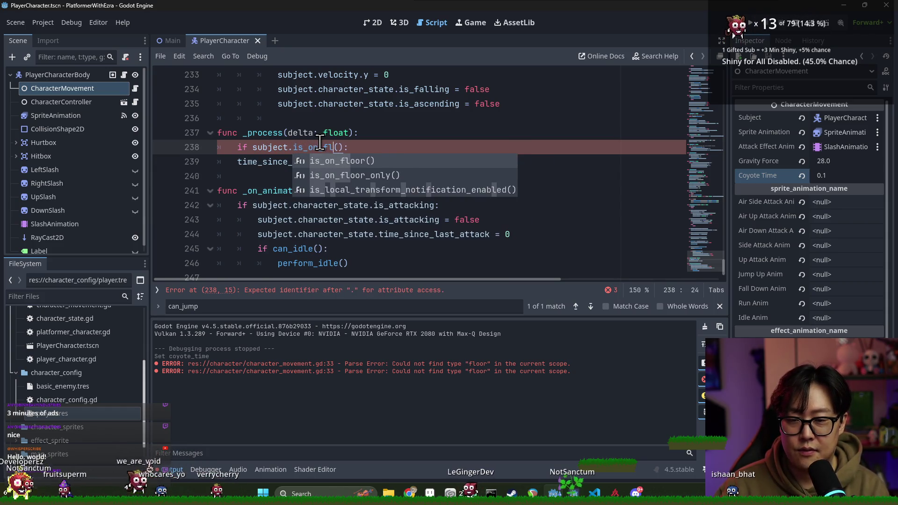
pyautogui.press('Tab')
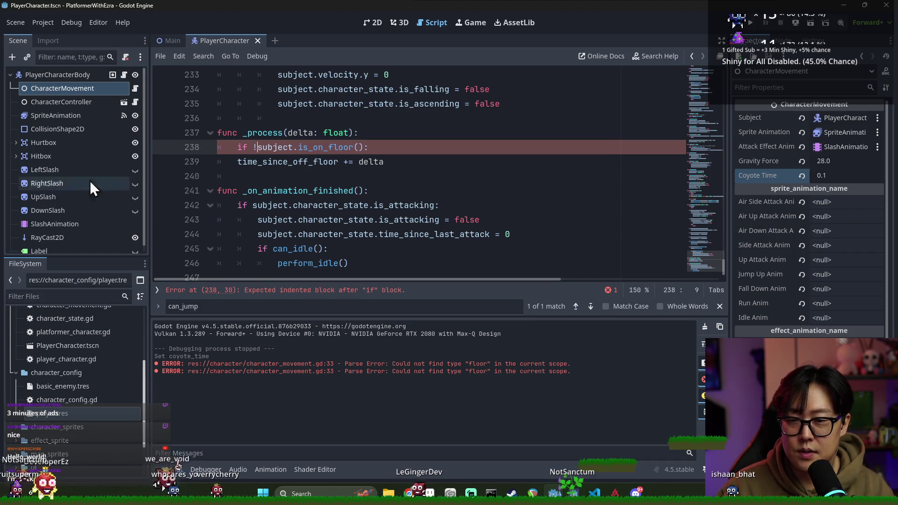
pyautogui.press('BackSpace')
pyautogui.press('Return')
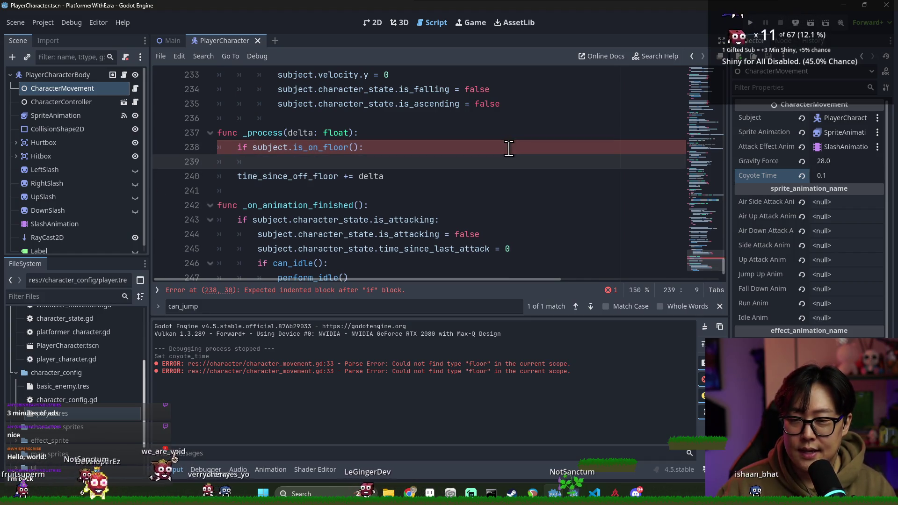
pyautogui.click(243, 176)
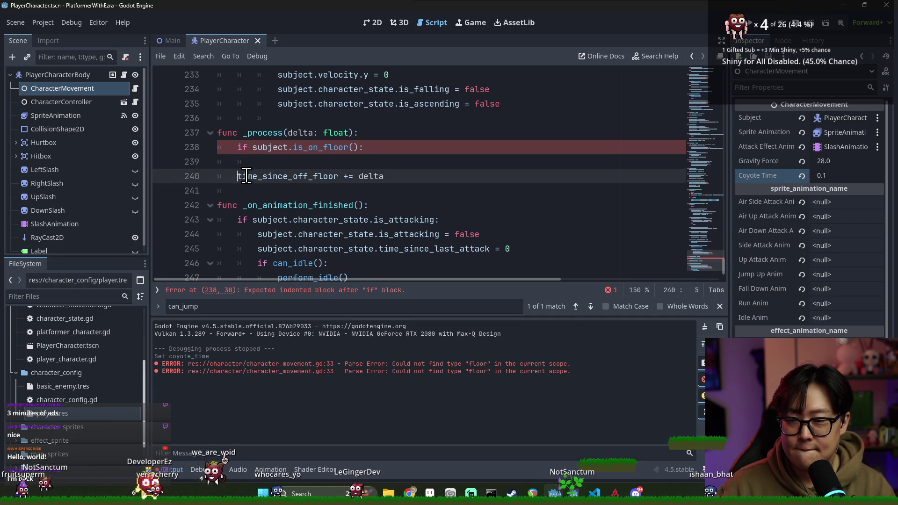
pyautogui.press('BackSpace')
pyautogui.press('BackSpace')
pyautogui.click(253, 147)
pyautogui.hotkey('ctrl', 's')
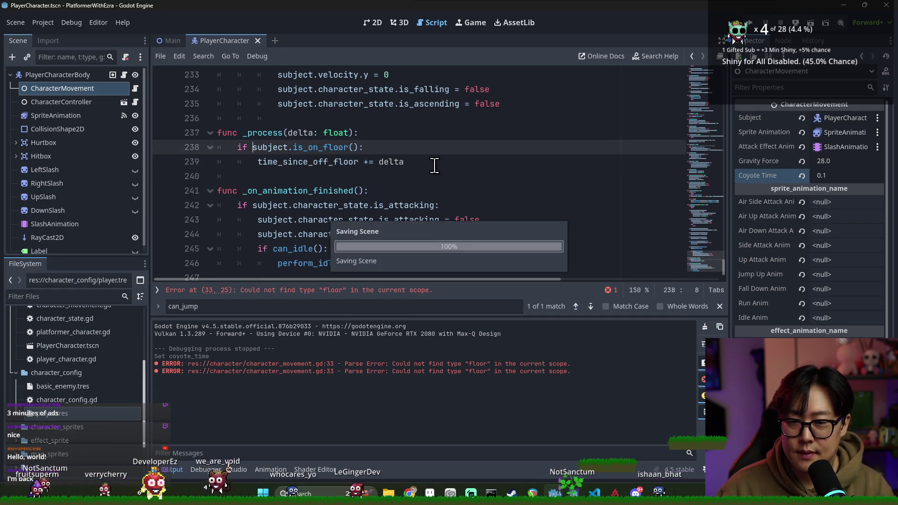
# Step: Add an else branch that resets time_since_off_floor to 0
pyautogui.click(432, 162)
pyautogui.press('Return')
pyautogui.write('else:')
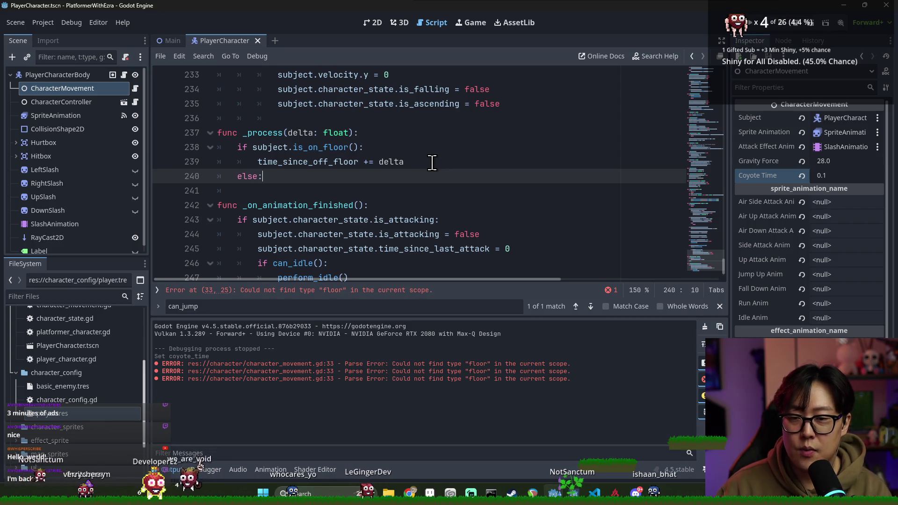
pyautogui.press('Return')
pyautogui.click(312, 163)
pyautogui.click(308, 185)
pyautogui.hotkey('ctrl', 'v')
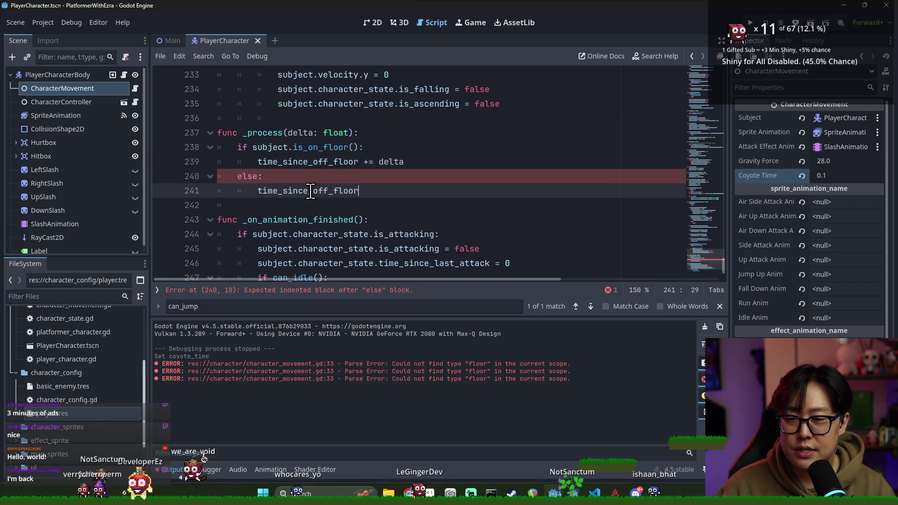
pyautogui.write('= 0')
pyautogui.click(311, 148)
pyautogui.click(343, 133)
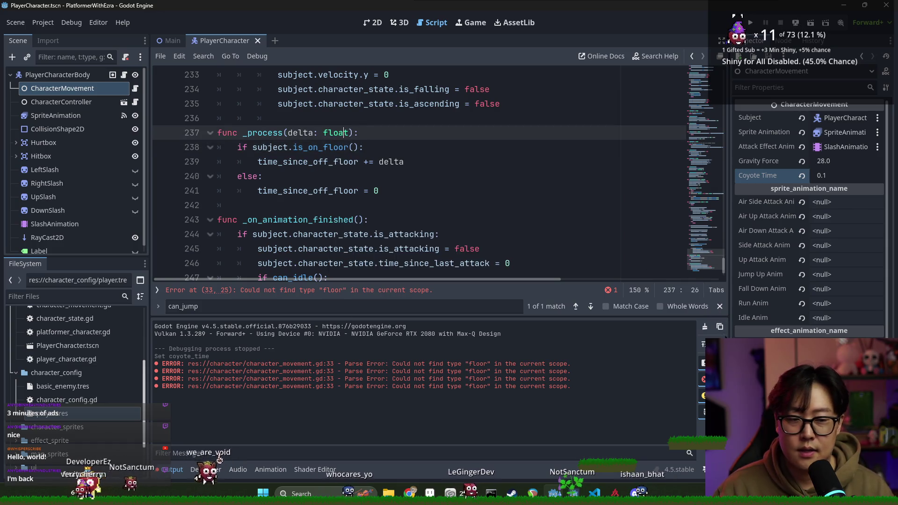
pyautogui.doubleClick(308, 161)
pyautogui.hotkey('ctrl', 'c')
pyautogui.scroll(15, 562, 201)
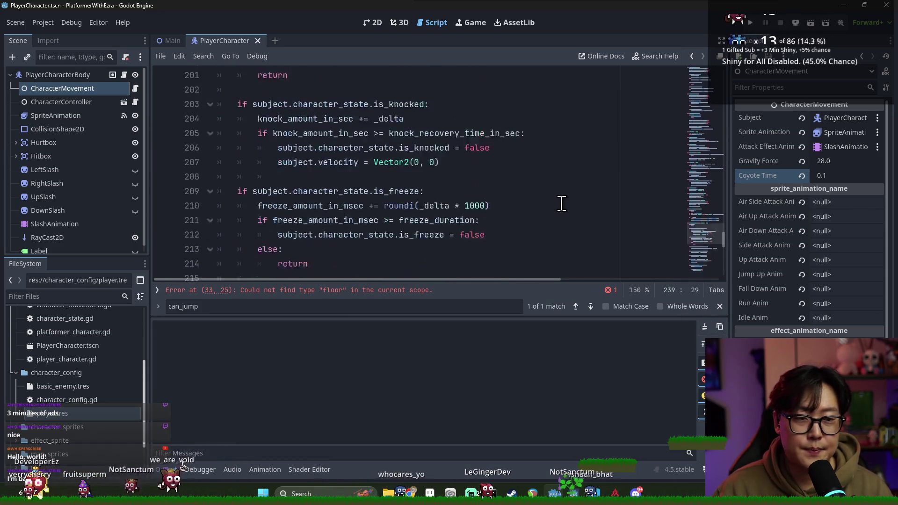
# Step: Extend can_jump's return condition with 'time_since_off_floor <= coyote_time', then switch to the Main scene
pyautogui.scroll(11, 475, 216)
pyautogui.hotkey('ctrl', 'f')
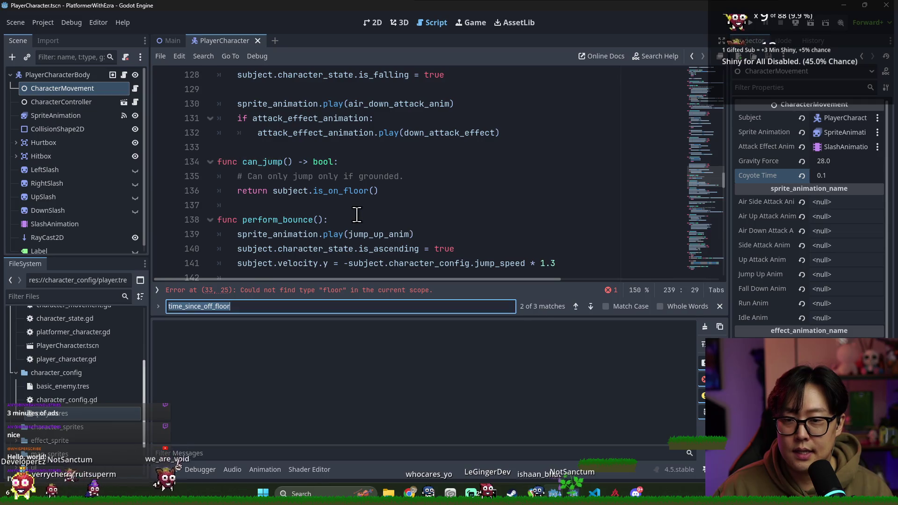
pyautogui.click(288, 190)
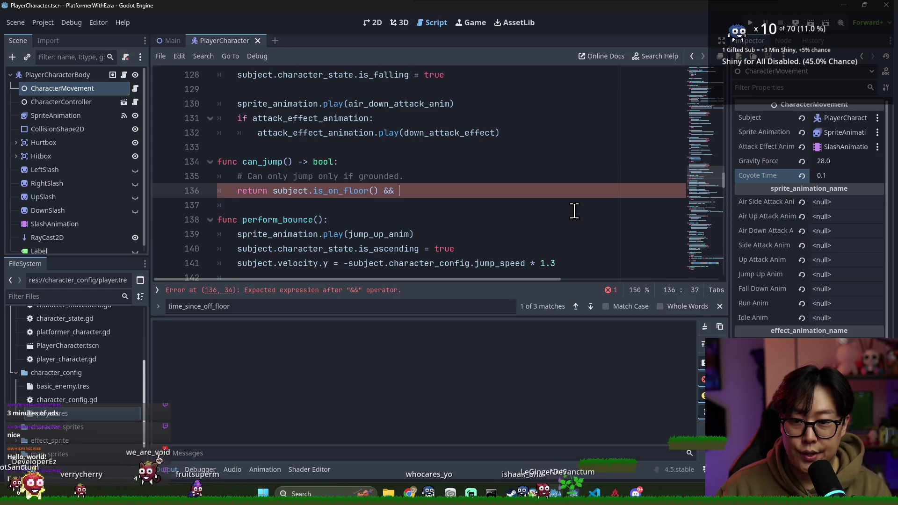
pyautogui.hotkey('ctrl', 'v')
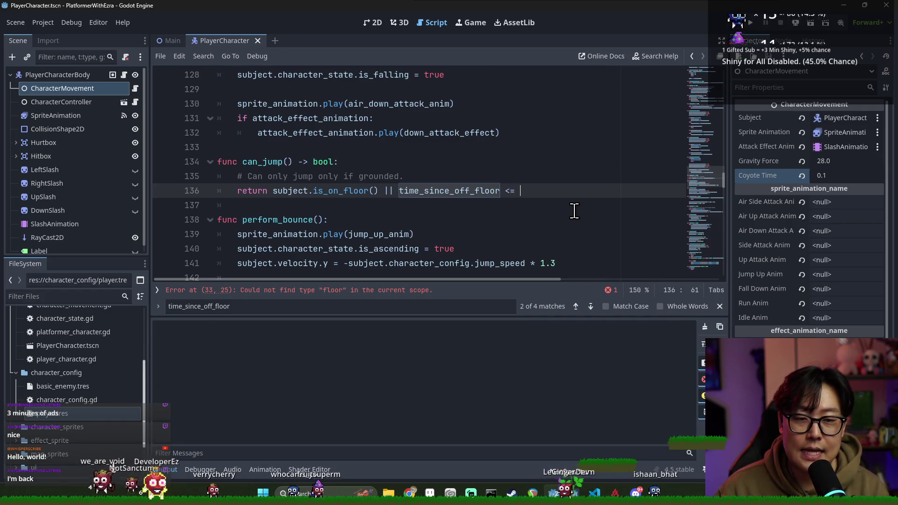
pyautogui.write('c')
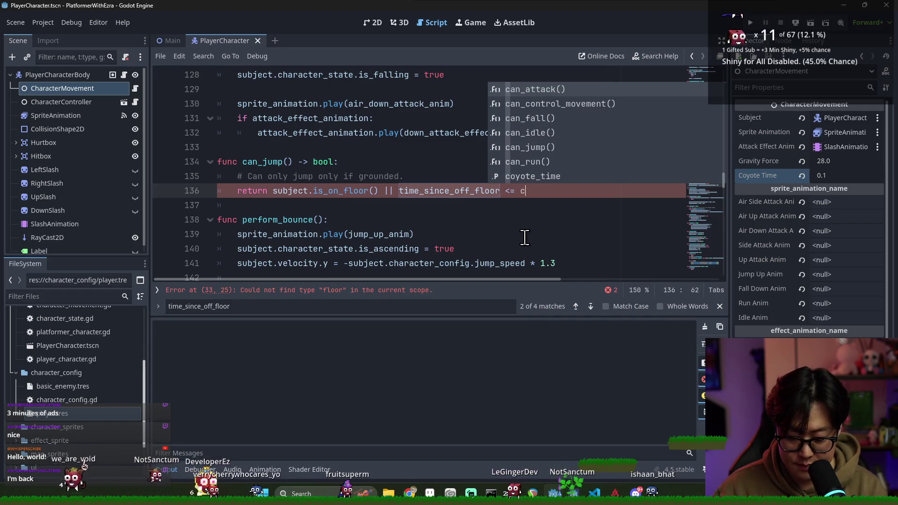
pyautogui.write('oy')
pyautogui.press('Return')
pyautogui.click(601, 124)
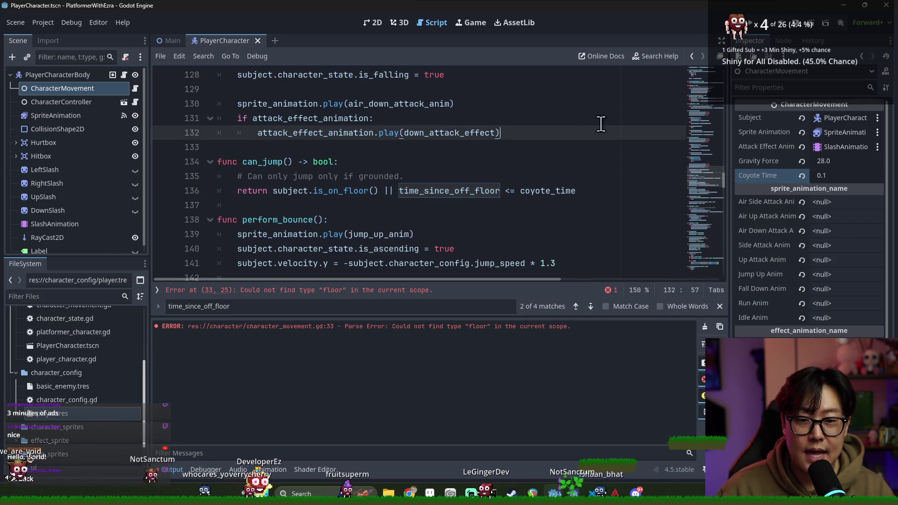
pyautogui.click(171, 41)
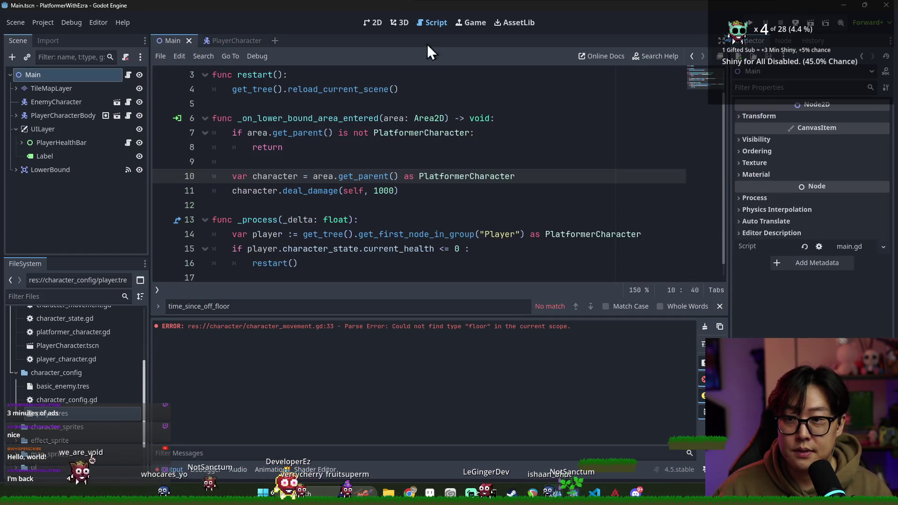
# Step: Change line 33's type from floor to float, save the script, and rerun the game
pyautogui.click(811, 24)
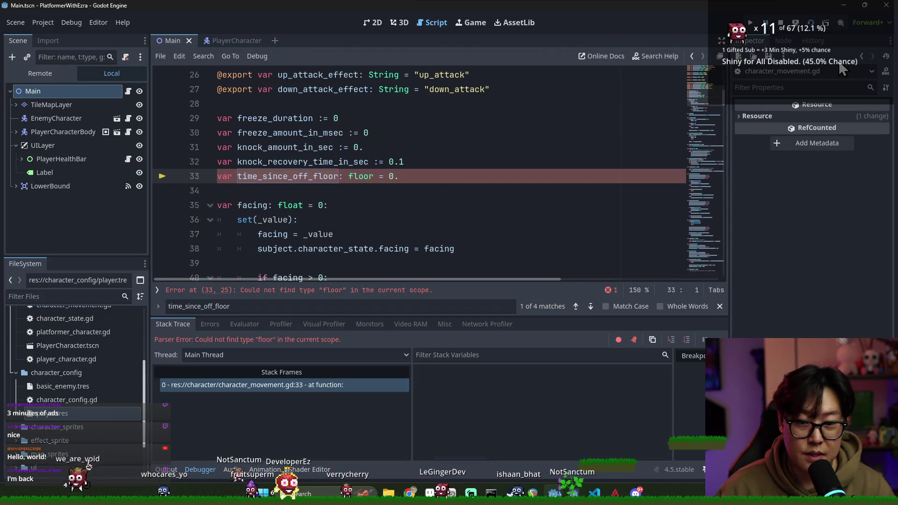
pyautogui.doubleClick(295, 178)
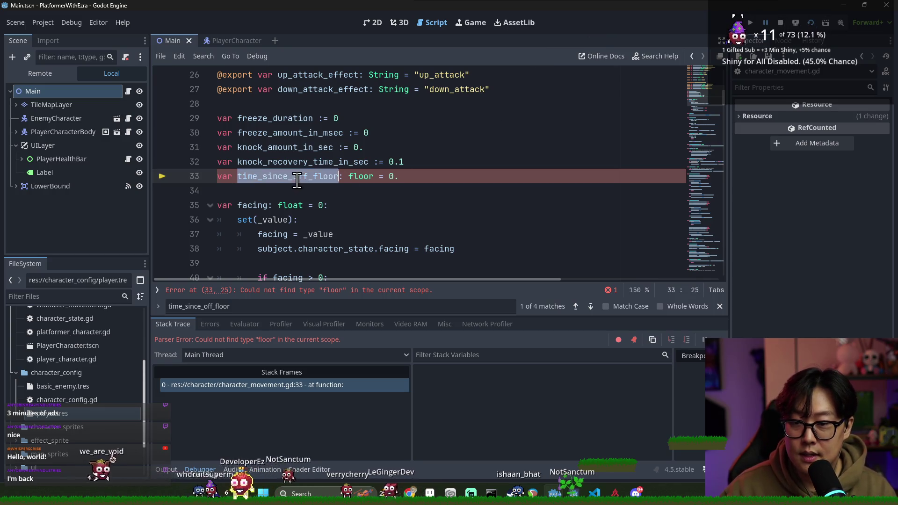
pyautogui.doubleClick(362, 176)
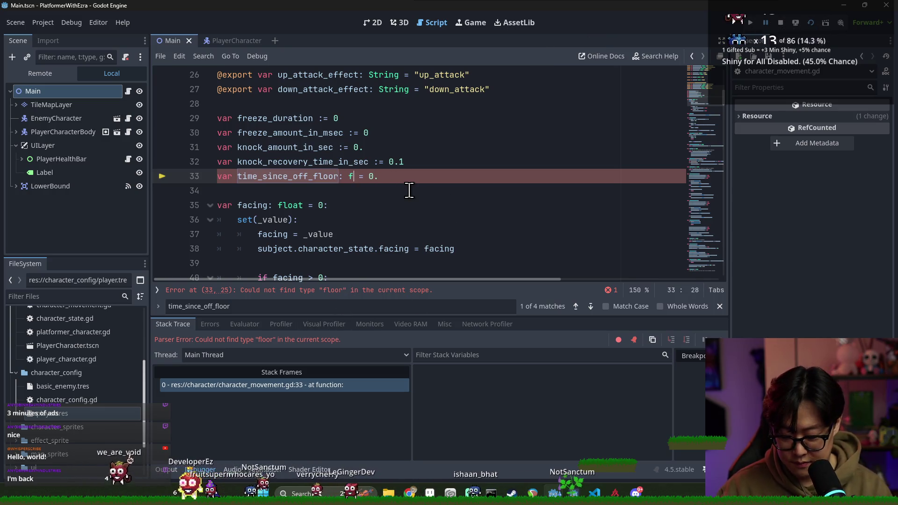
pyautogui.write('loat')
pyautogui.hotkey('ctrl', 's')
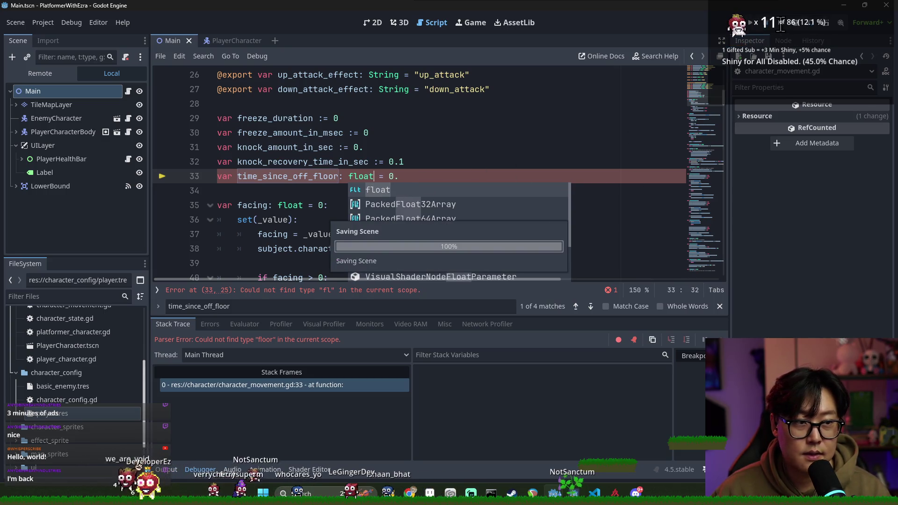
pyautogui.press('Return')
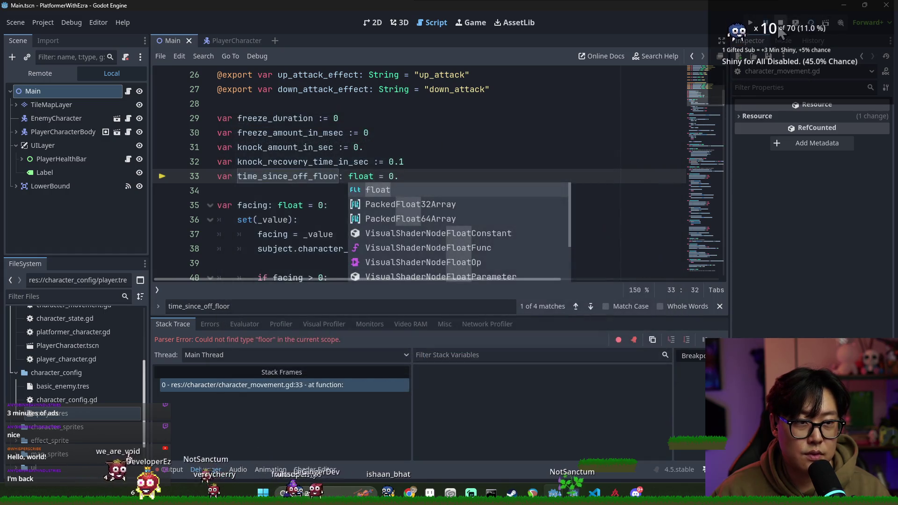
pyautogui.click(468, 118)
pyautogui.hotkey('ctrl', 's')
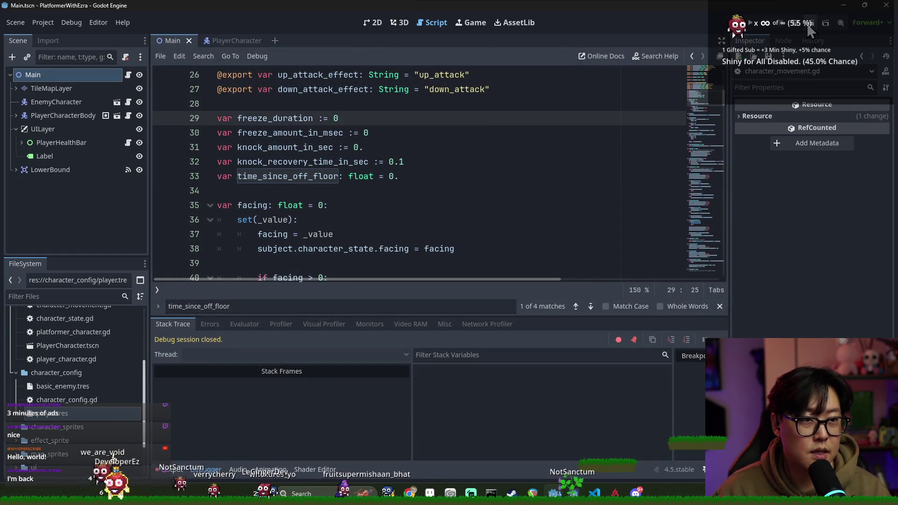
pyautogui.click(809, 29)
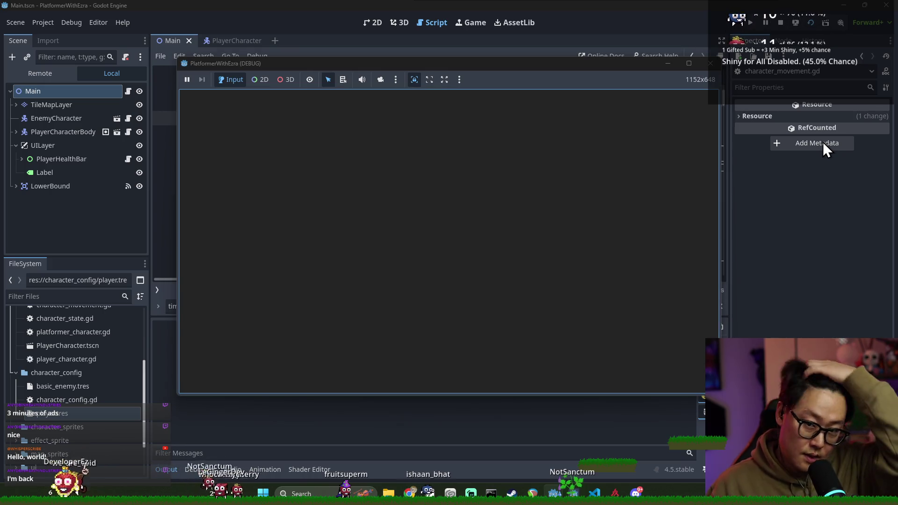
# Step: Run, jump with Space, and walk off a platform edge to test coyote jump, then close the game
pyautogui.press('Right')
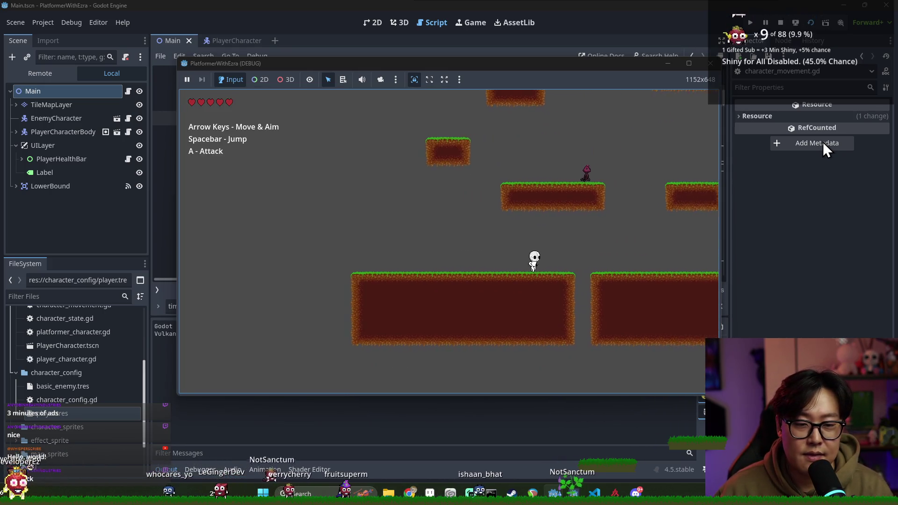
pyautogui.press('space')
pyautogui.press('space')
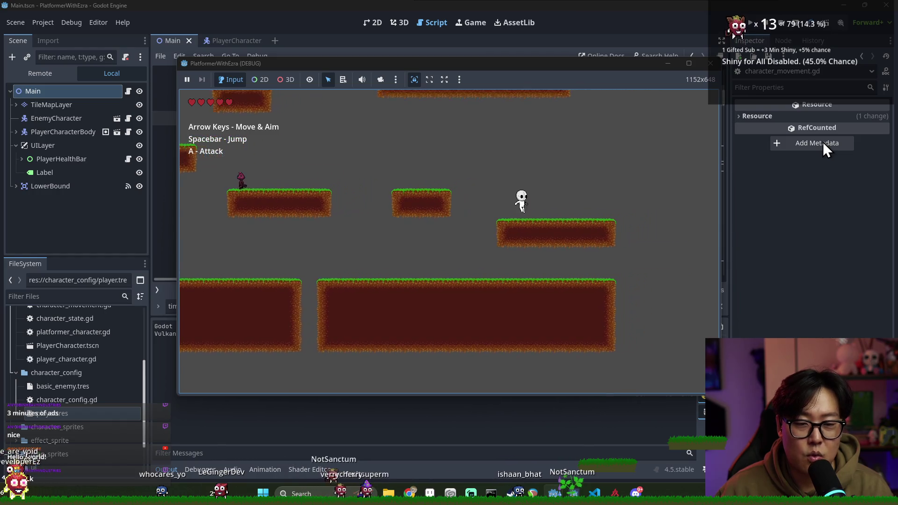
pyautogui.press('Right')
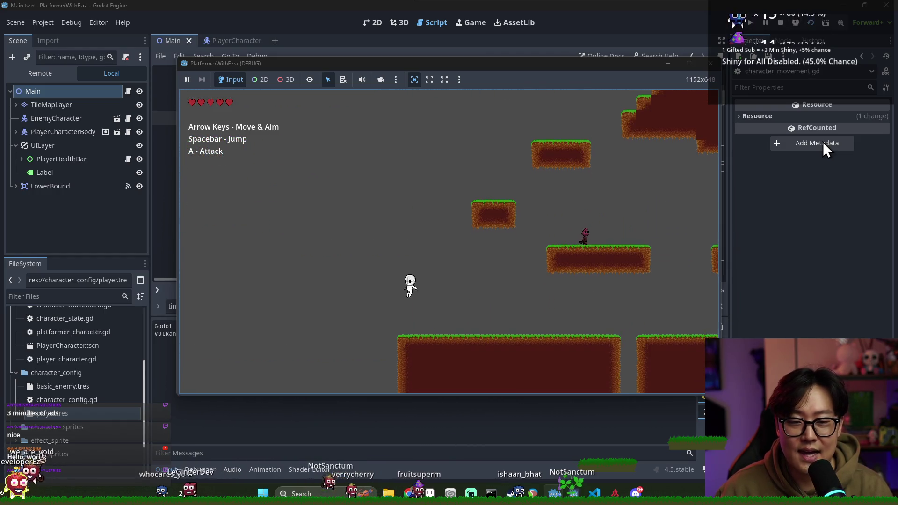
pyautogui.press('Right')
pyautogui.press('space')
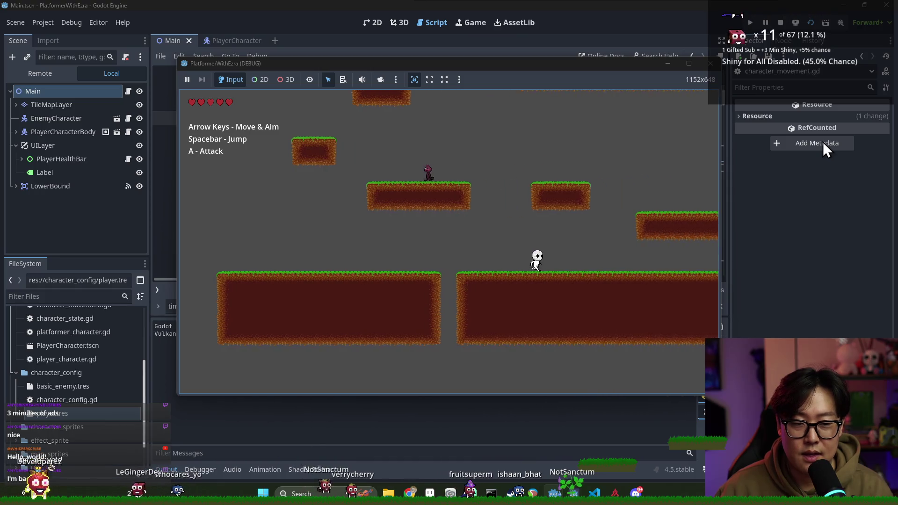
pyautogui.press('Right')
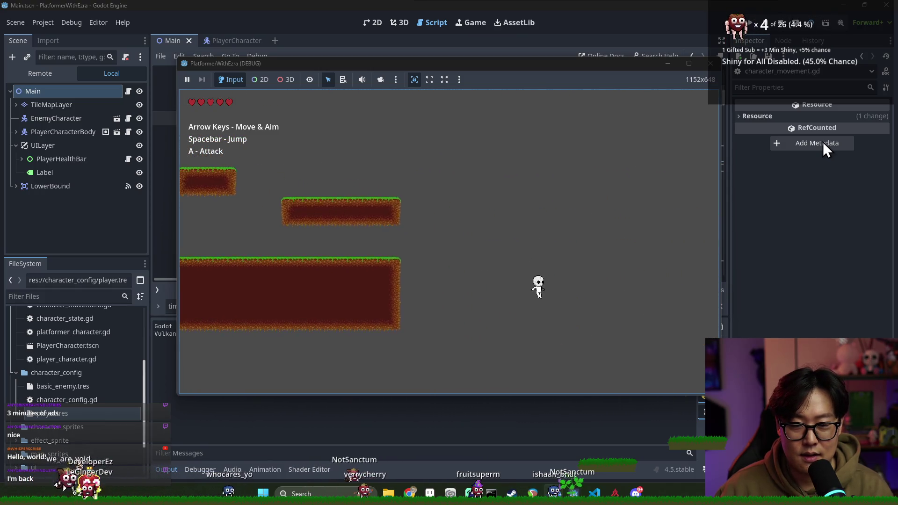
pyautogui.press('Left')
pyautogui.press('space')
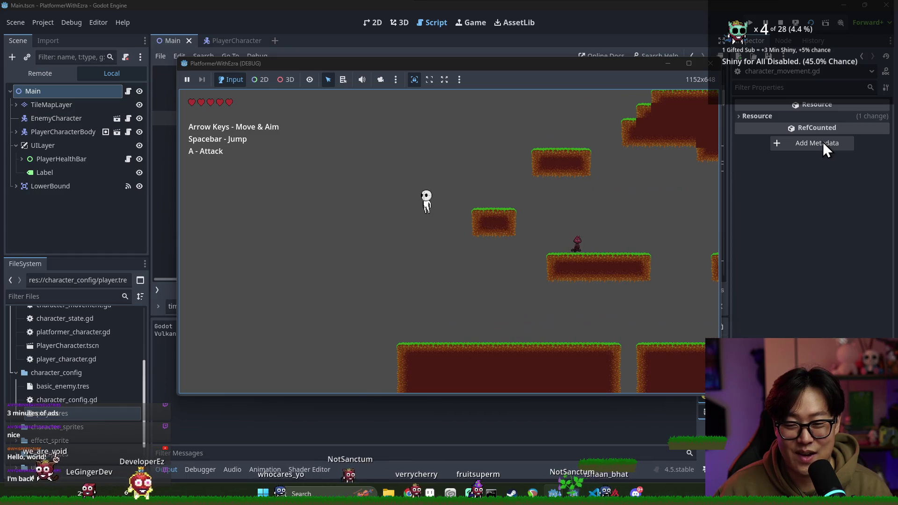
pyautogui.press('Right')
pyautogui.press('Left')
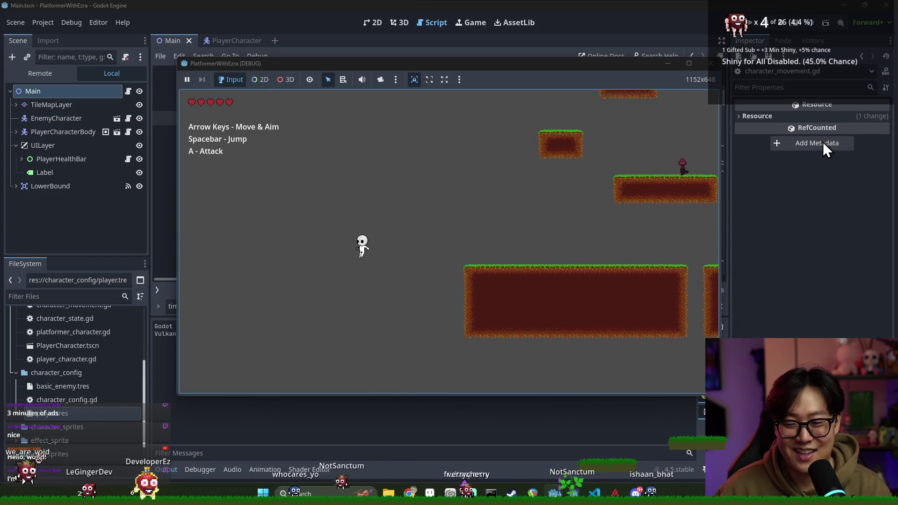
pyautogui.click(710, 63)
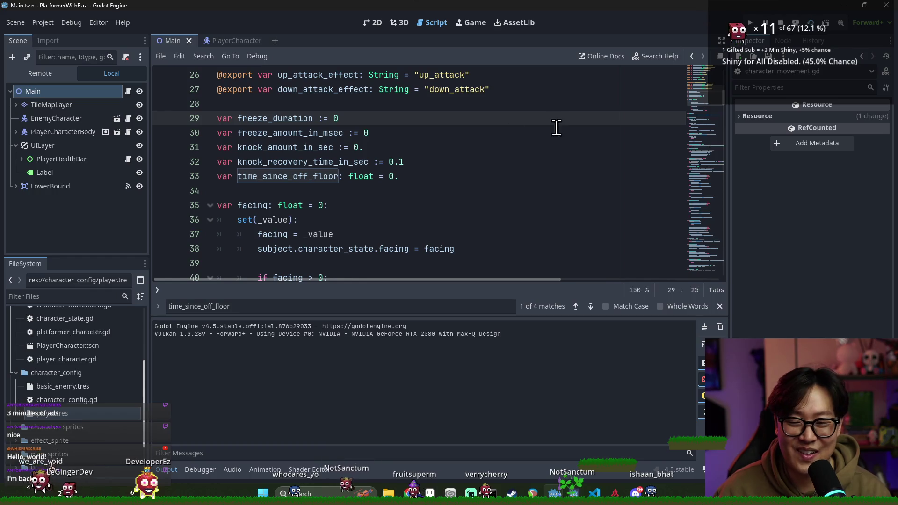
# Step: Find the uses of time_since_off_floor from line 33, then relaunch the game with F5
pyautogui.click(320, 162)
pyautogui.doubleClick(328, 177)
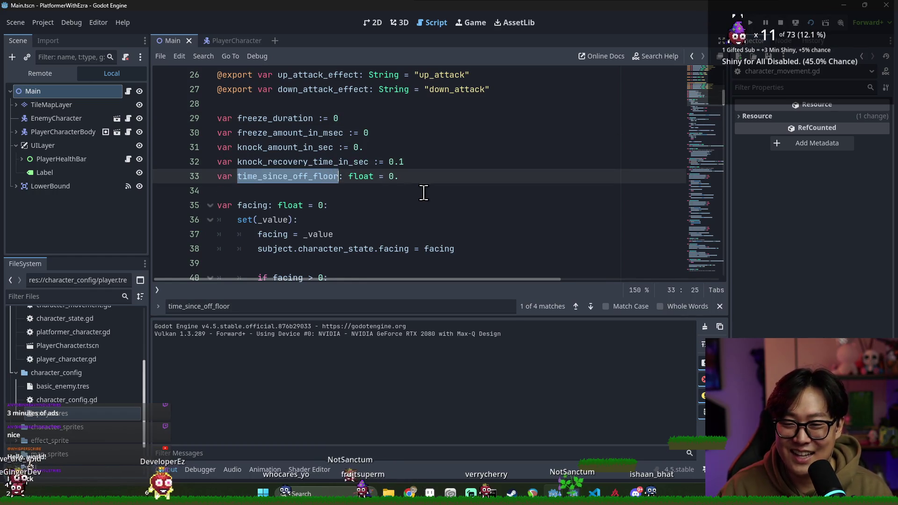
pyautogui.hotkey('ctrl', 'f')
pyautogui.press('F5')
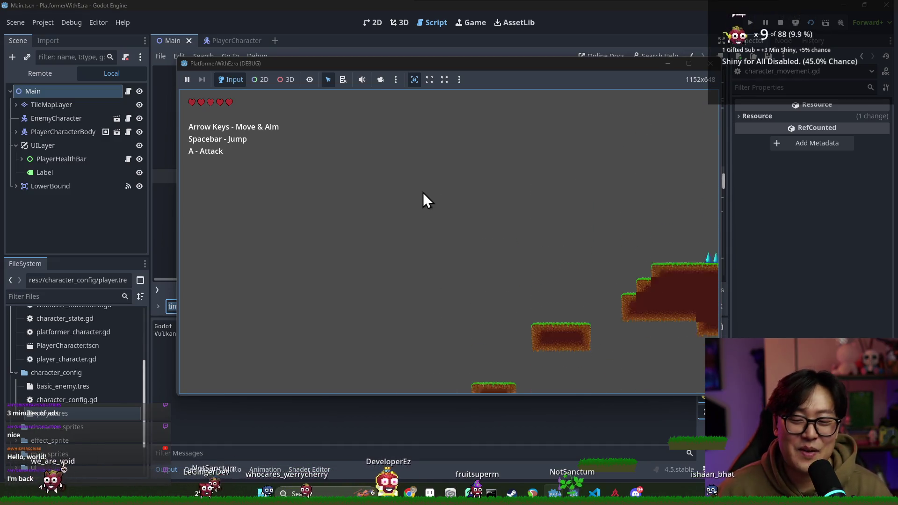
# Step: Jump up the platforms, walk off a ledge to test coyote jump, then stop the game
pyautogui.press('Right')
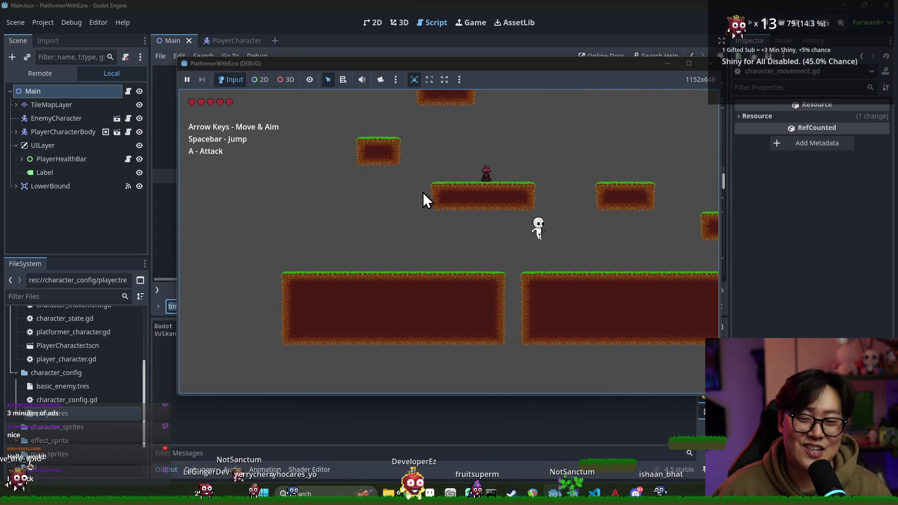
pyautogui.press('space')
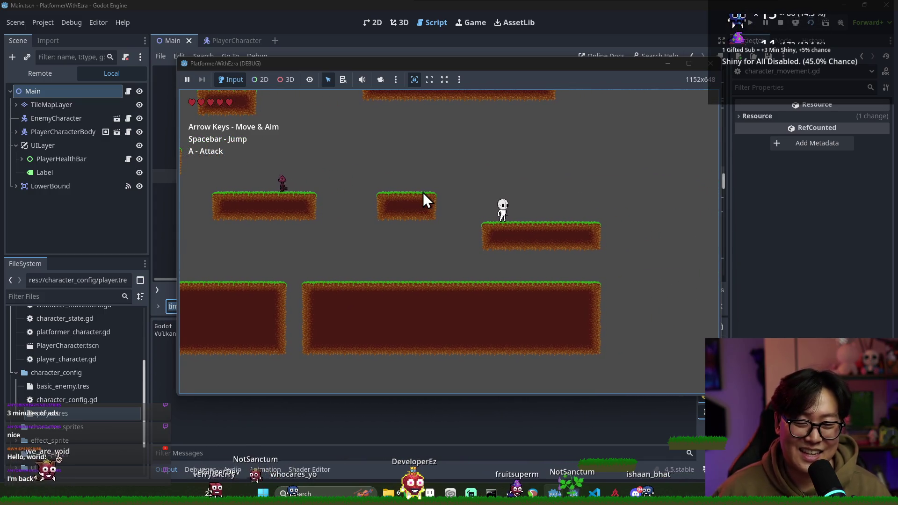
pyautogui.press('Right')
pyautogui.press('space')
pyautogui.press('space')
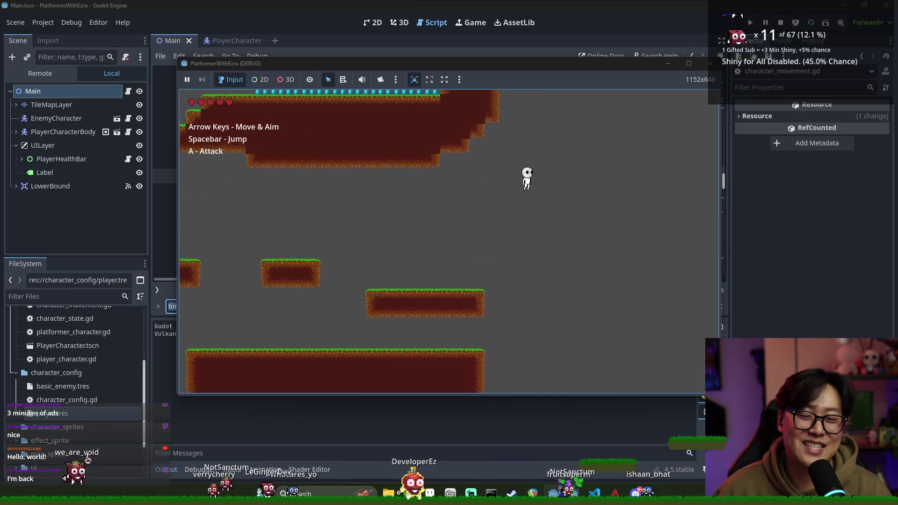
pyautogui.press('Left')
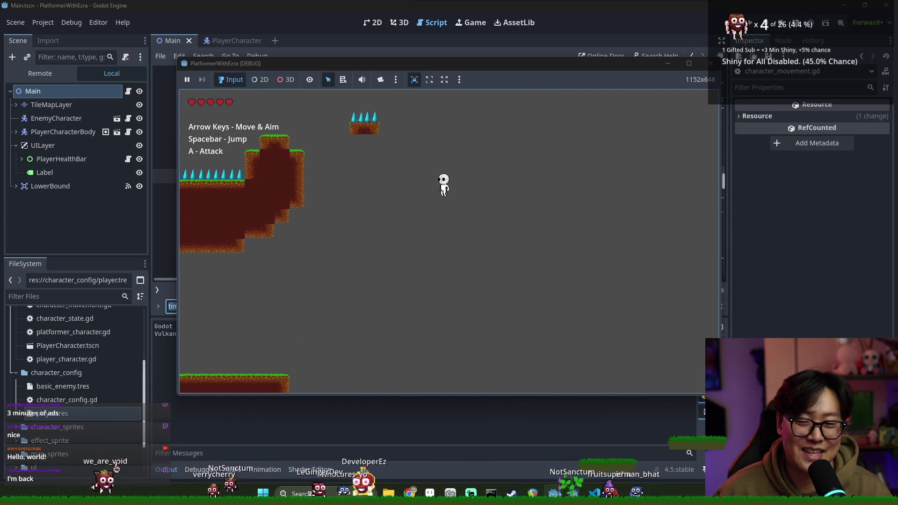
pyautogui.press('space')
pyautogui.press('Left')
pyautogui.press('space')
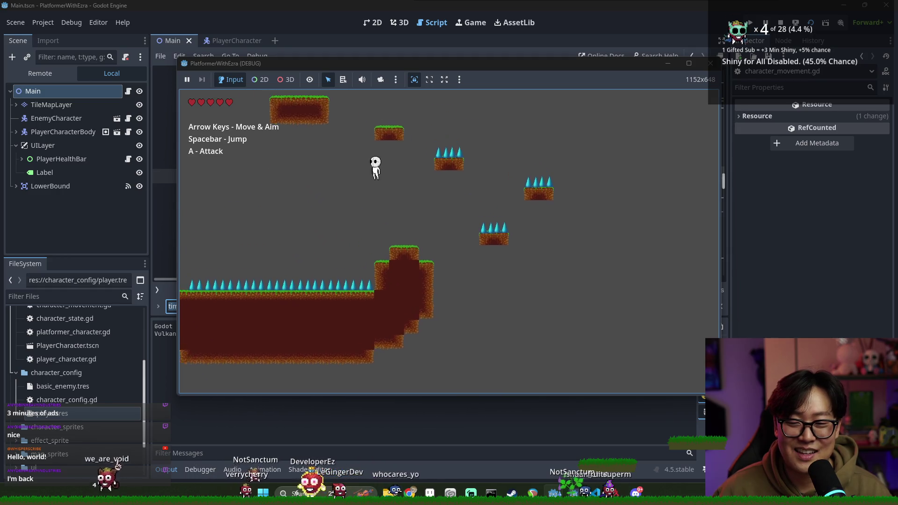
pyautogui.press('Left')
pyautogui.press('space')
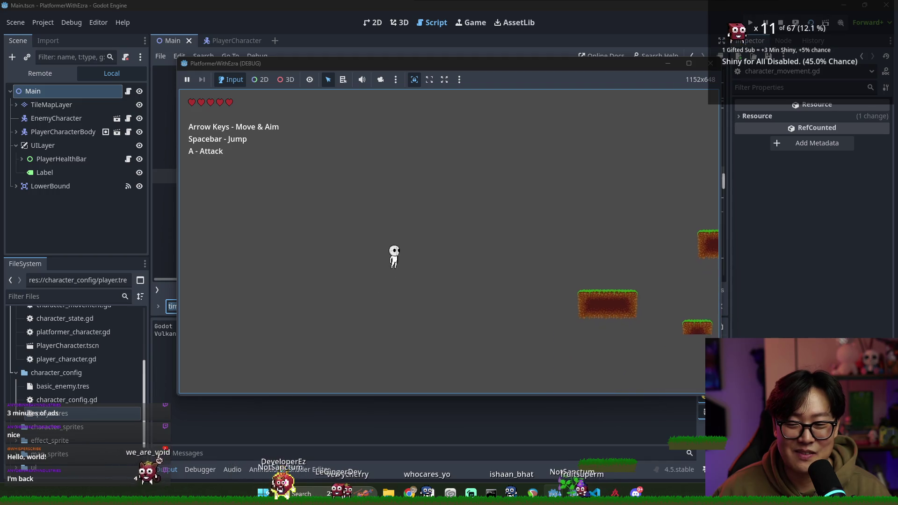
pyautogui.press('Left')
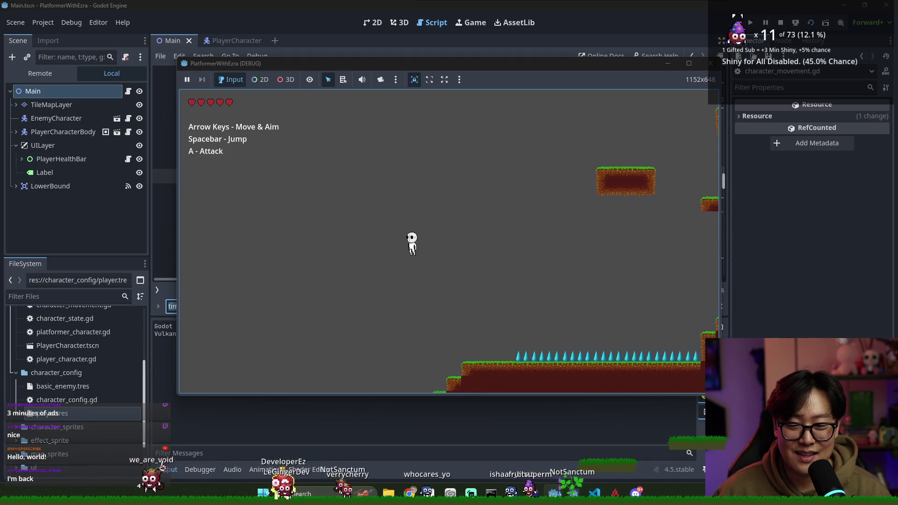
pyautogui.press('Right')
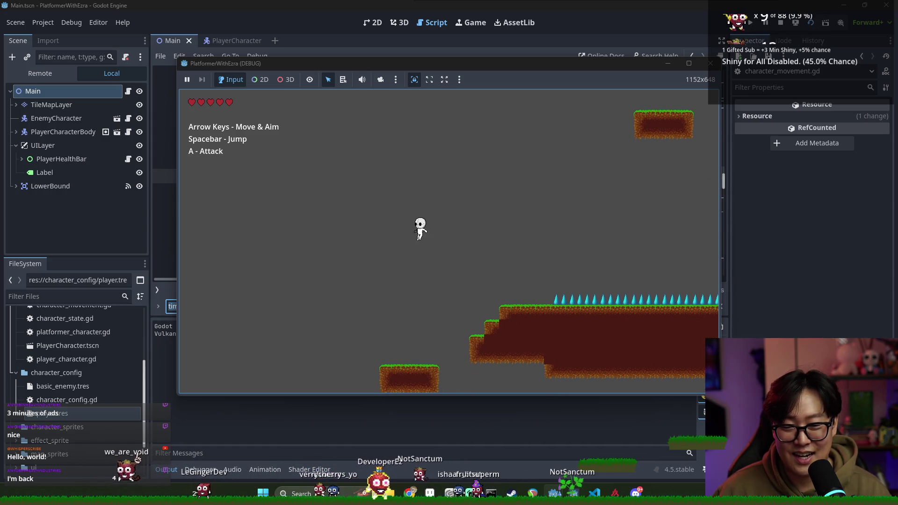
pyautogui.press('Left')
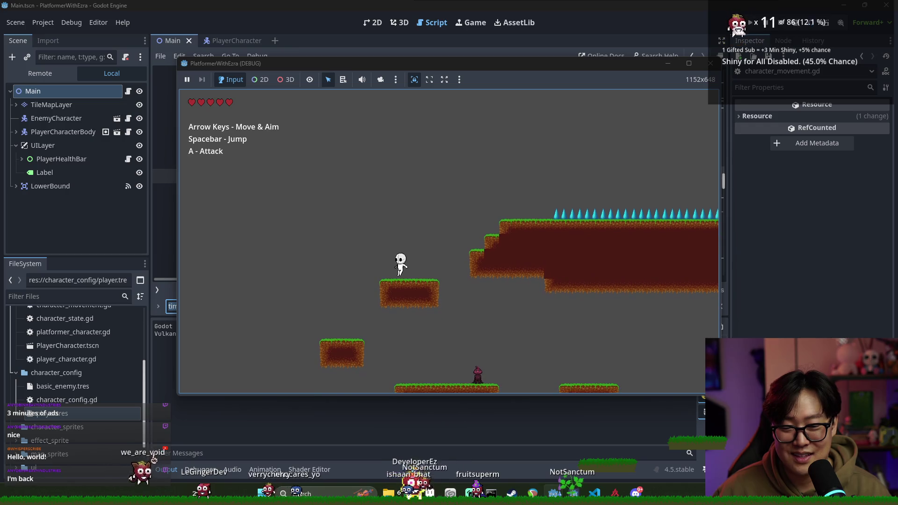
pyautogui.press('Left')
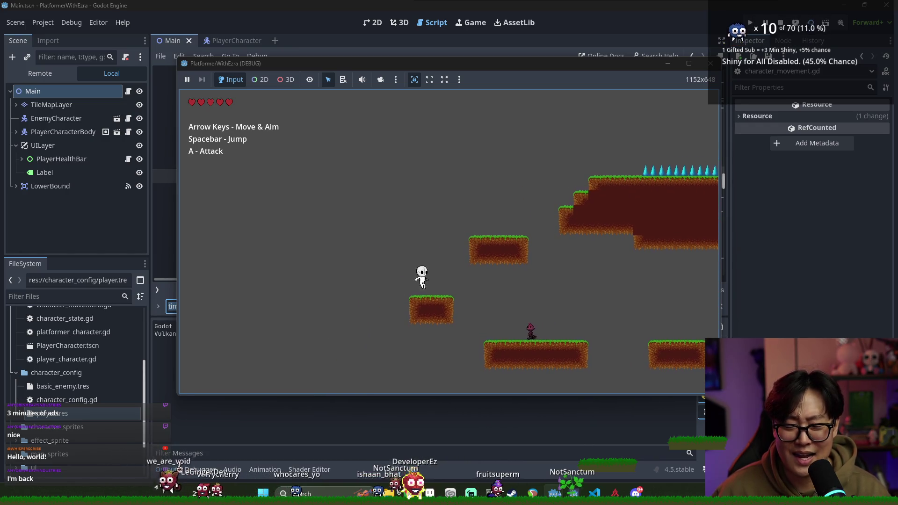
pyautogui.click(777, 27)
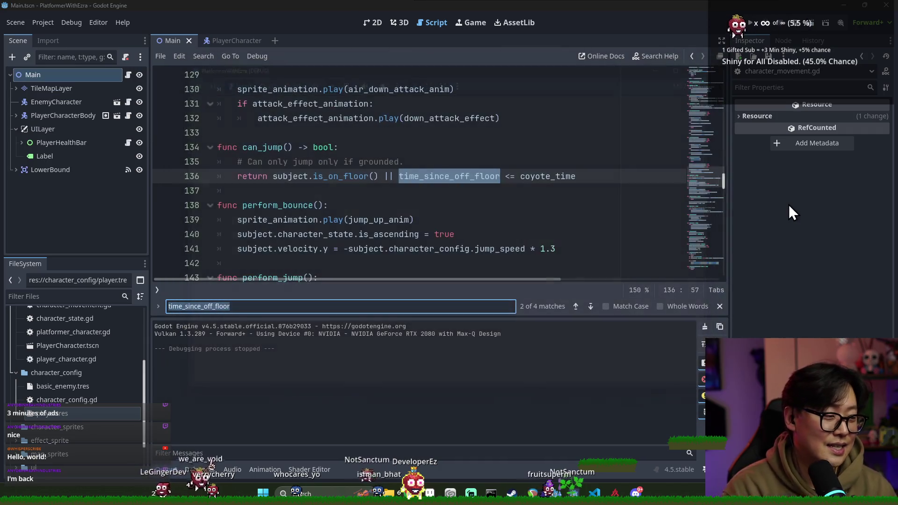
# Step: Check each use of time_since_off_floor, then return to the coyote_time check in can_jump
pyautogui.doubleClick(540, 176)
pyautogui.doubleClick(435, 176)
pyautogui.hotkey('ctrl', 'f')
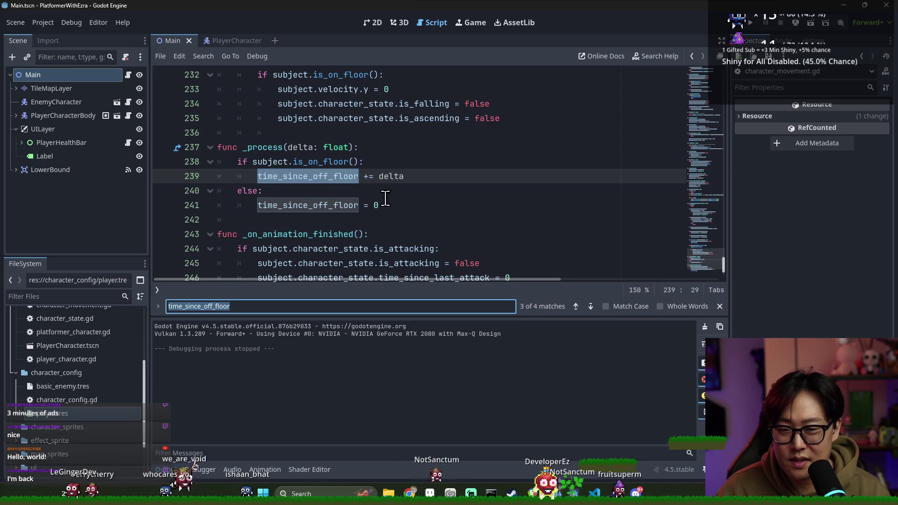
pyautogui.press('Return')
pyautogui.press('Return')
pyautogui.press('Return')
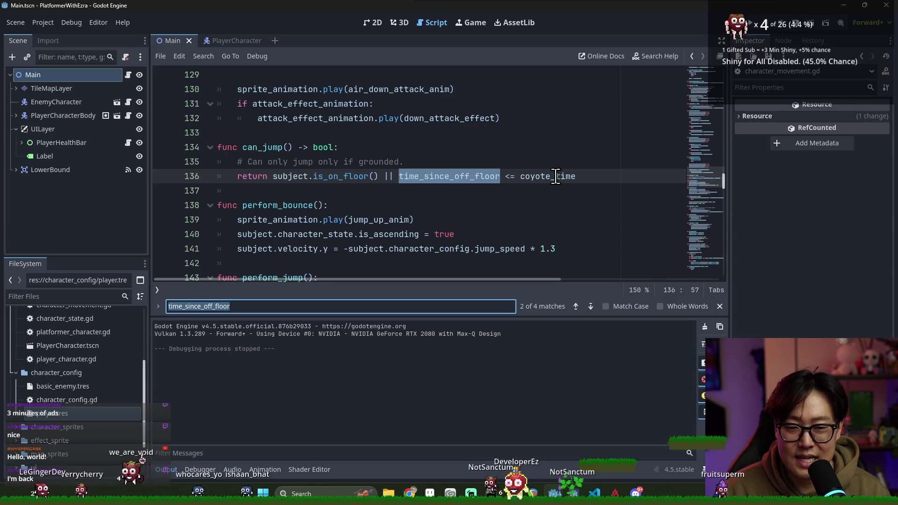
pyautogui.doubleClick(554, 177)
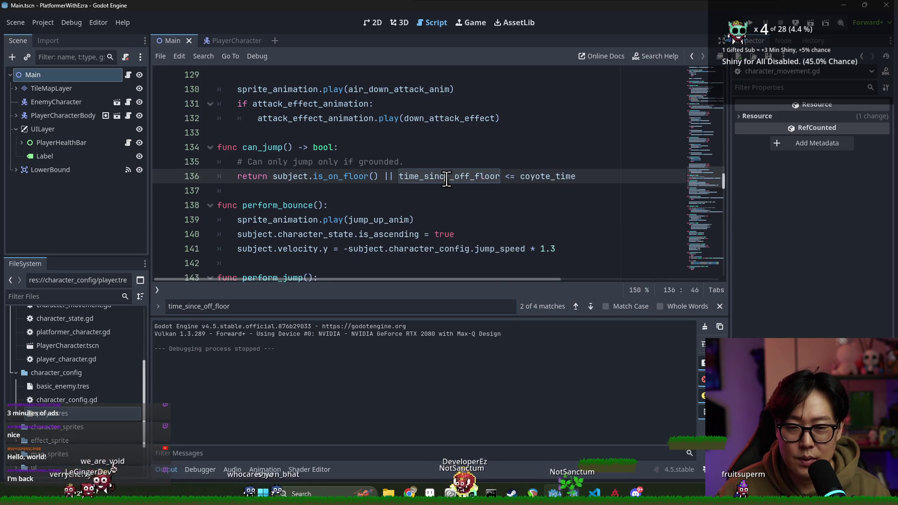
pyautogui.hotkey('ctrl', 'Left')
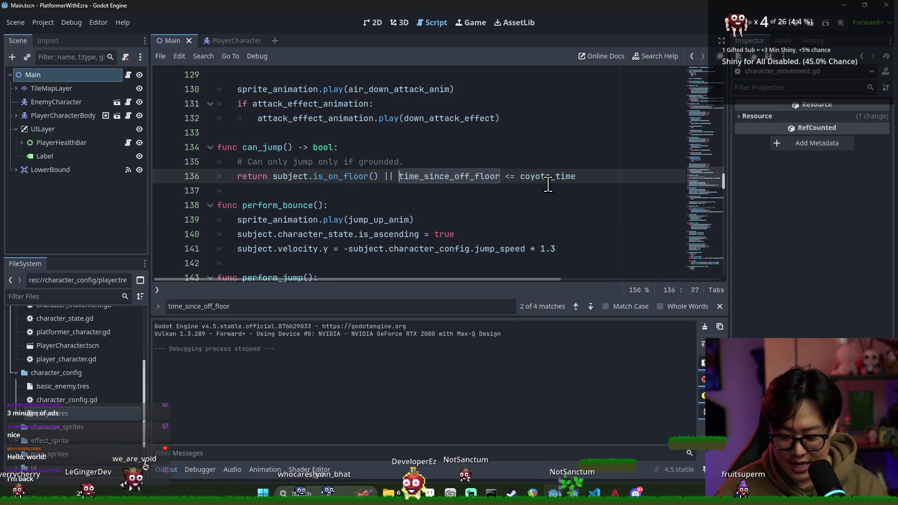
# Step: Insert '!subject.character_state.is_ascending &&' before the time_since_off_floor check
pyautogui.write('is_')
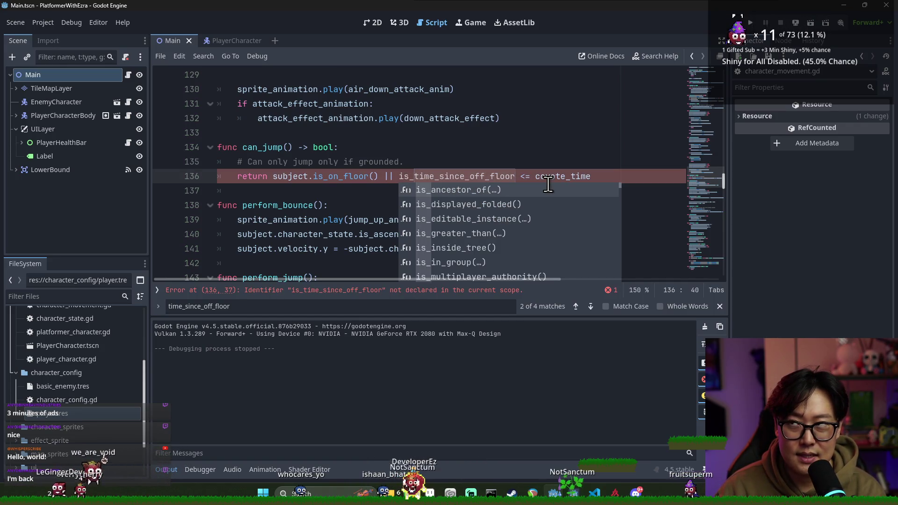
pyautogui.write('asending')
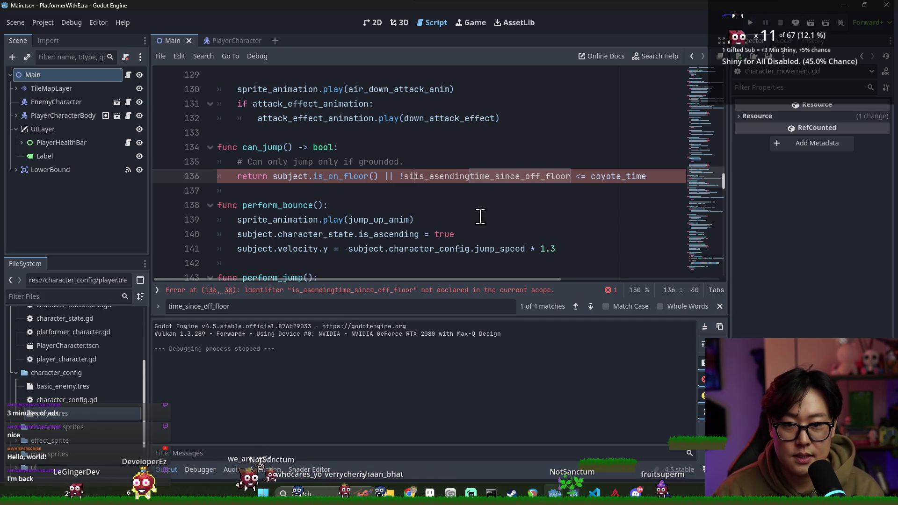
pyautogui.write('ub')
pyautogui.press('Tab')
pyautogui.write('.')
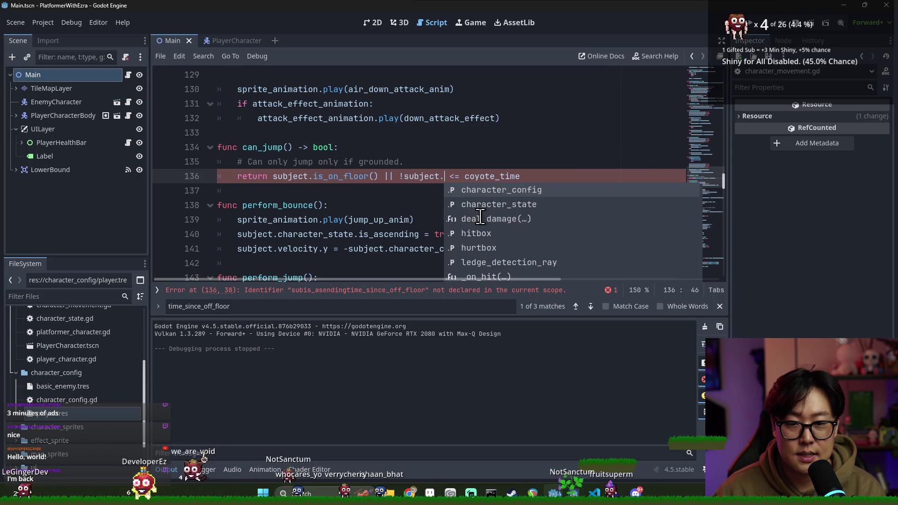
pyautogui.write('state')
pyautogui.press('Tab')
pyautogui.write('.')
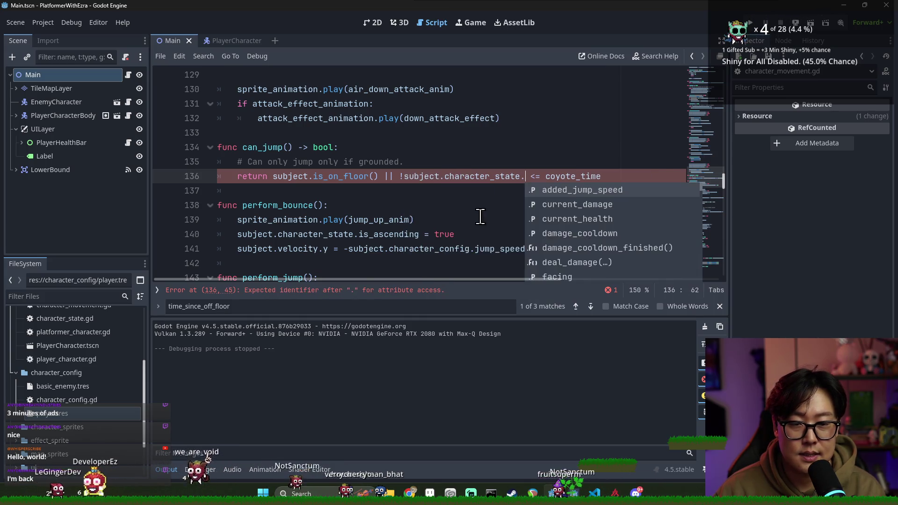
pyautogui.write('is_a')
pyautogui.press('Tab')
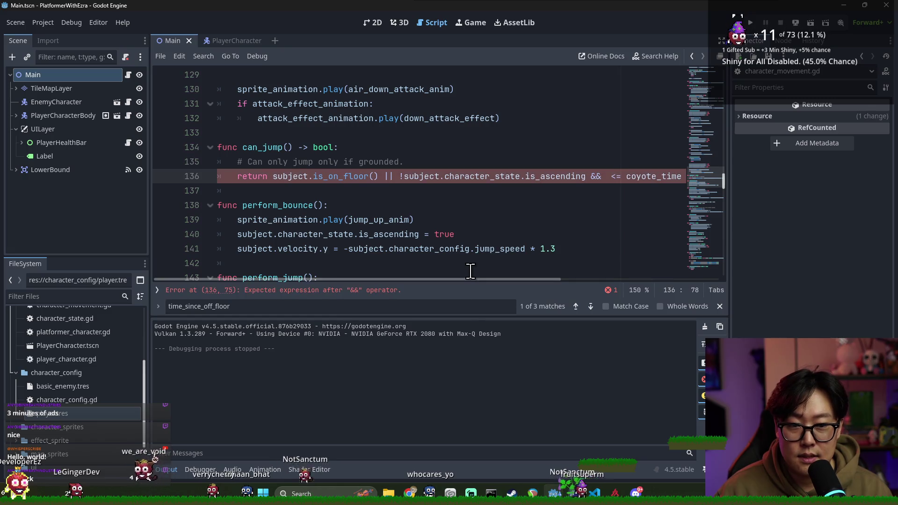
pyautogui.write('im')
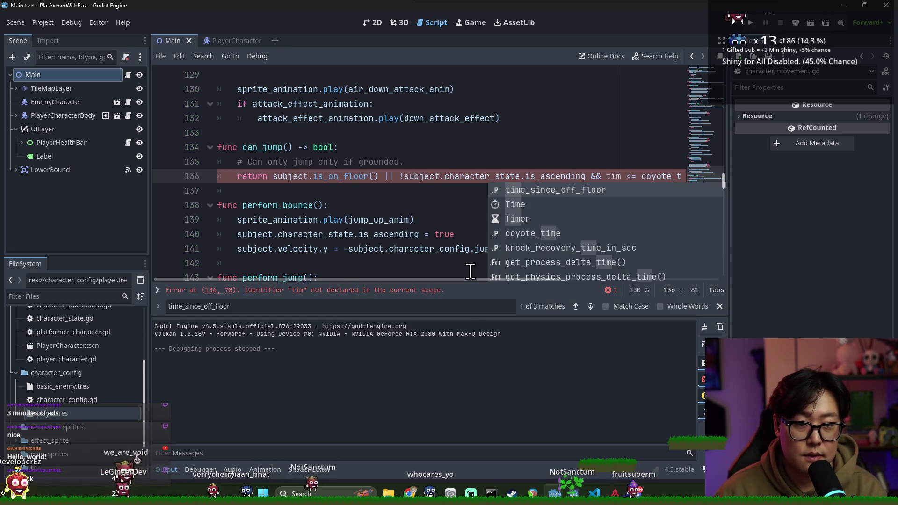
pyautogui.press('Tab')
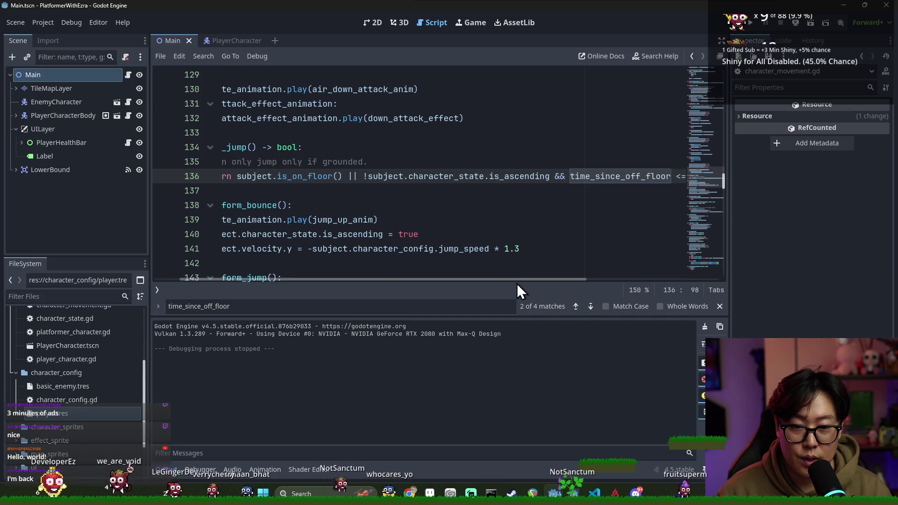
# Step: Group the ascending and coyote-time checks in parentheses, save, and launch the game
pyautogui.moveTo(517, 283); pyautogui.dragTo(661, 280)
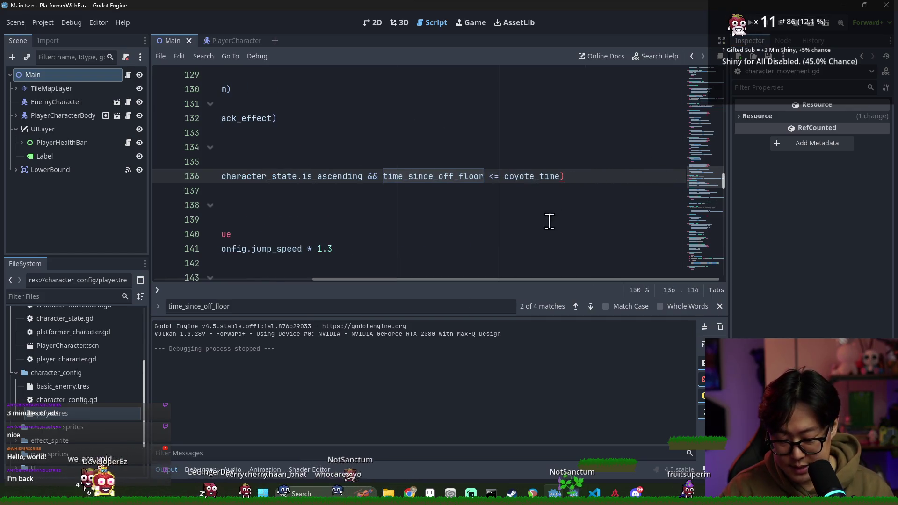
pyautogui.moveTo(540, 284); pyautogui.dragTo(362, 278)
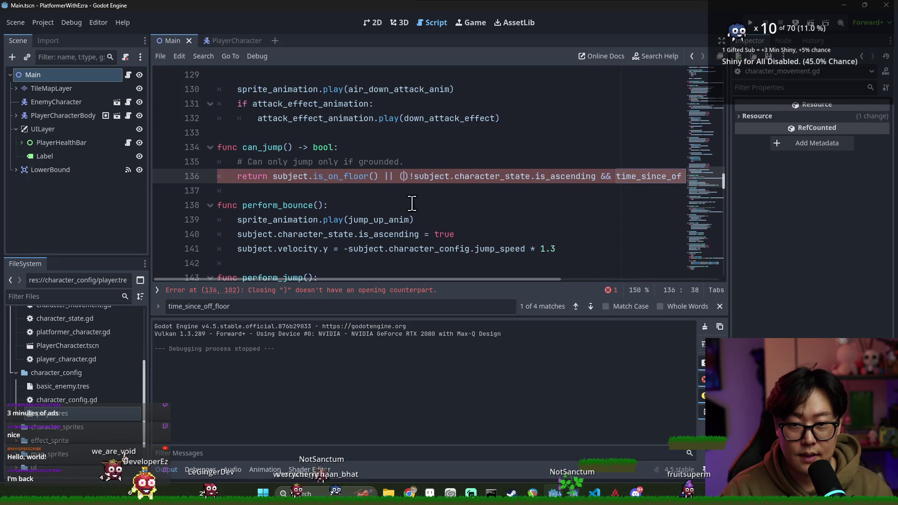
pyautogui.click(427, 189)
pyautogui.click(412, 180)
pyautogui.press('BackSpace')
pyautogui.hotkey('ctrl', 's')
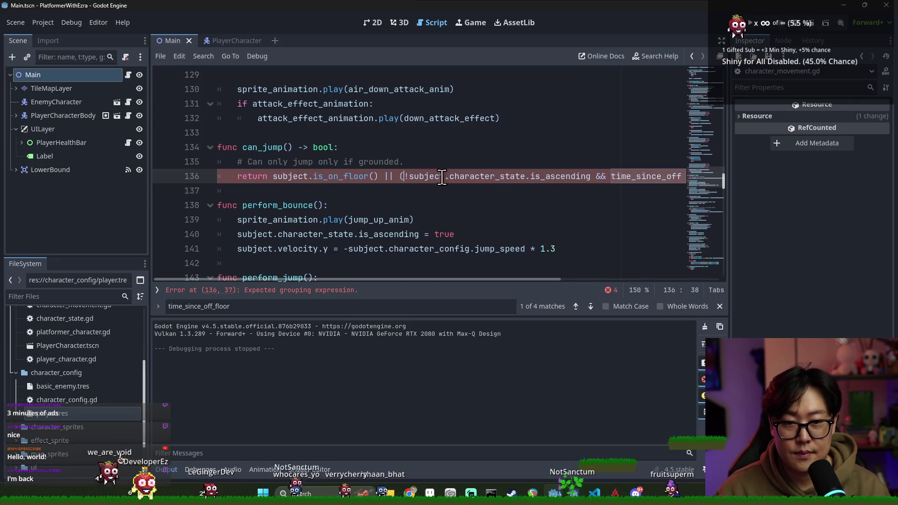
pyautogui.hotkey('ctrl', 's')
pyautogui.click(808, 24)
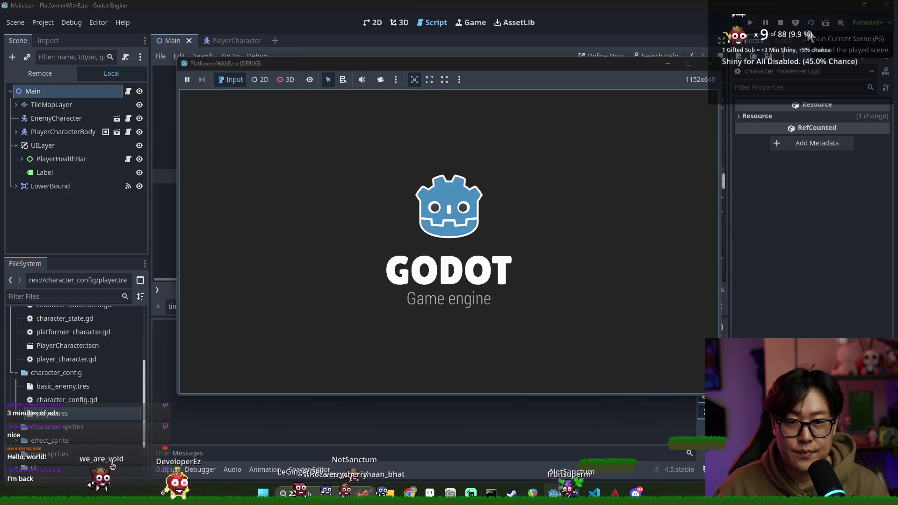
# Step: Jump repeatedly with Space while moving right, including a jump attempt while airborne
pyautogui.press('space')
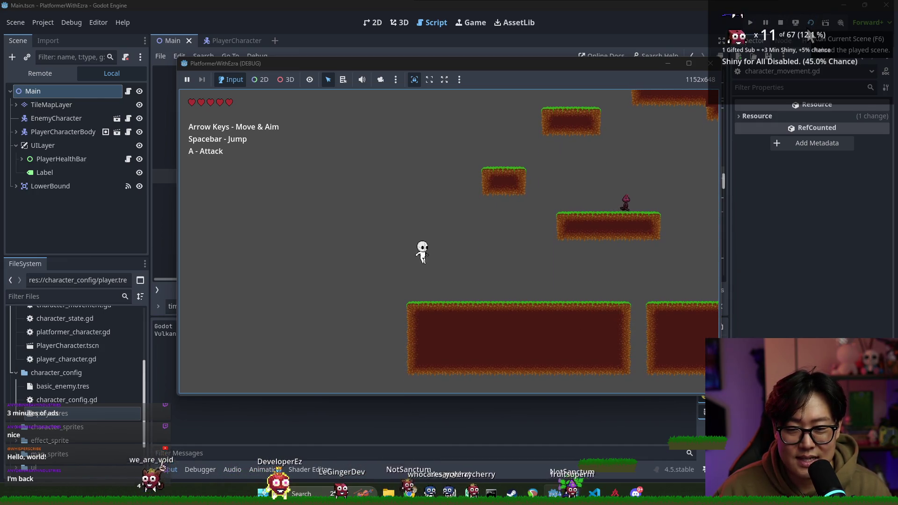
pyautogui.press('space')
pyautogui.press('Right')
pyautogui.press('space')
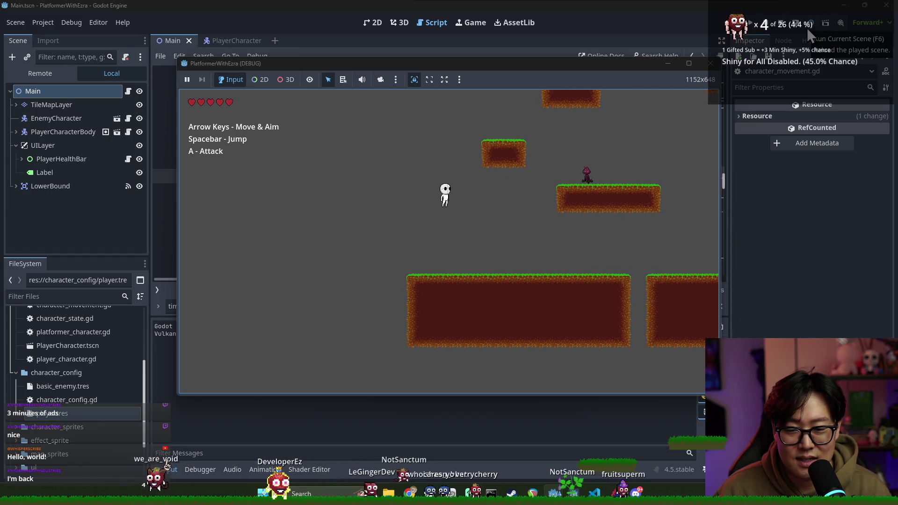
pyautogui.press('space')
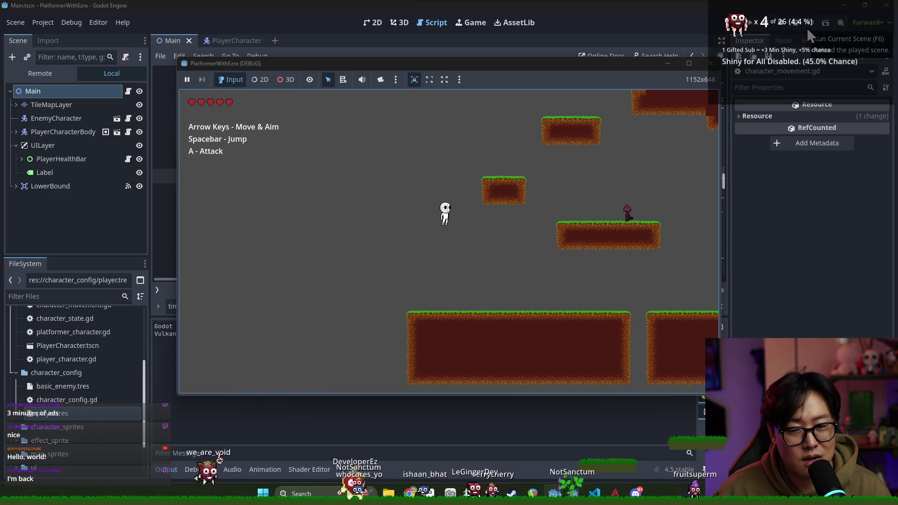
pyautogui.press('space')
pyautogui.press('space')
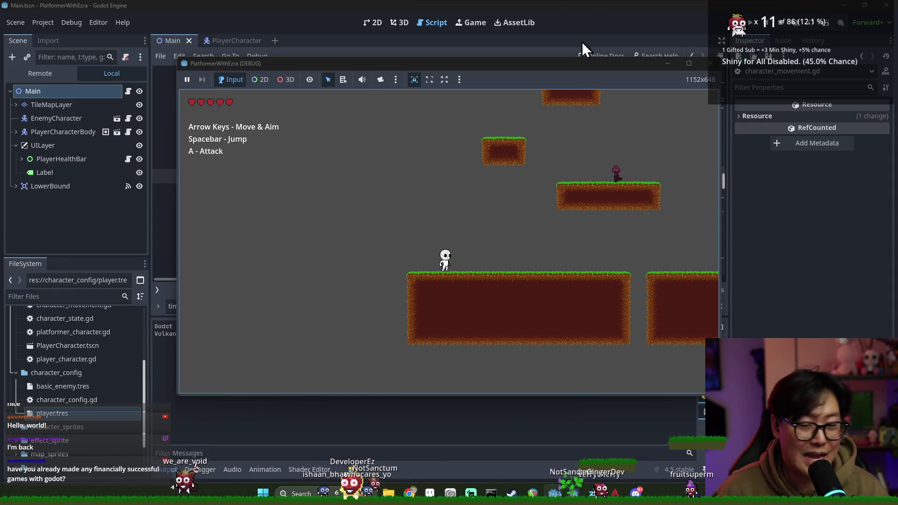
# Step: Stop the game and collapse the Output panel to enlarge the script editor
pyautogui.click(780, 23)
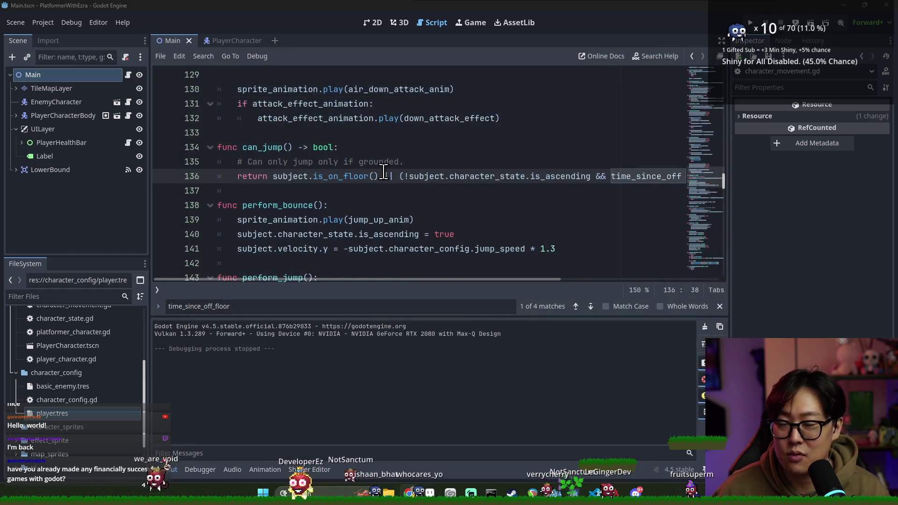
pyautogui.scroll(-20, 394, 249)
pyautogui.scroll(-10, 389, 271)
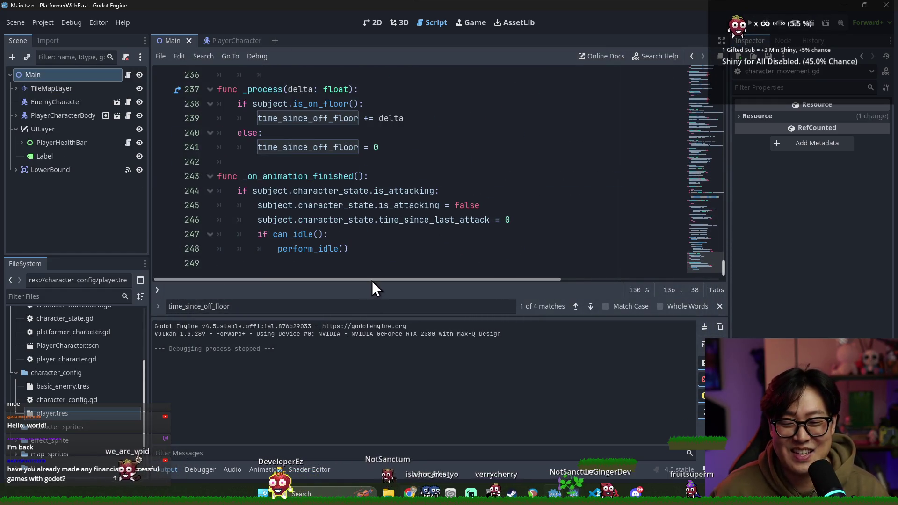
pyautogui.click(719, 306)
pyautogui.click(183, 468)
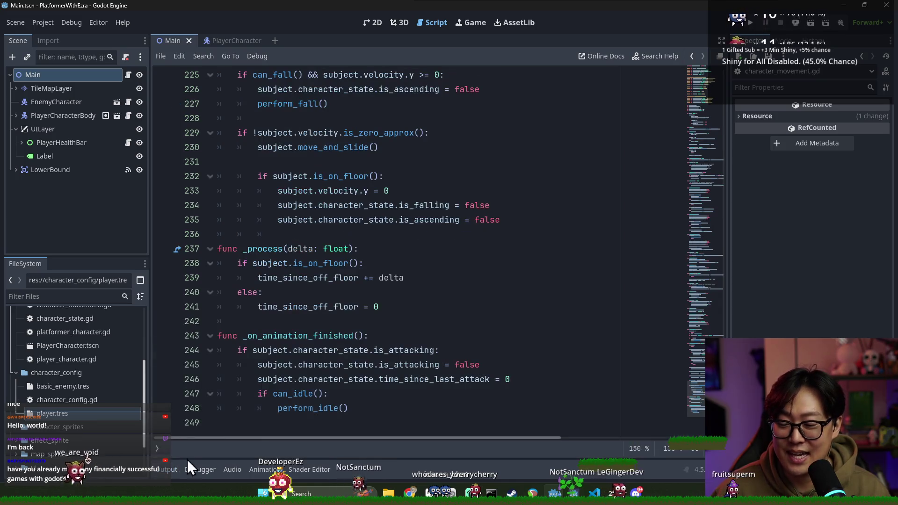
# Step: Review the _process function at the script's end and select time_since_off_floor on line 239
pyautogui.click(335, 426)
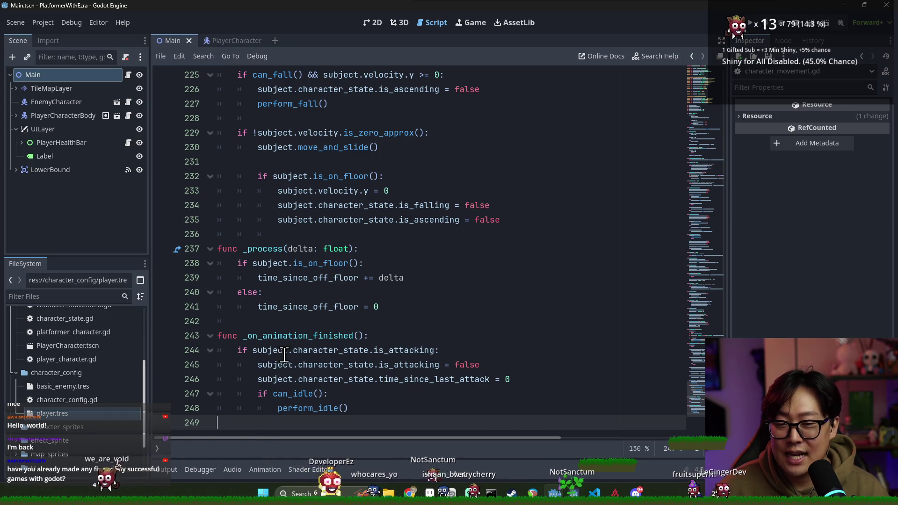
pyautogui.scroll(1, 293, 345)
pyautogui.scroll(-1, 303, 347)
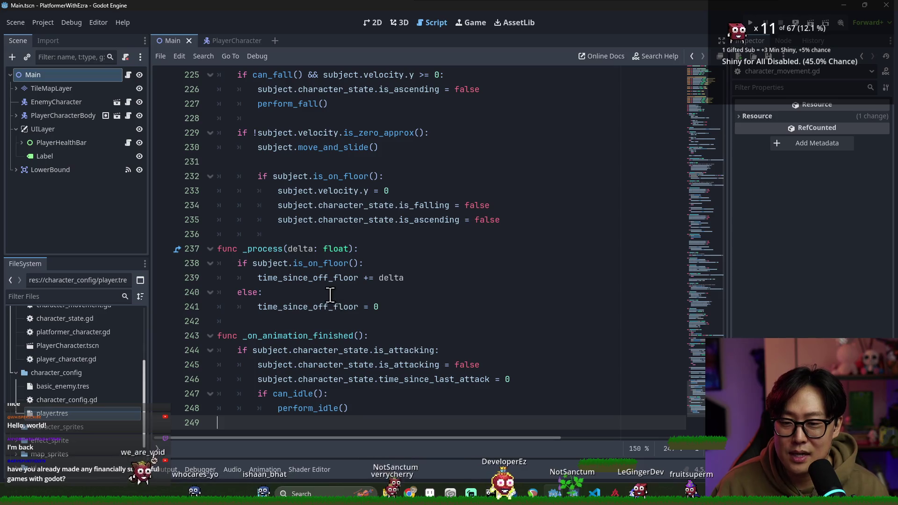
pyautogui.moveTo(341, 306)
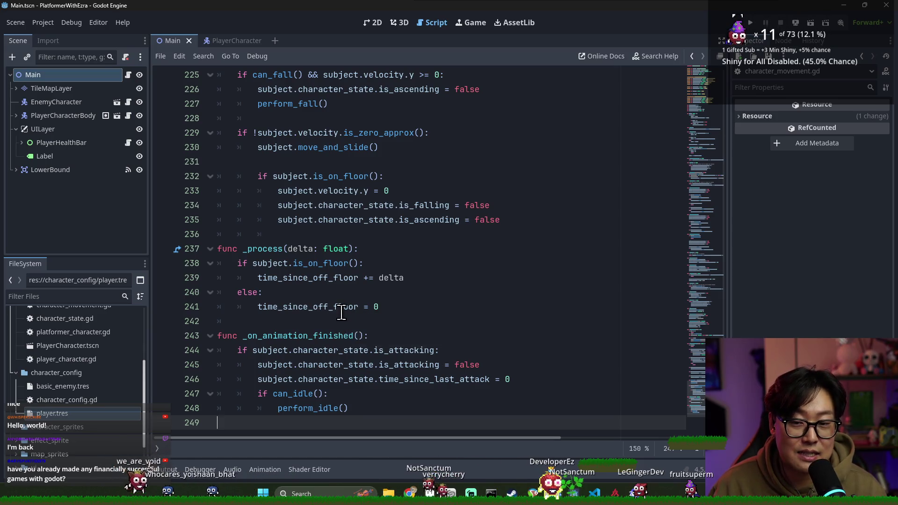
pyautogui.scroll(2, 345, 307)
pyautogui.scroll(-2, 343, 310)
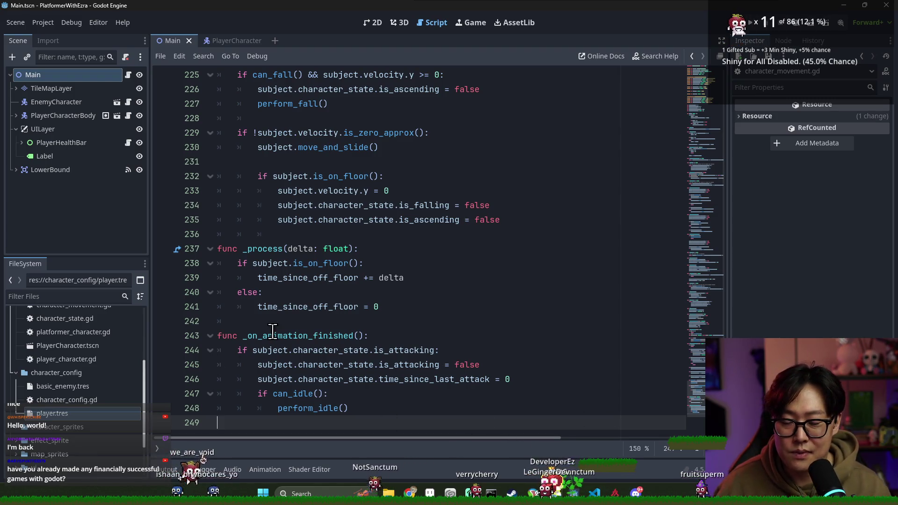
pyautogui.doubleClick(287, 277)
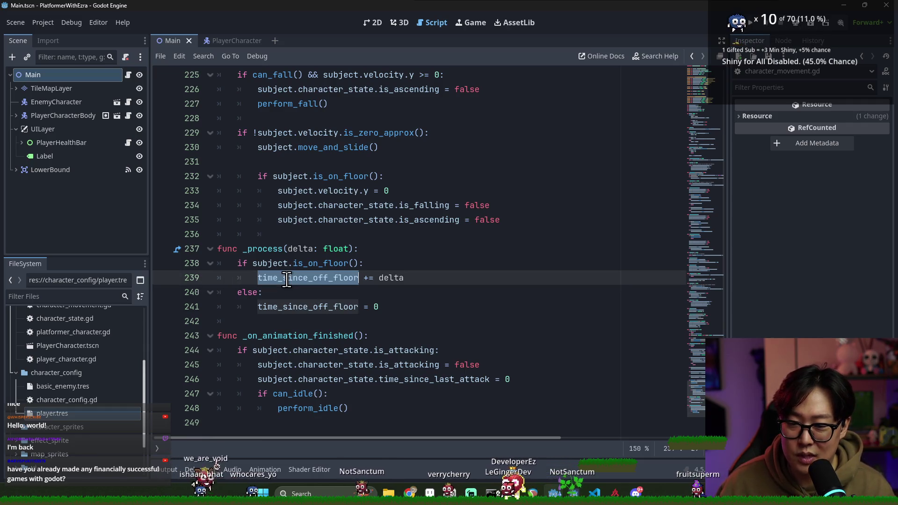
# Step: Start a new print line below line 239 in the movement script
pyautogui.click(408, 278)
pyautogui.press('Return')
pyautogui.write('print(time_since_off_floor')
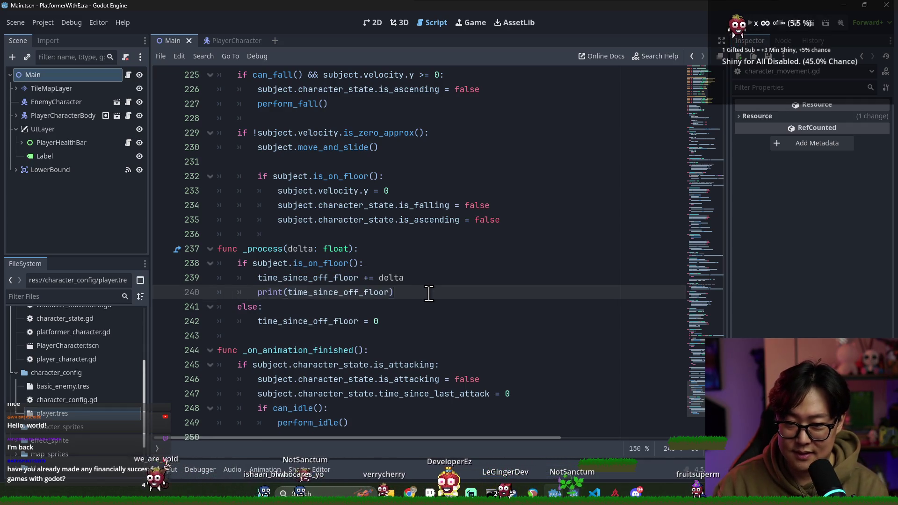
# Step: Save and run the game, move the debug window aside, and make the player jump
pyautogui.press('F5')
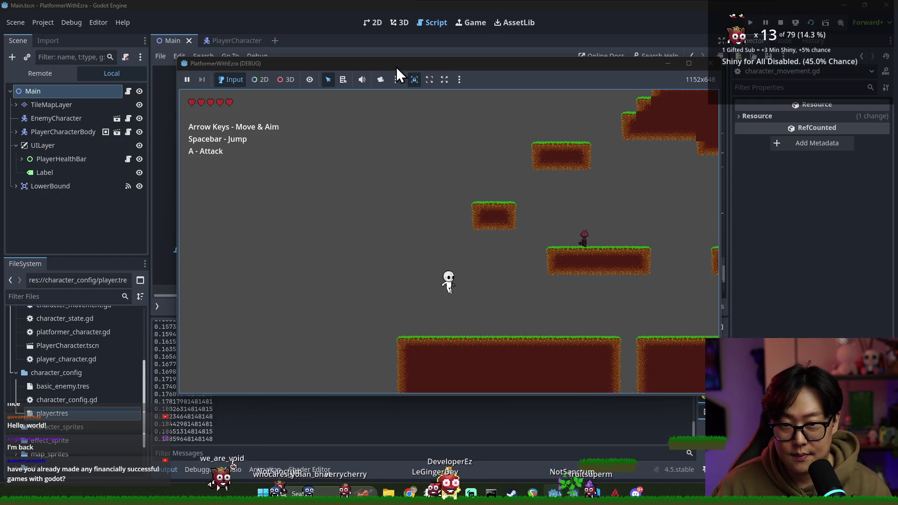
pyautogui.moveTo(396, 66); pyautogui.dragTo(491, 68)
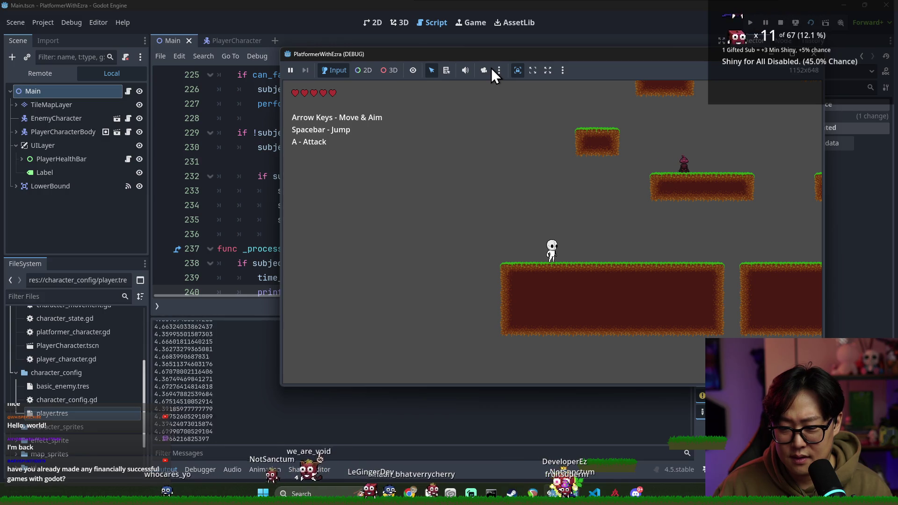
pyautogui.press('space')
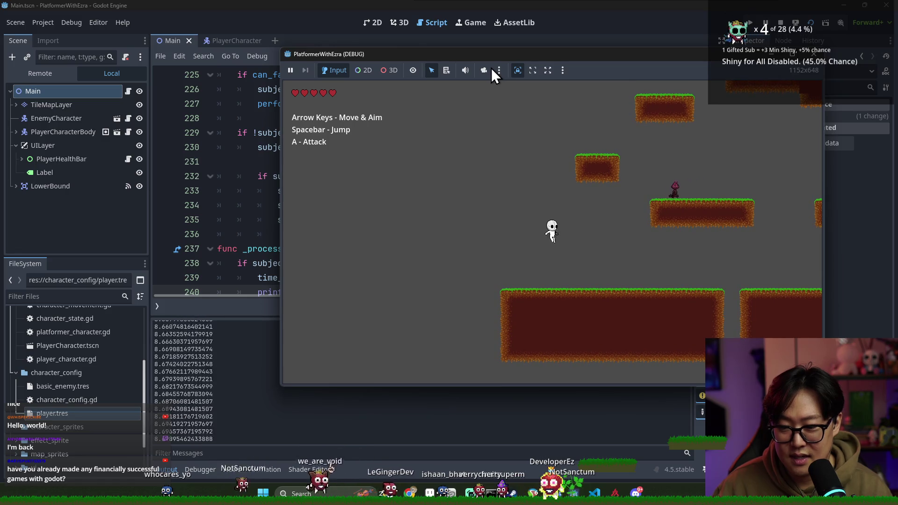
pyautogui.click(176, 201)
# Step: Move the timer increment and print lines from the floor branch into the else branch
pyautogui.click(355, 235)
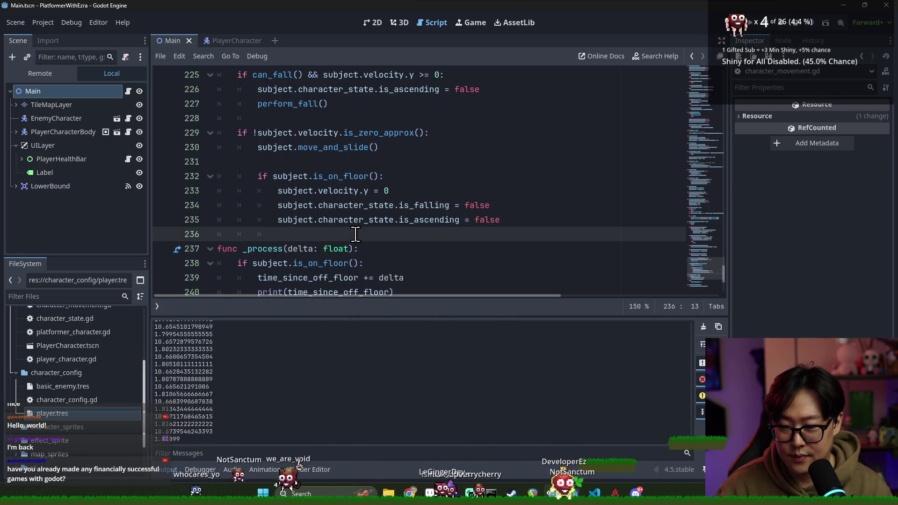
pyautogui.scroll(-4, 402, 240)
pyautogui.scroll(4, 398, 247)
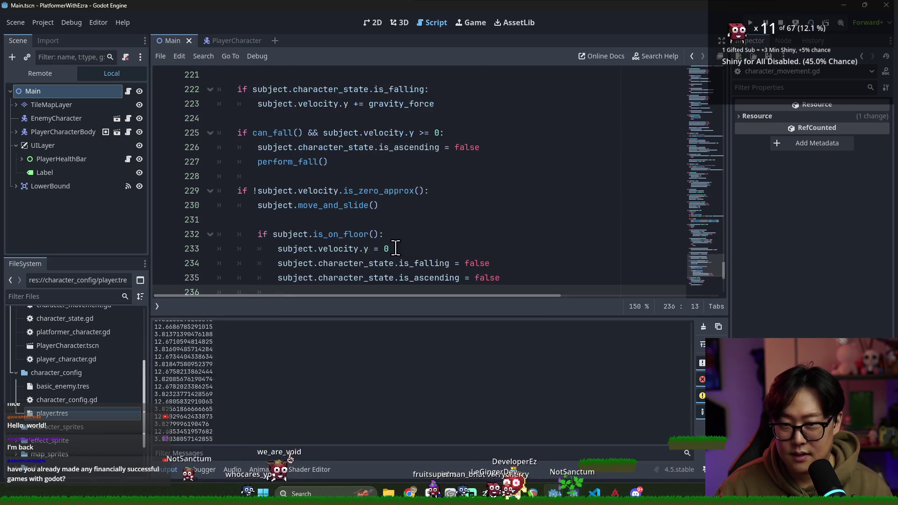
pyautogui.scroll(-3, 374, 231)
pyautogui.doubleClick(277, 150)
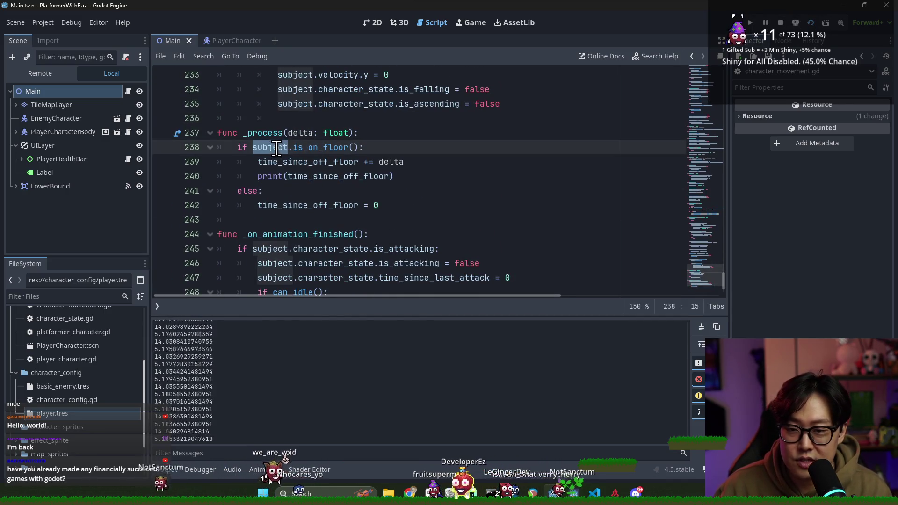
pyautogui.click(320, 148)
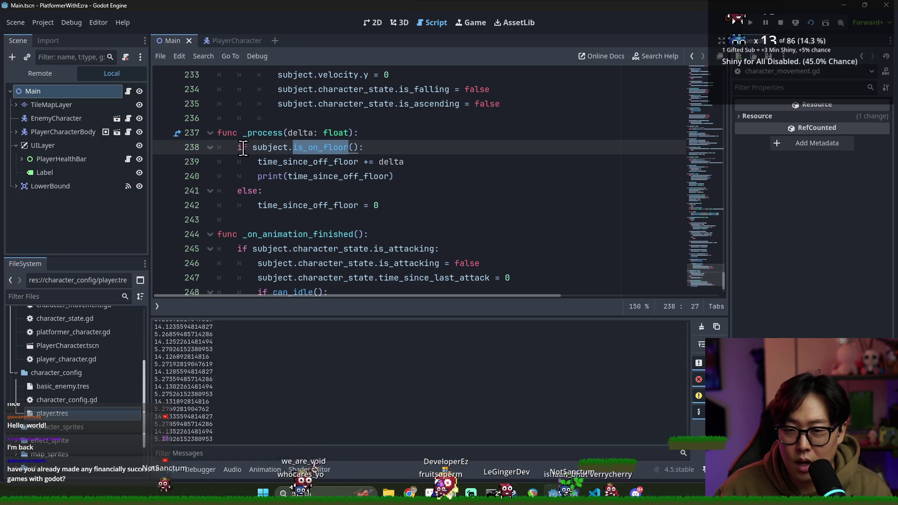
pyautogui.click(446, 178)
pyautogui.moveTo(261, 161); pyautogui.dragTo(394, 177)
pyautogui.press('BackSpace')
pyautogui.click(291, 176)
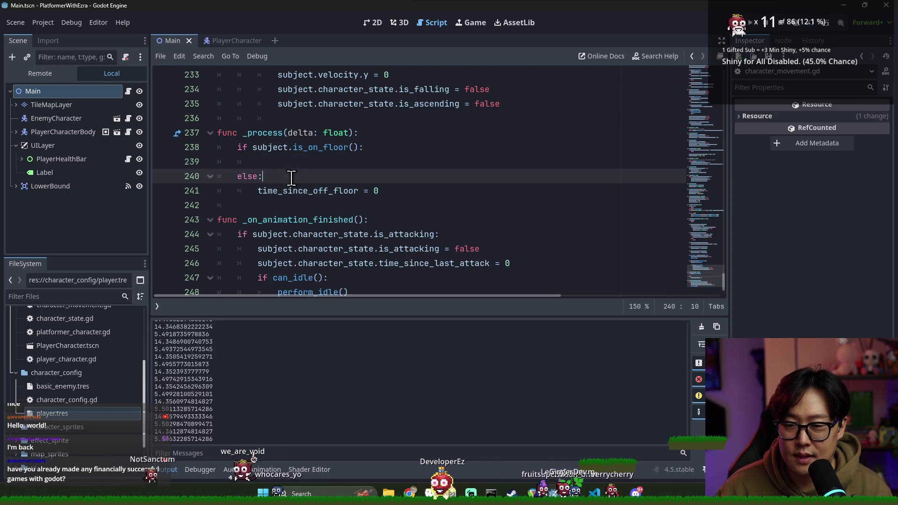
pyautogui.press('Return')
pyautogui.write('time_since_off_floor += delta \t\tprint(time_since_off_floor)')
# Step: Put time_since_off_floor = 0 under is_on_floor(), drop the old reset line, and relaunch
pyautogui.tripleClick(264, 220)
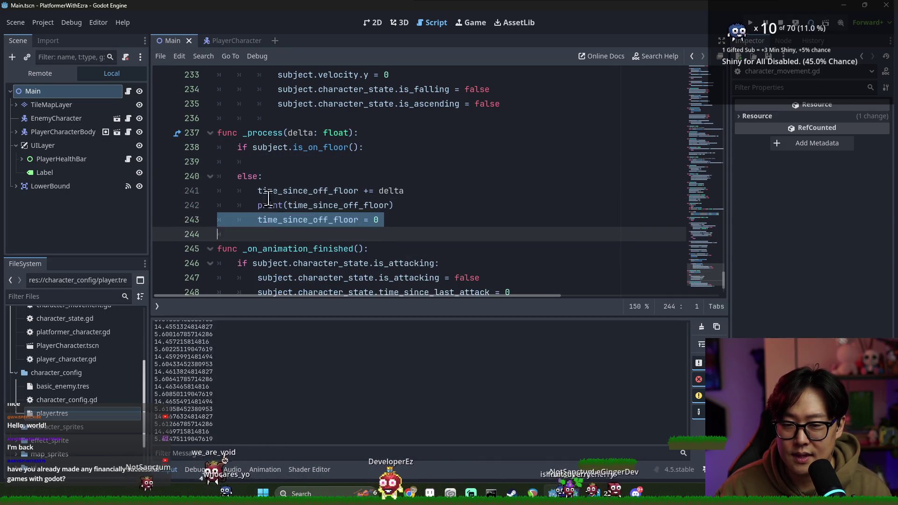
pyautogui.press('BackSpace')
pyautogui.click(272, 159)
pyautogui.write('time_since_off_floor = 0')
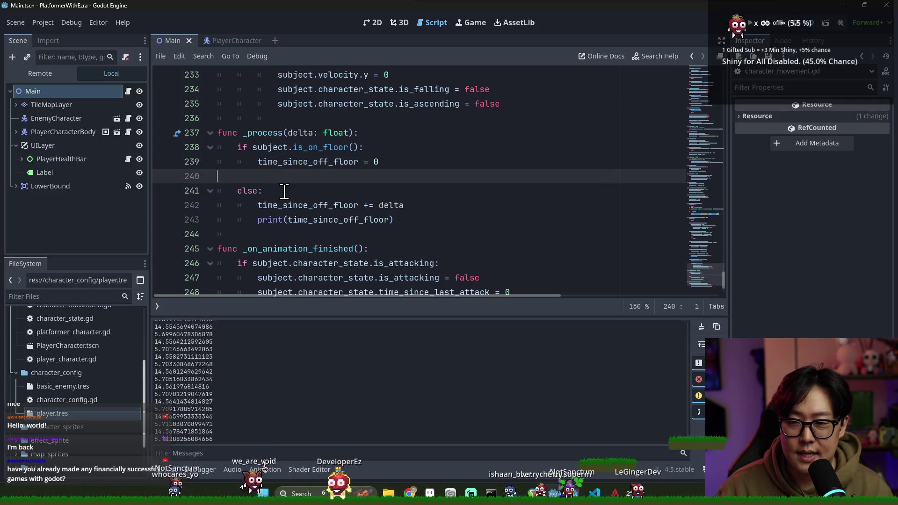
pyautogui.click(810, 23)
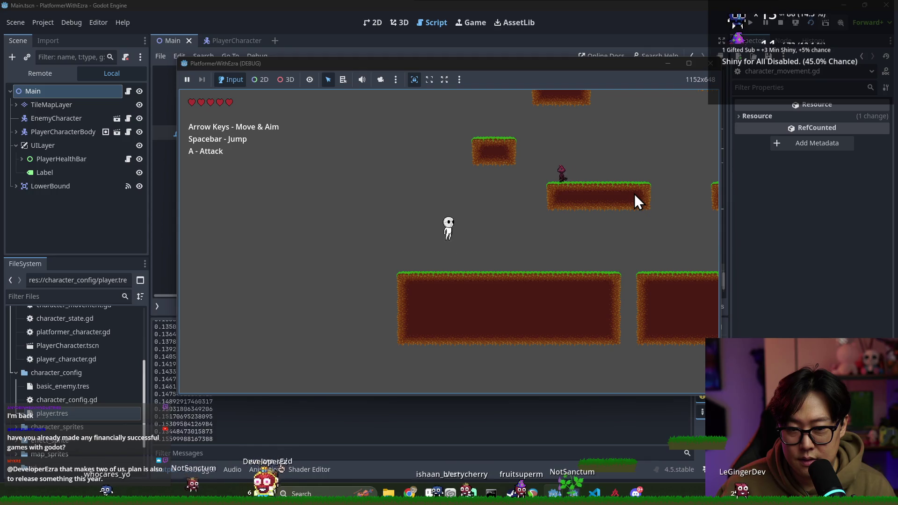
# Step: Jump the player repeatedly, then run left off the ledge and steer back onto the platform
pyautogui.press('space')
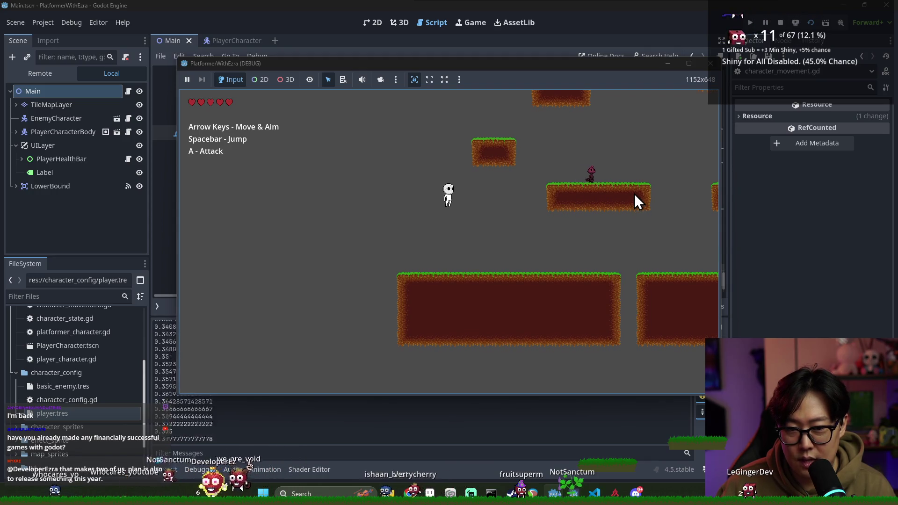
pyautogui.press('space')
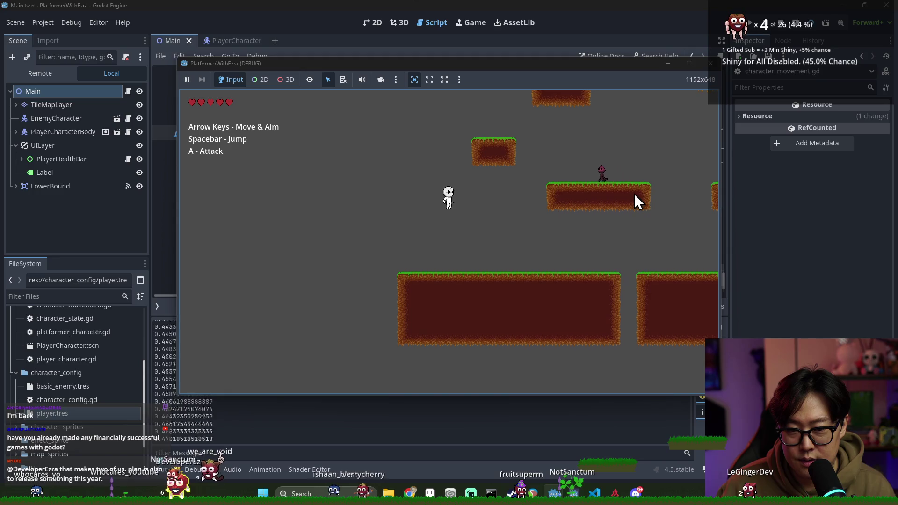
pyautogui.press('space')
pyautogui.press('space')
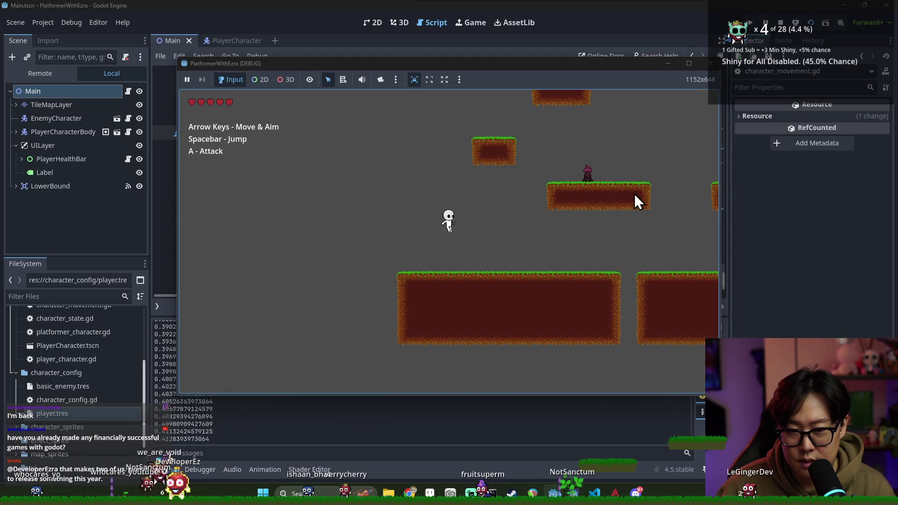
pyautogui.press('space')
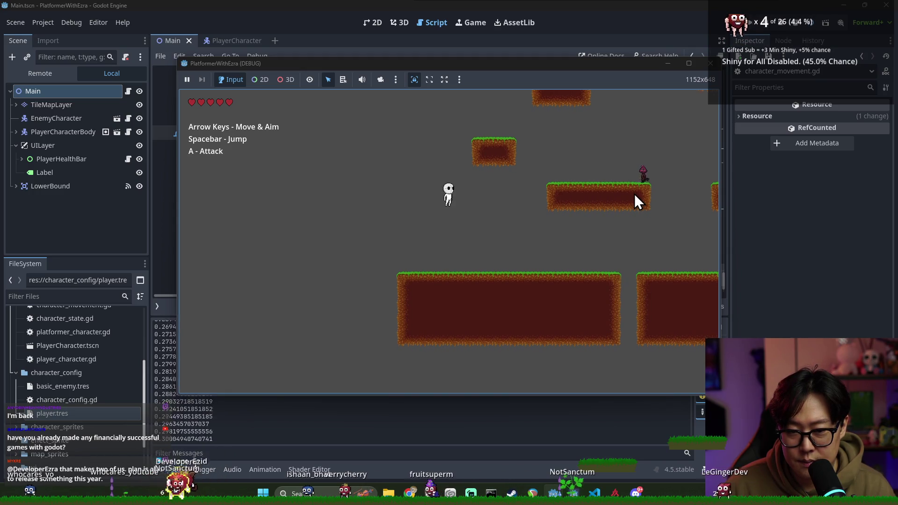
pyautogui.press('Right')
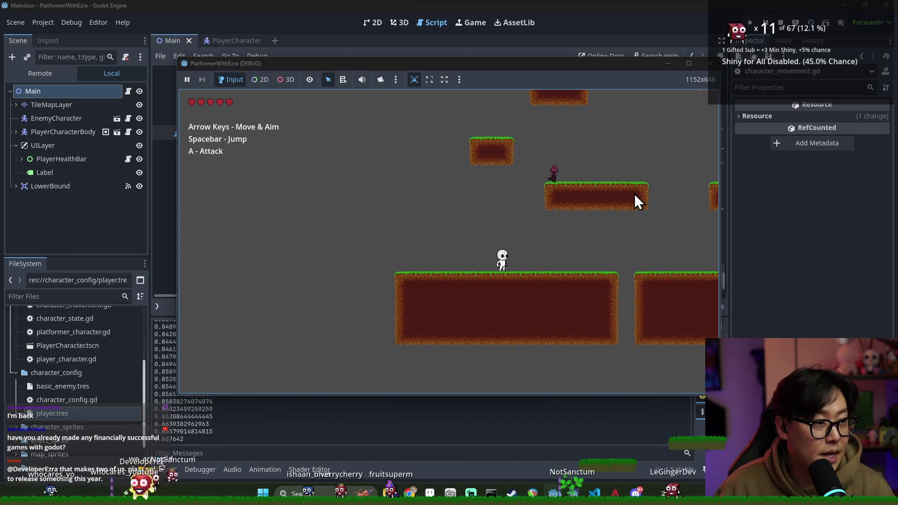
pyautogui.press('Left')
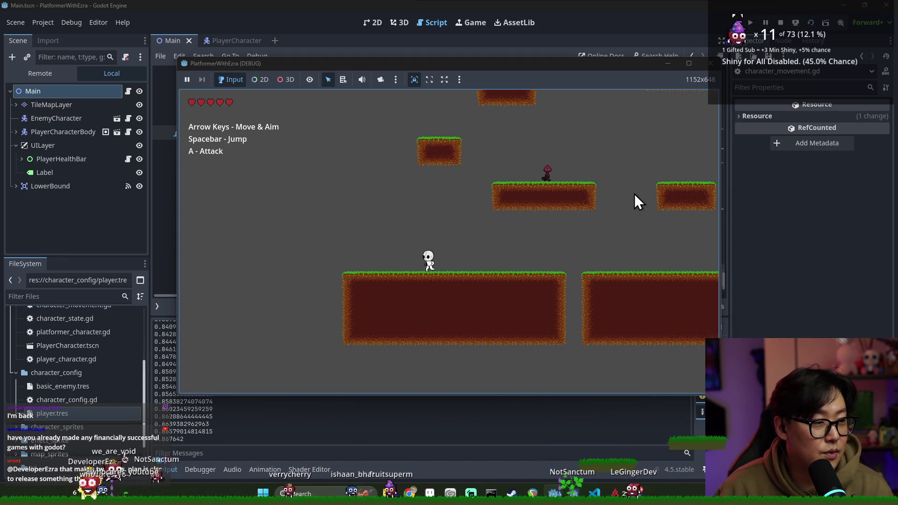
pyautogui.press('space')
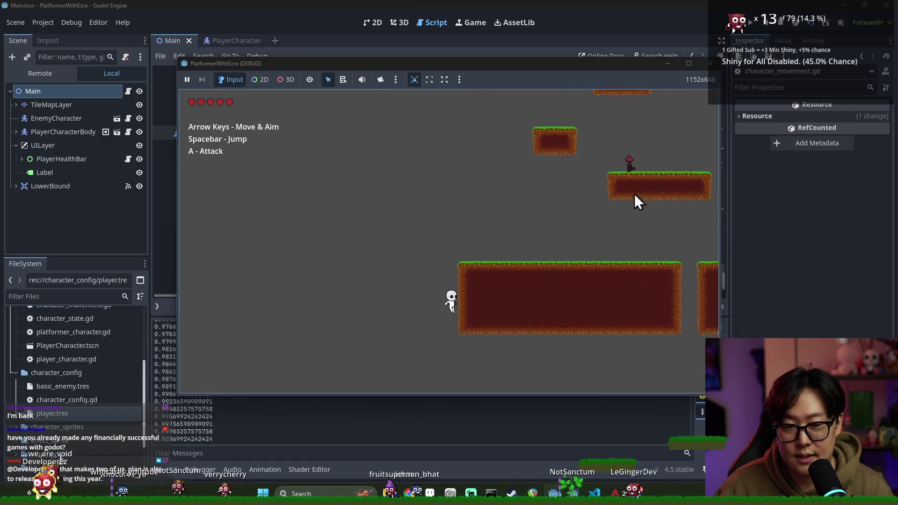
pyautogui.press('Right')
pyautogui.press('space')
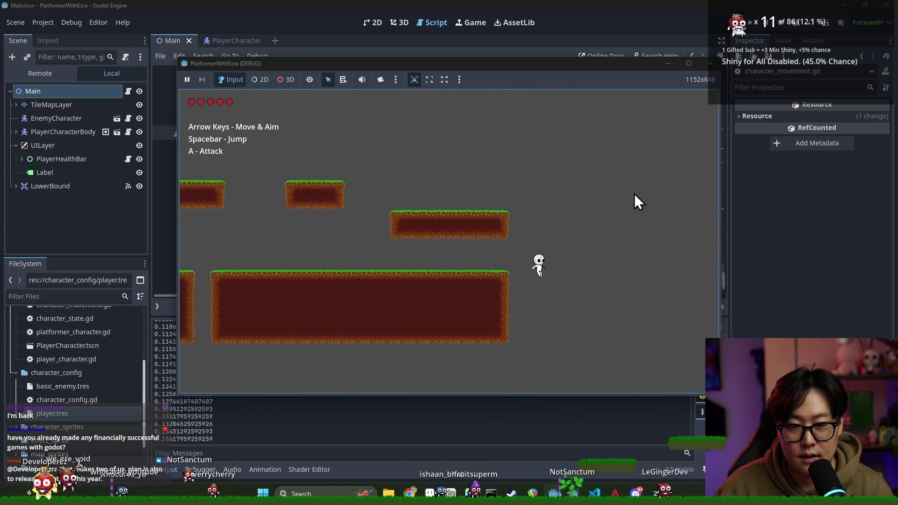
# Step: Run right and jump near the ground platform's ledge, drifting while falling
pyautogui.press('space')
pyautogui.press('Left')
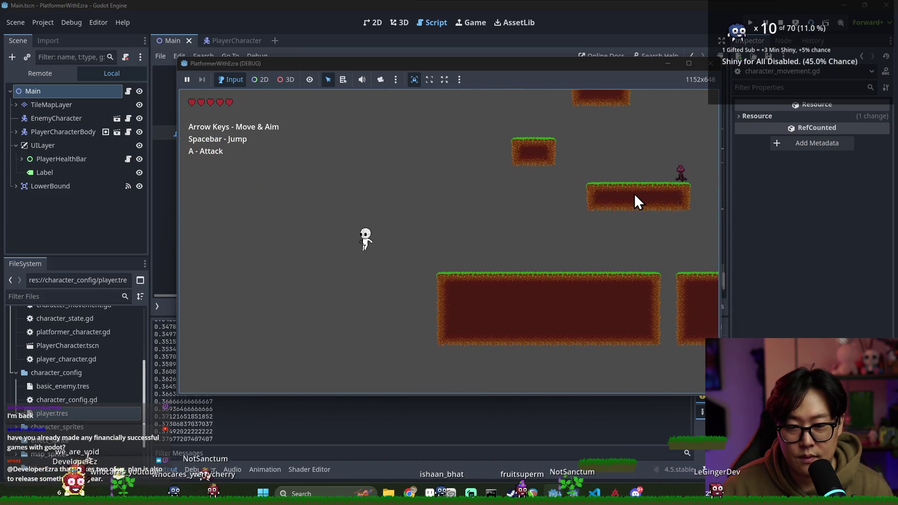
pyautogui.press('Right')
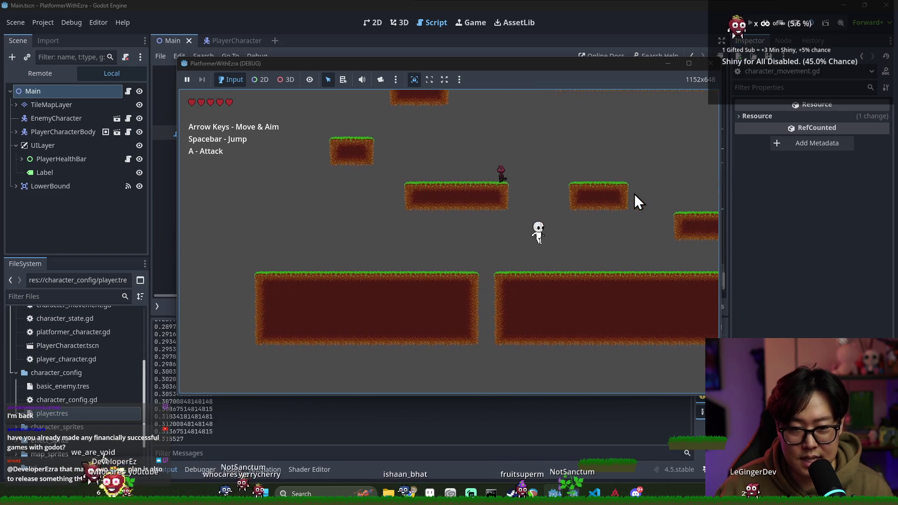
pyautogui.press('Right')
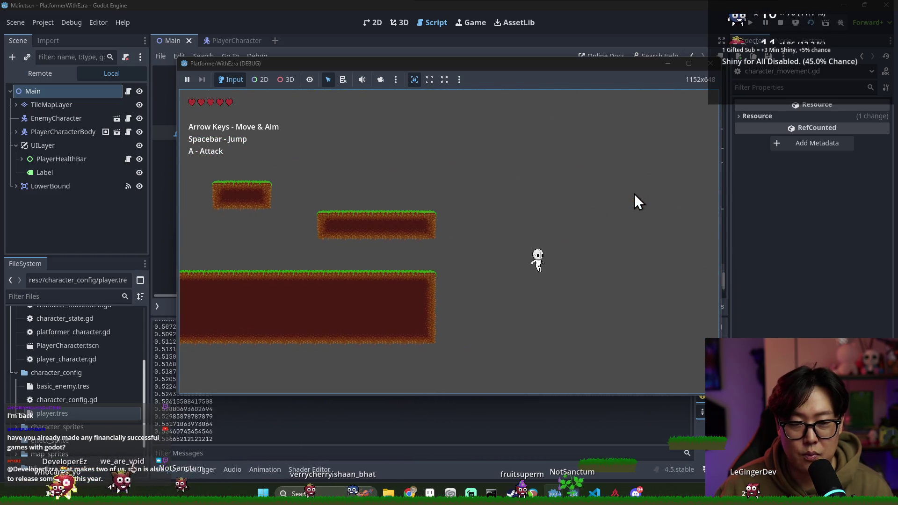
pyautogui.press('space')
pyautogui.press('Left')
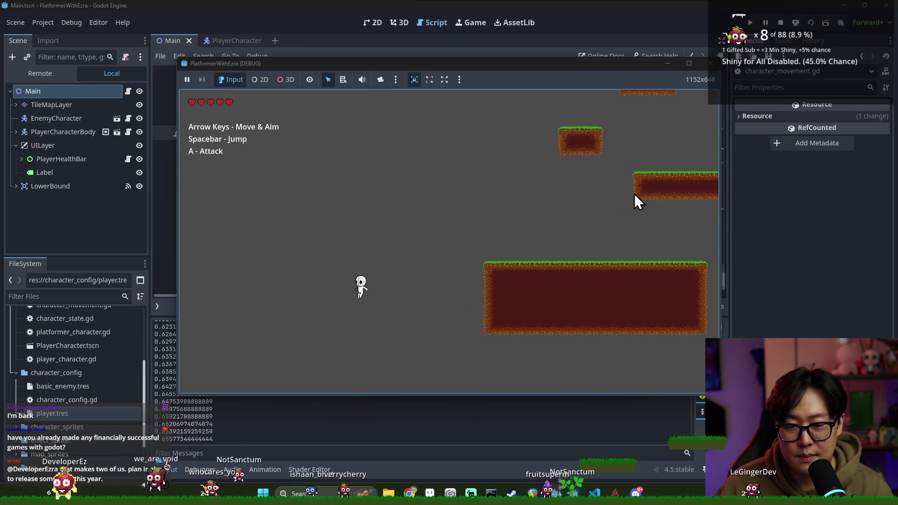
pyautogui.press('Right')
pyautogui.press('space')
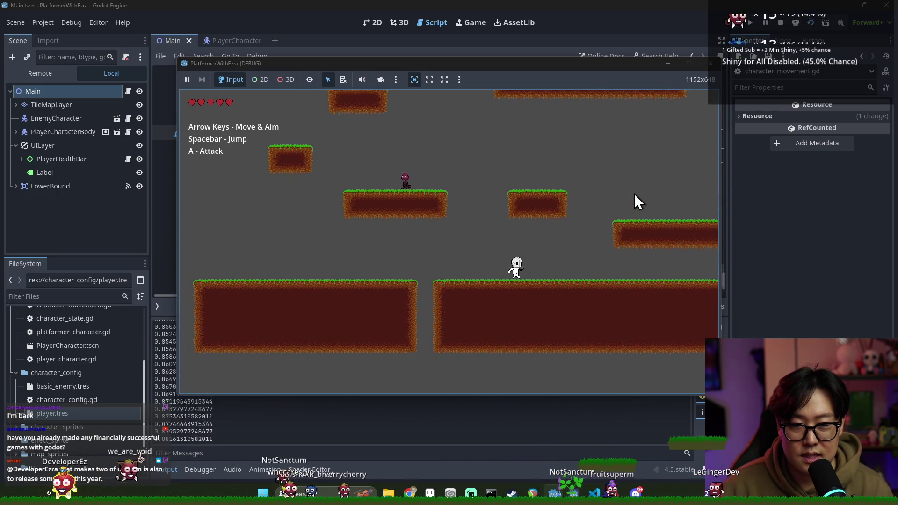
pyautogui.press('Right')
pyautogui.press('space')
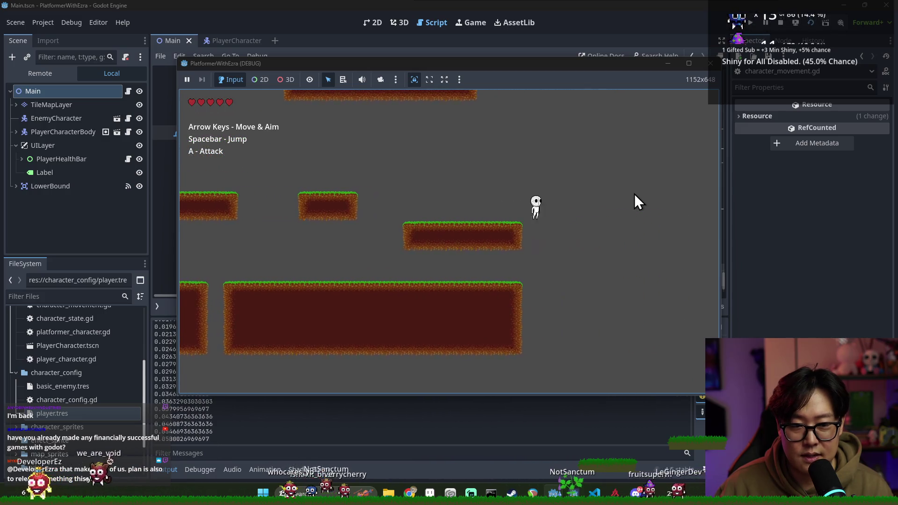
# Step: Jump toward the enemy's higher platforms, move back and forth, then stop the game
pyautogui.press('Right')
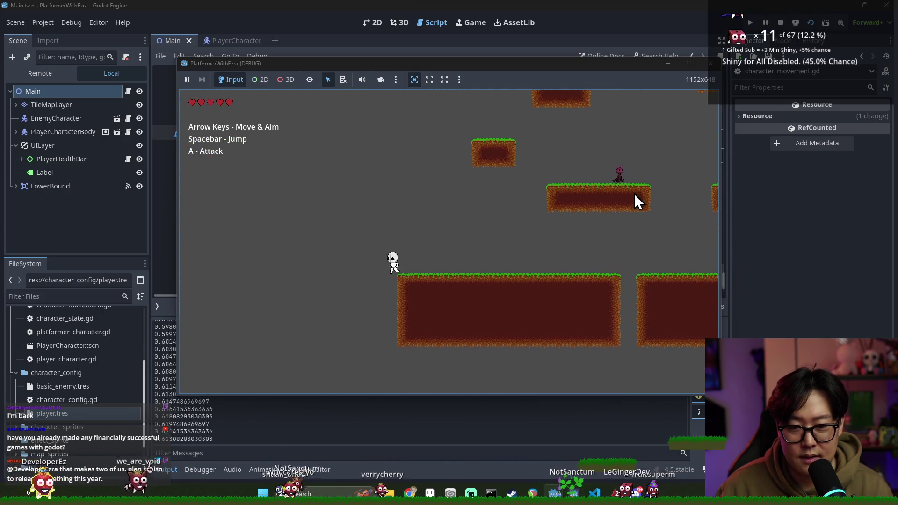
pyautogui.press('Right')
pyautogui.press('space')
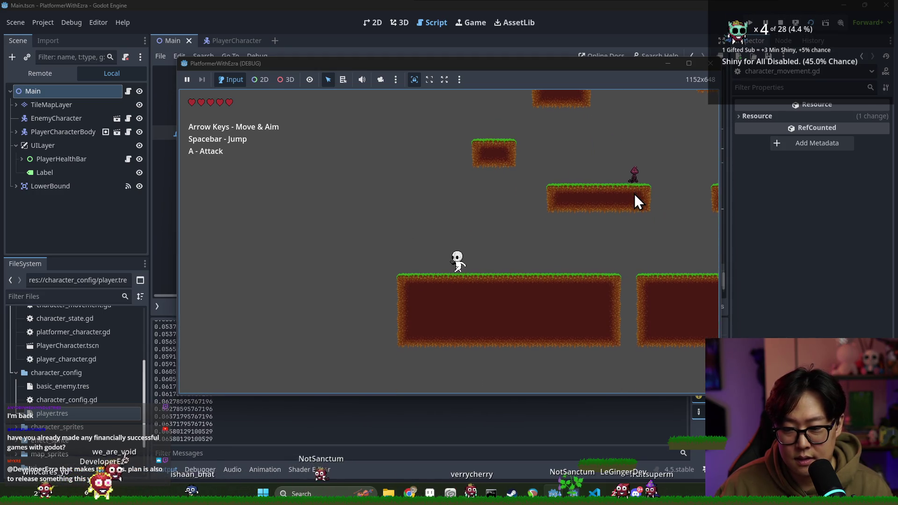
pyautogui.press('Left')
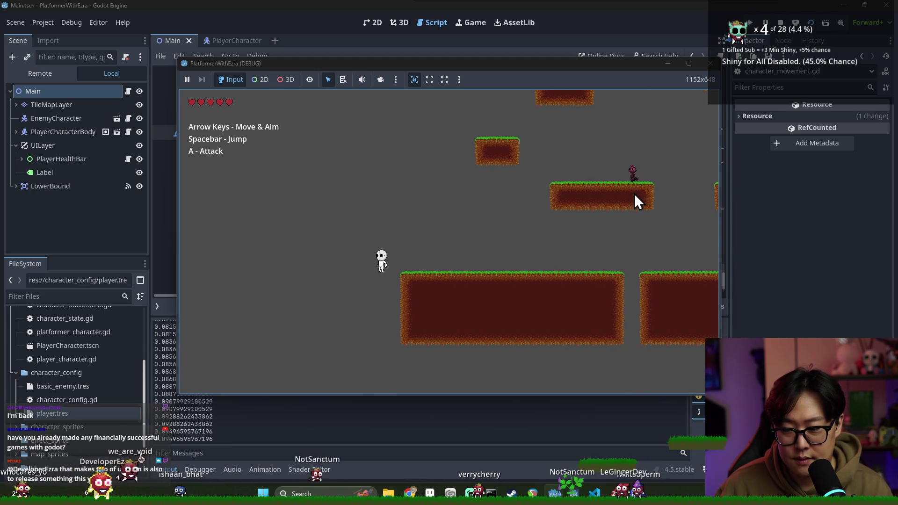
pyautogui.press('space')
pyautogui.press('Right')
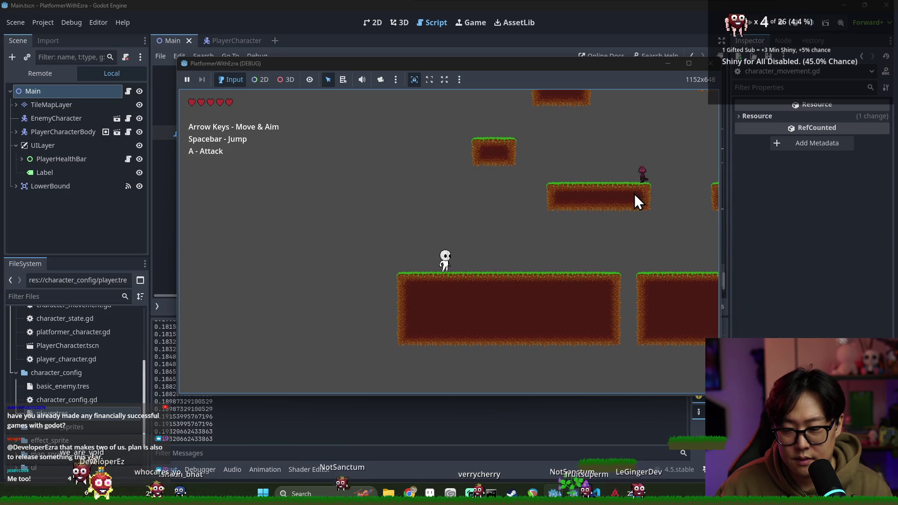
pyautogui.press('Right')
pyautogui.press('Left')
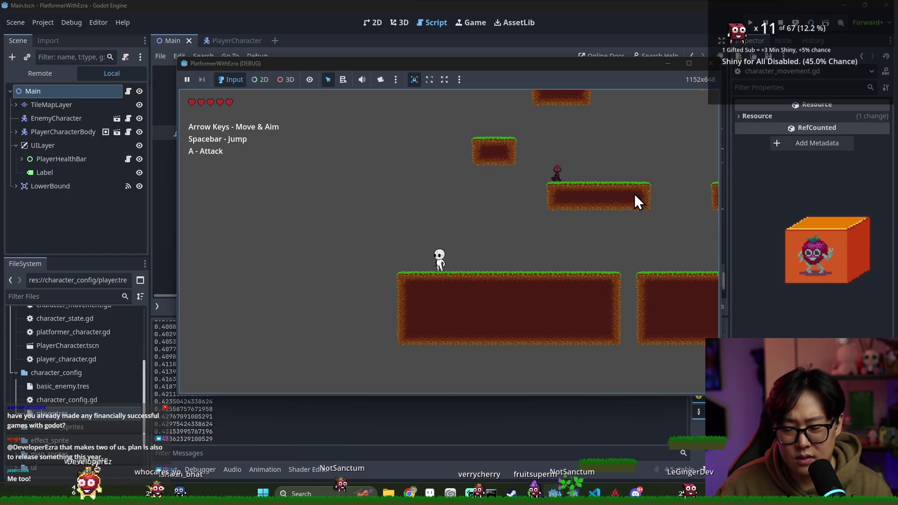
pyautogui.press('Right')
pyautogui.click(711, 63)
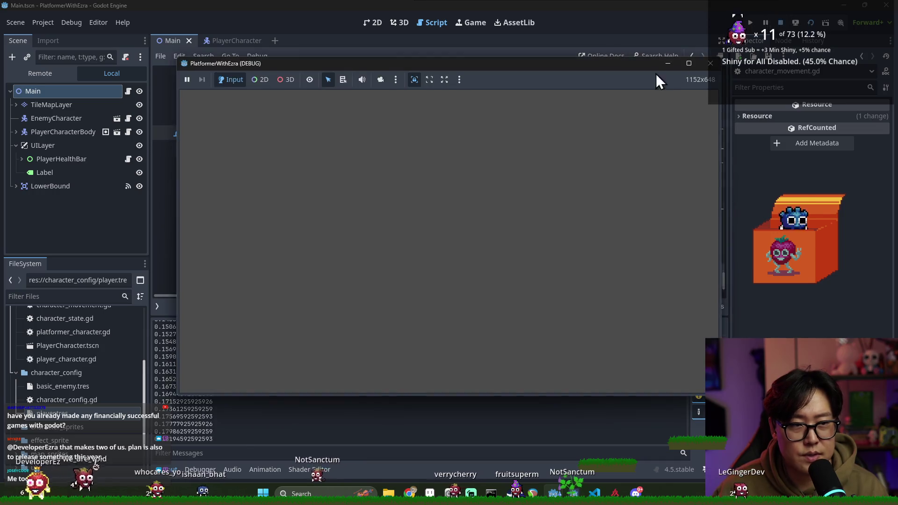
# Step: Review the time_since_off_floor references in the floor check, reset line and print call
pyautogui.click(324, 162)
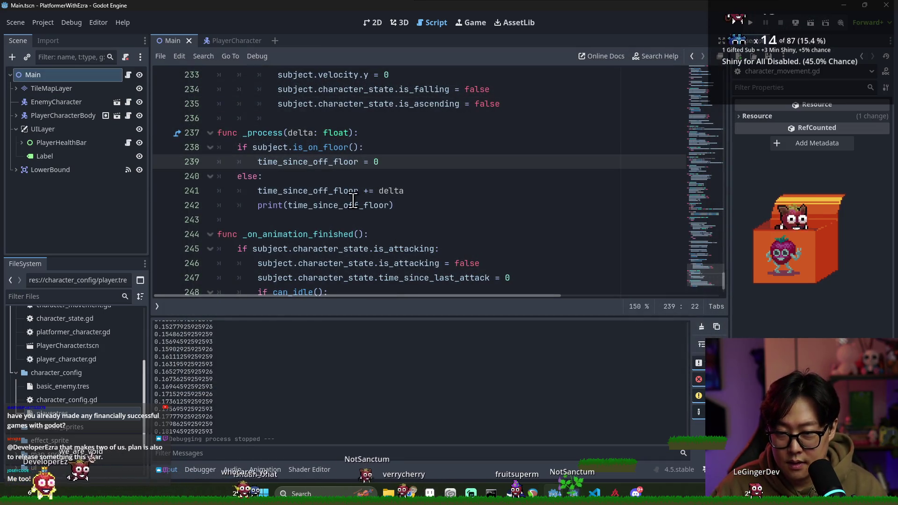
pyautogui.doubleClick(271, 147)
pyautogui.doubleClick(291, 161)
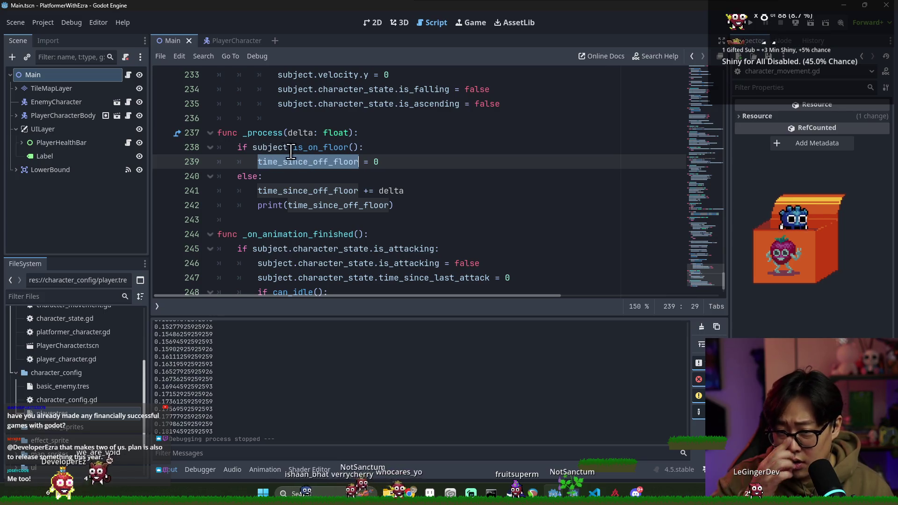
pyautogui.doubleClick(276, 148)
pyautogui.doubleClick(314, 163)
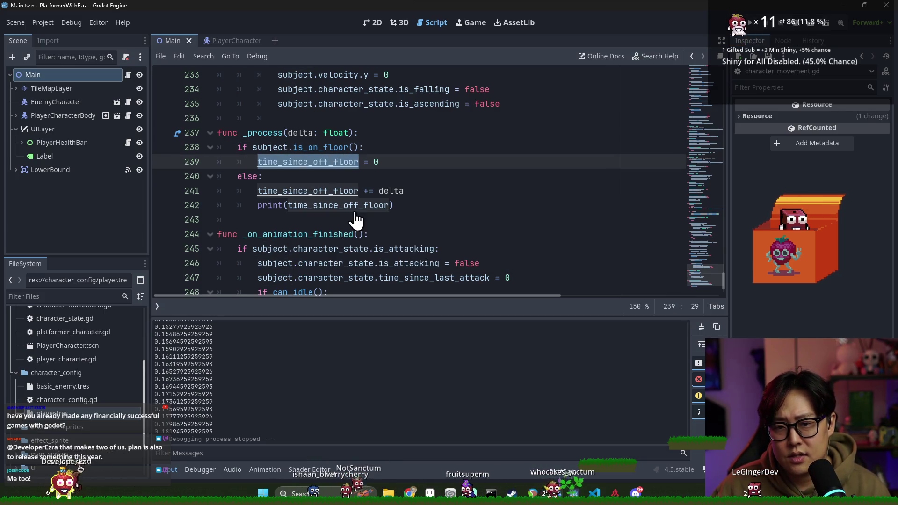
pyautogui.doubleClick(333, 206)
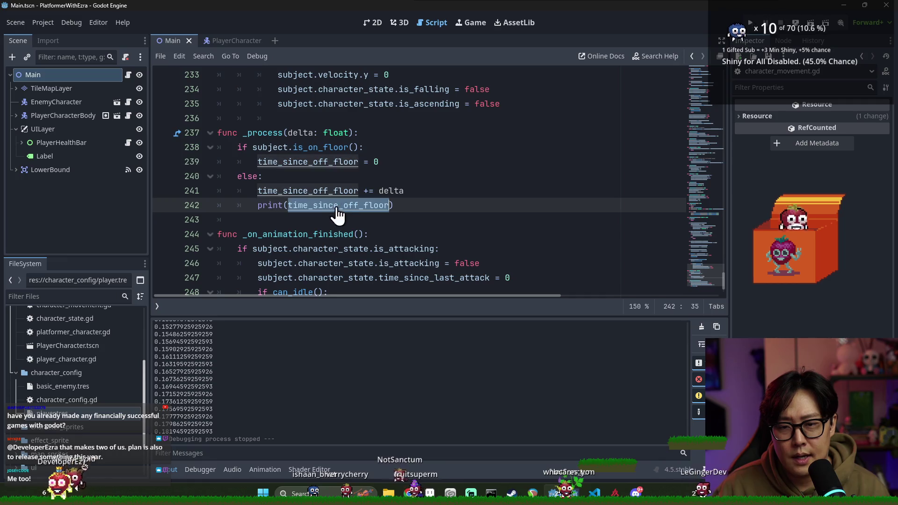
# Step: Run the game again and jump the player across onto the big platform
pyautogui.press('F5')
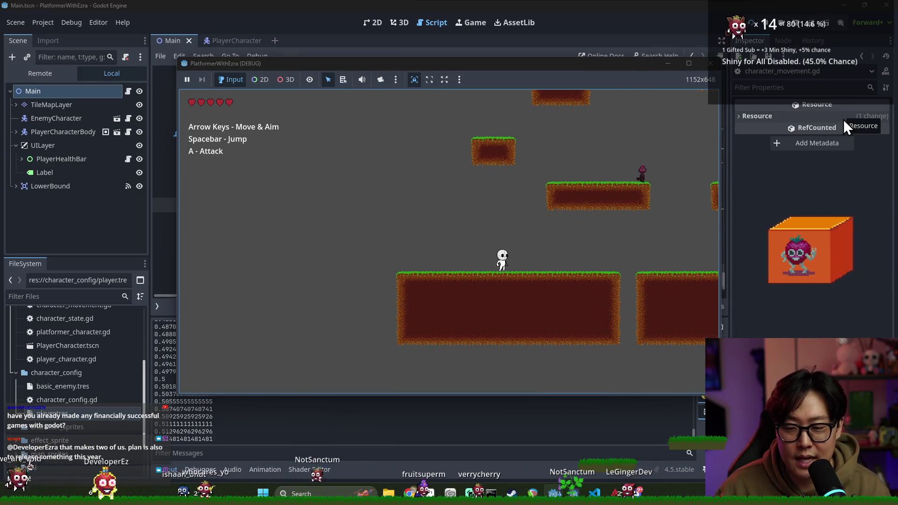
pyautogui.press('Left')
pyautogui.press('space')
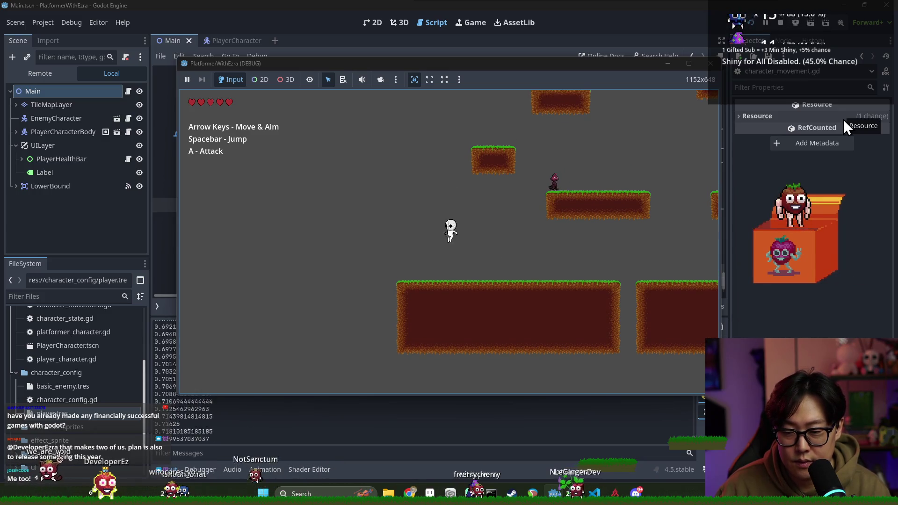
pyautogui.press('space')
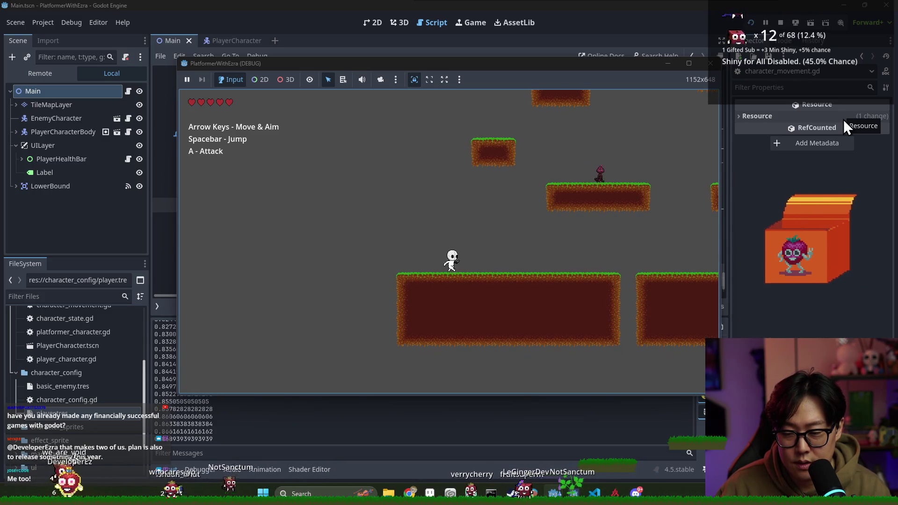
pyautogui.press('Right')
pyautogui.press('Left')
pyautogui.press('space')
pyautogui.press('Right')
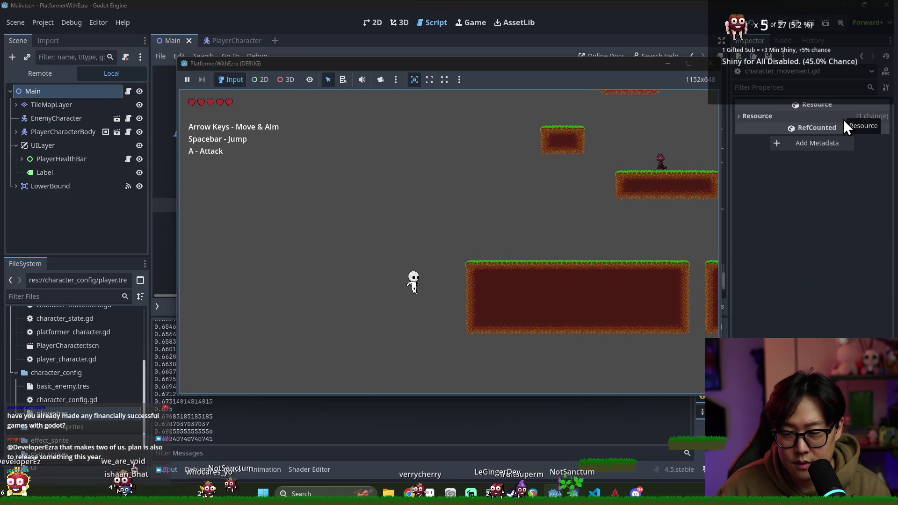
pyautogui.press('space')
pyautogui.press('Left')
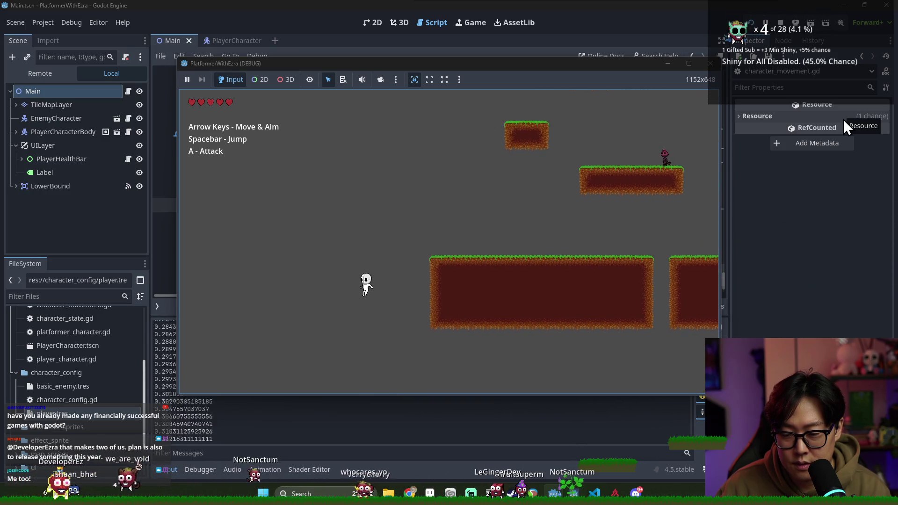
# Step: Test late jumps after walking off platform edges, stop the game, and switch to the PlayerCharacter scene
pyautogui.press('space')
pyautogui.press('Right')
pyautogui.press('Left')
pyautogui.press('space')
pyautogui.press('Right')
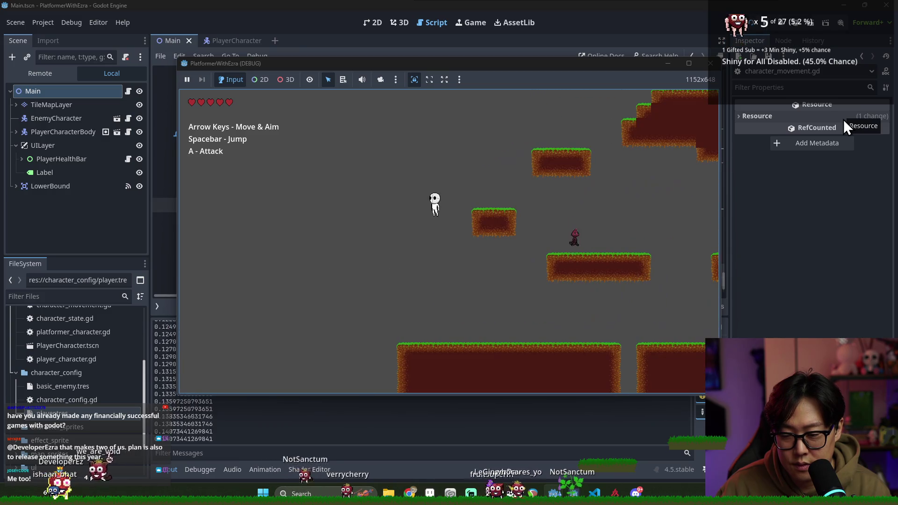
pyautogui.press('Left')
pyautogui.press('space')
pyautogui.press('Right')
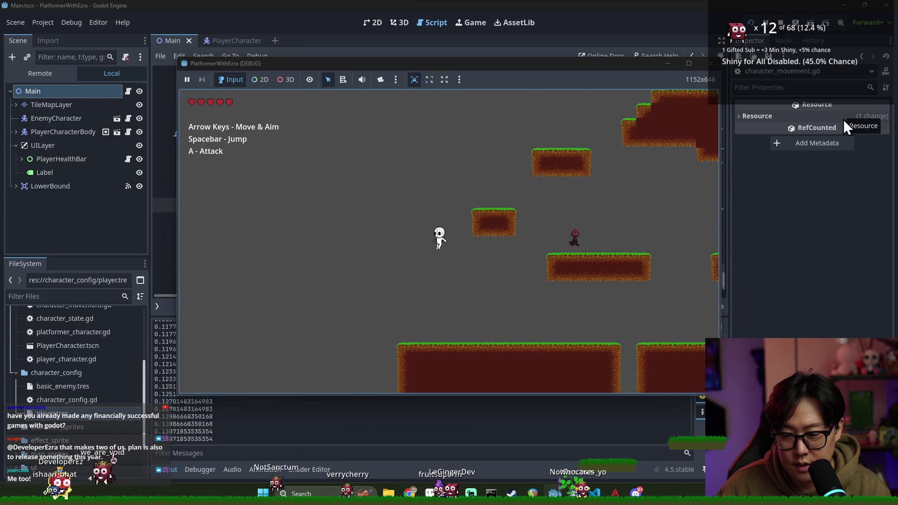
pyautogui.click(779, 23)
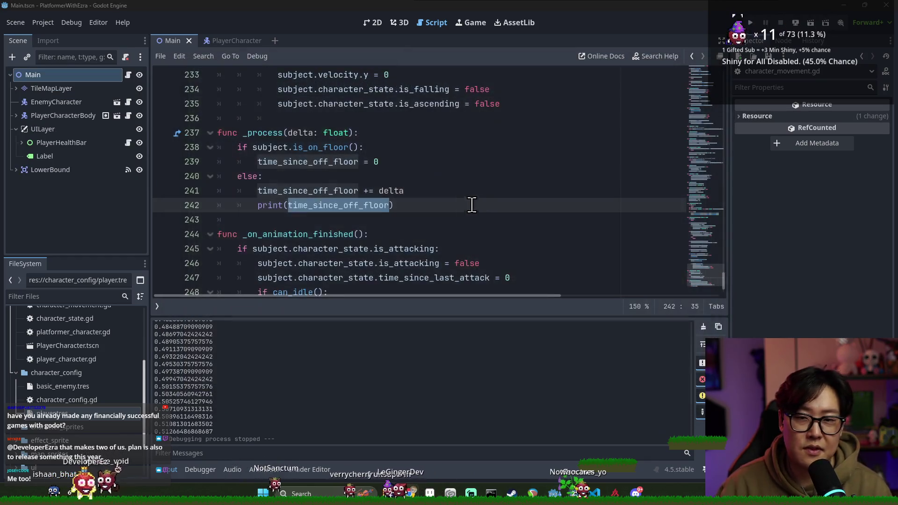
pyautogui.click(72, 104)
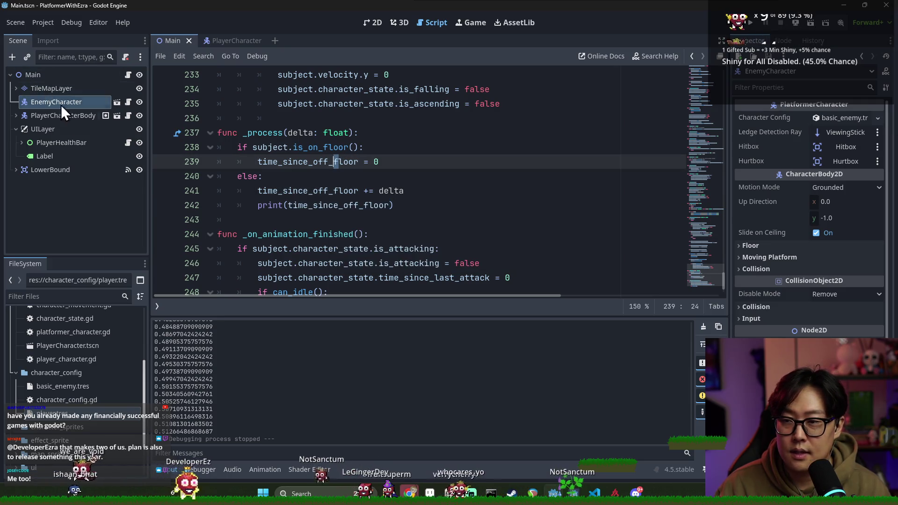
pyautogui.click(226, 42)
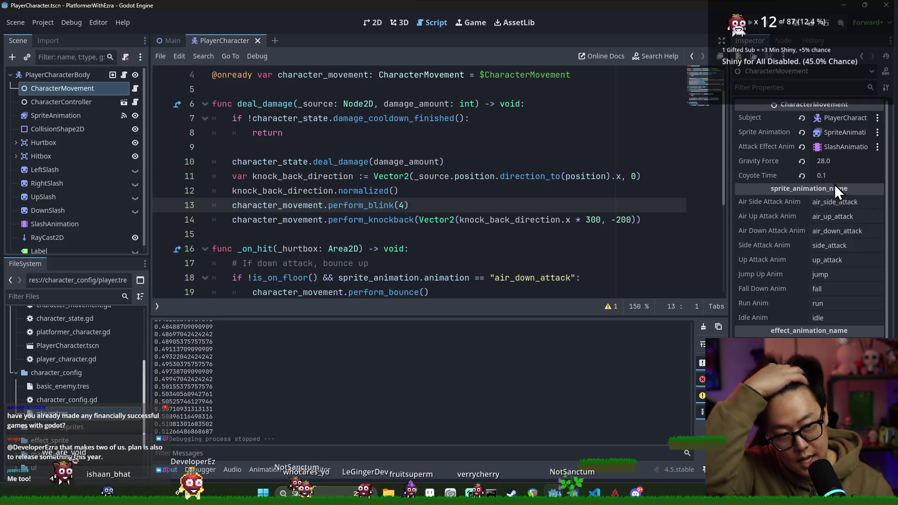
# Step: Set CharacterMovement's Coyote Time to 0.06, save PlayerCharacter, and run the game from Main
pyautogui.click(851, 174)
pyautogui.write('0.06')
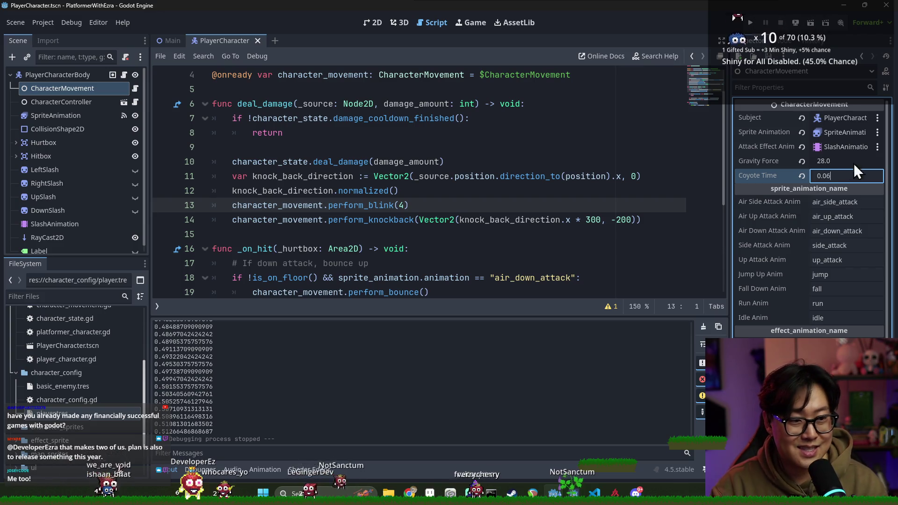
pyautogui.click(480, 196)
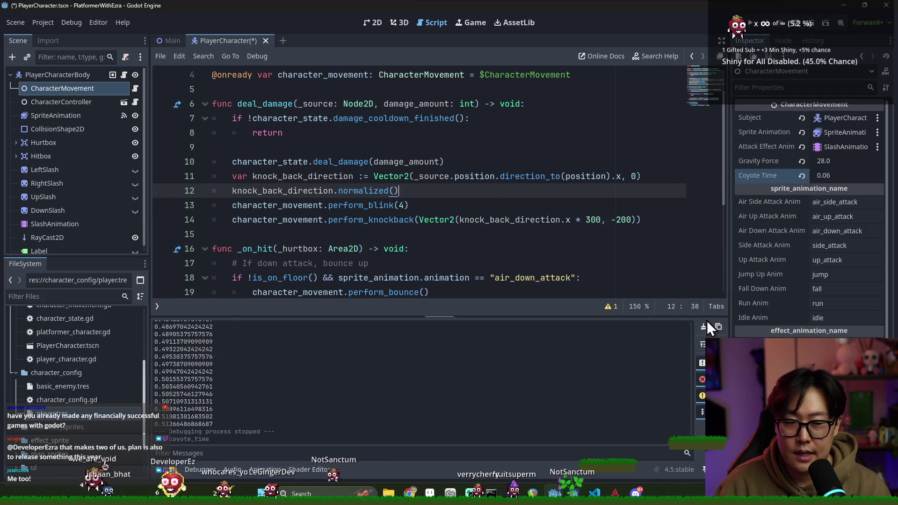
pyautogui.click(705, 326)
pyautogui.hotkey('ctrl', 's')
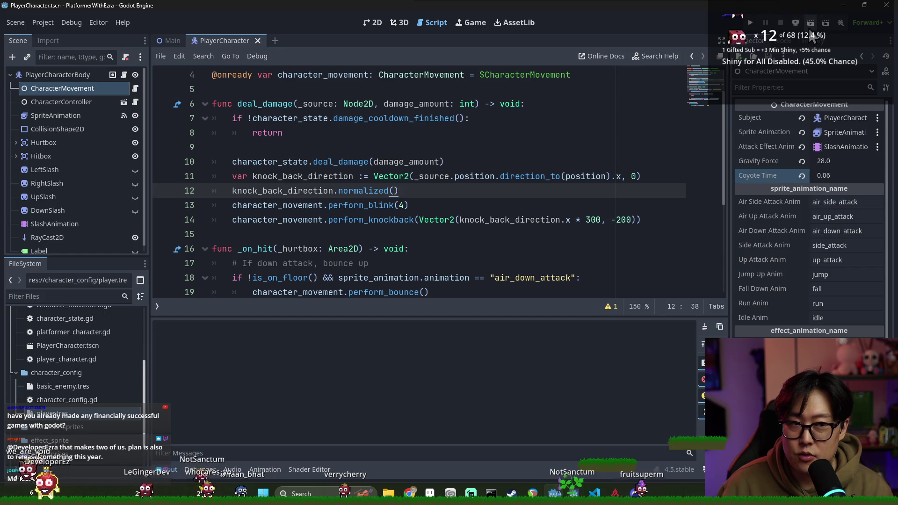
pyautogui.click(173, 43)
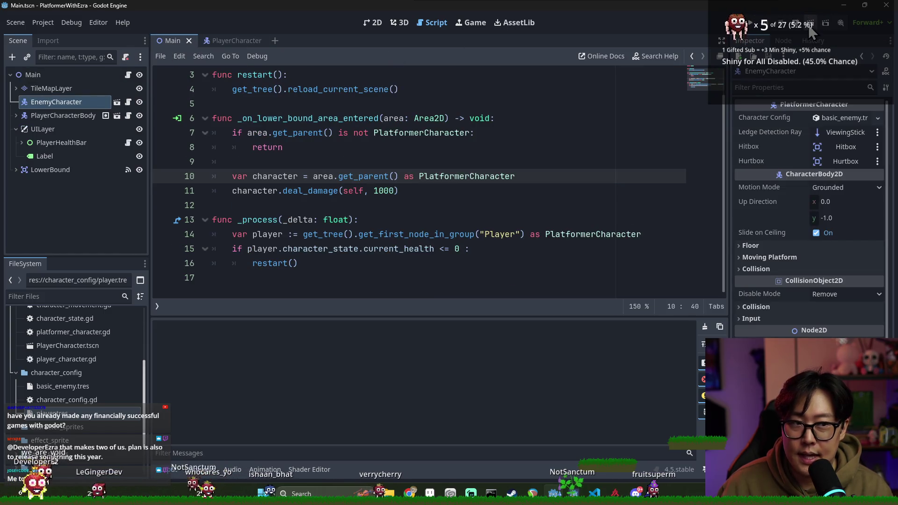
pyautogui.click(809, 28)
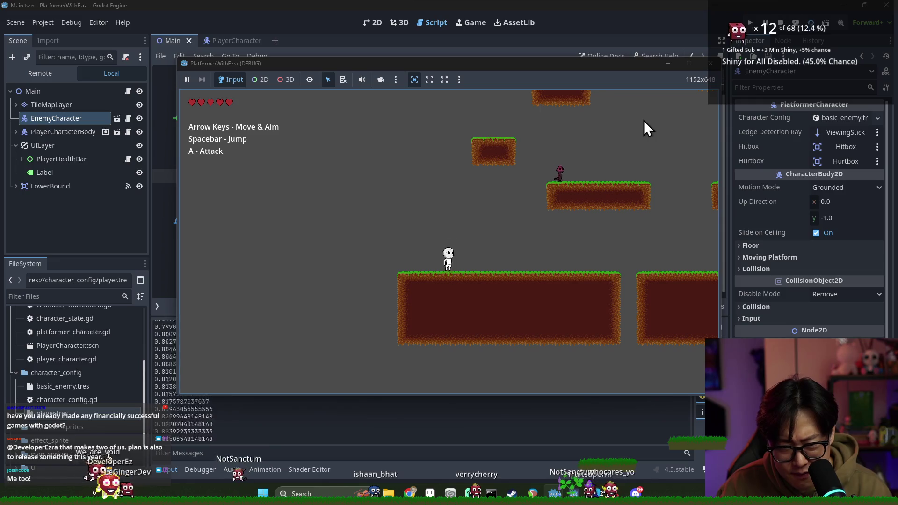
# Step: Jump repeatedly around the lower platforms, then run right and jump onto the upper platform
pyautogui.press('space')
pyautogui.press('space')
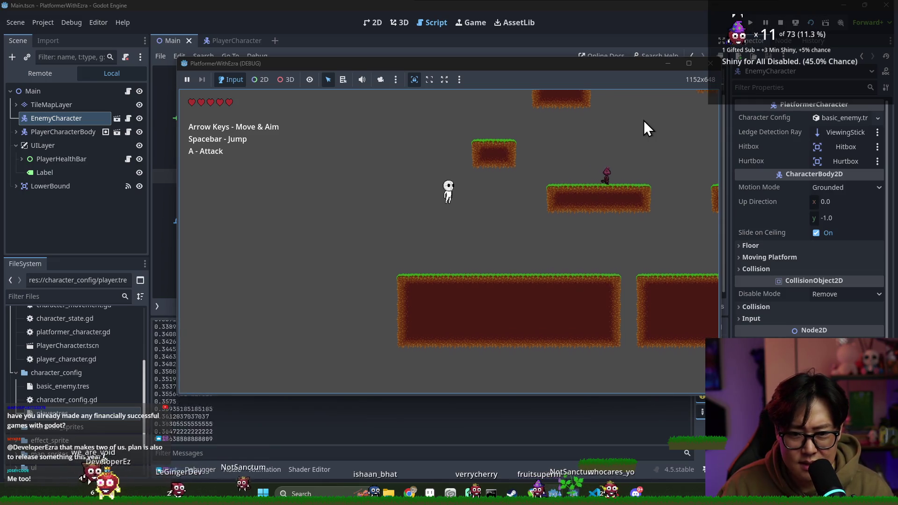
pyautogui.press('space')
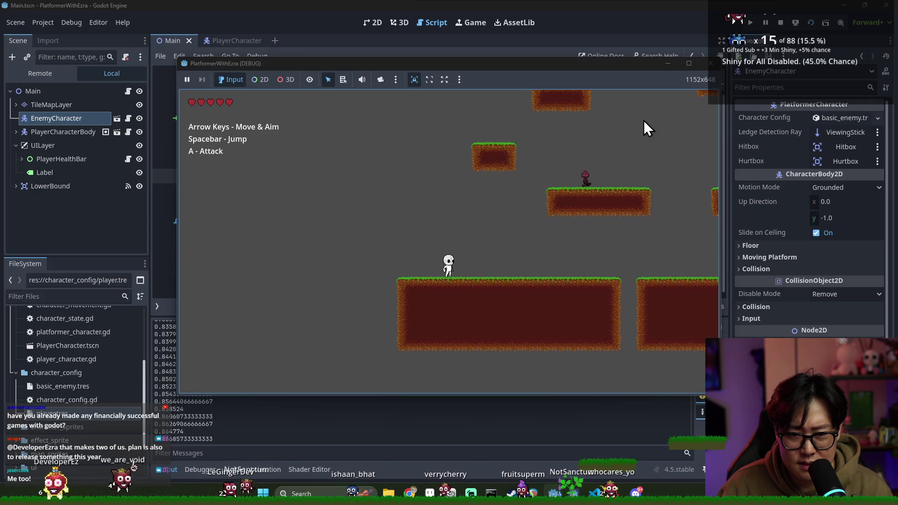
pyautogui.press('space')
pyautogui.press('space')
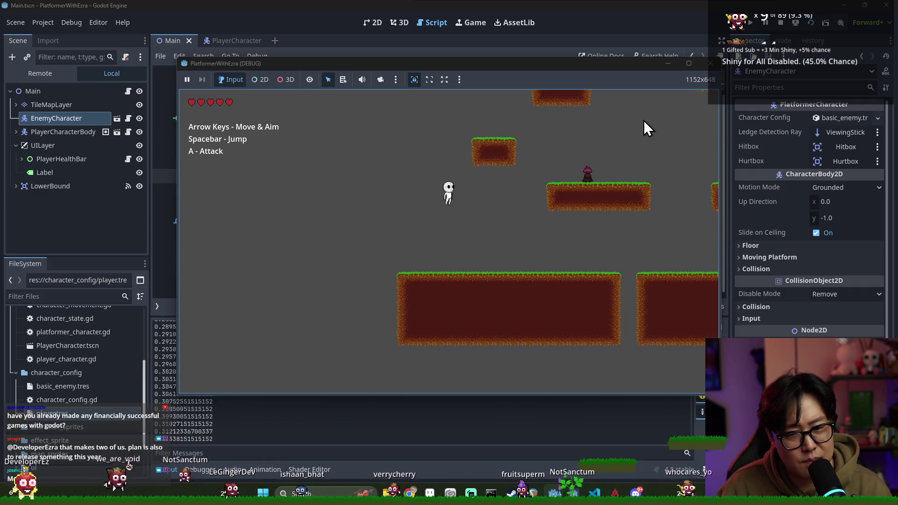
pyautogui.press('space')
pyautogui.press('Right')
pyautogui.press('space')
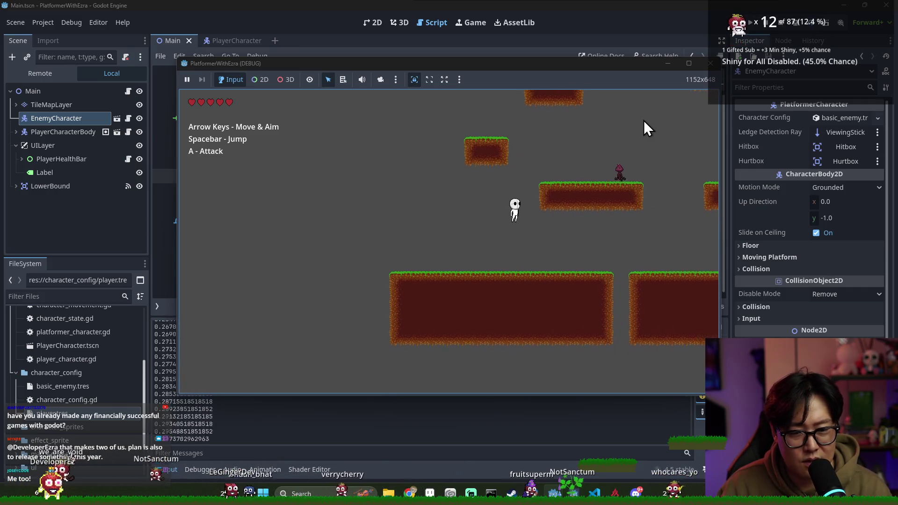
pyautogui.press('space')
pyautogui.press('space')
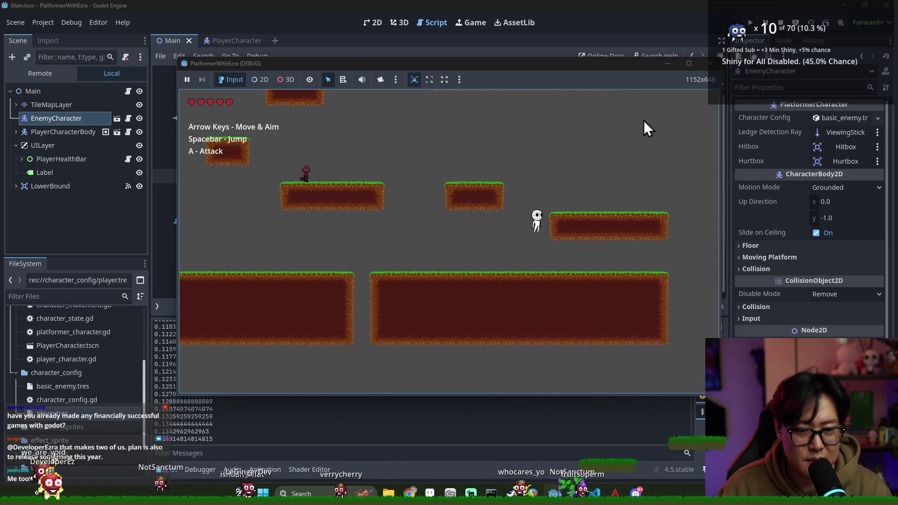
pyautogui.press('Left')
pyautogui.press('space')
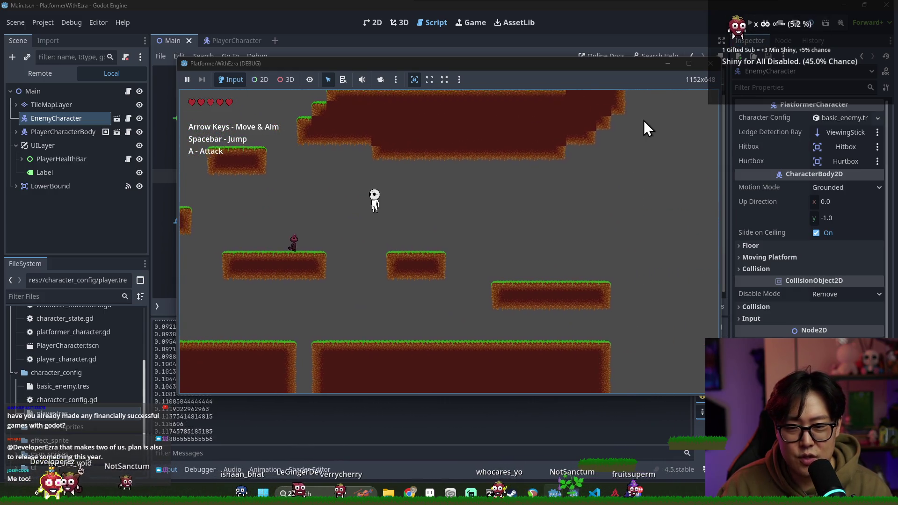
pyautogui.press('Right')
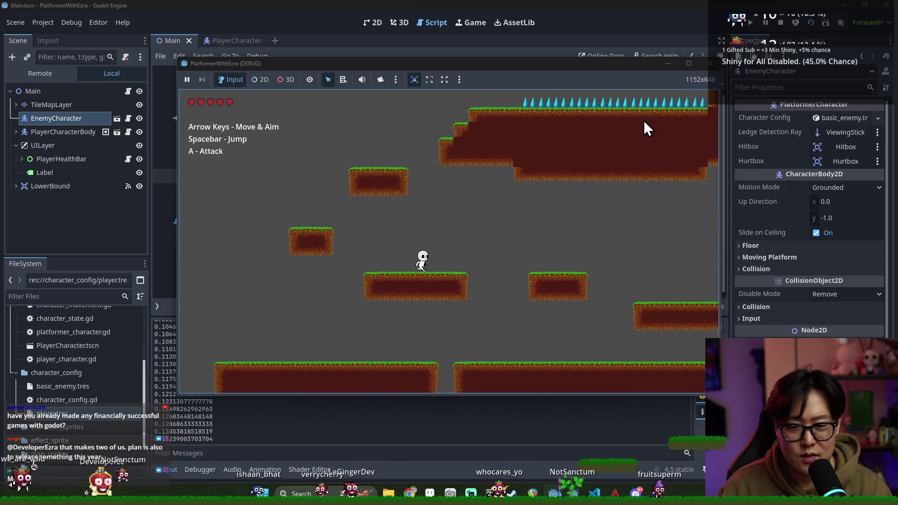
pyautogui.press('Left')
pyautogui.press('space')
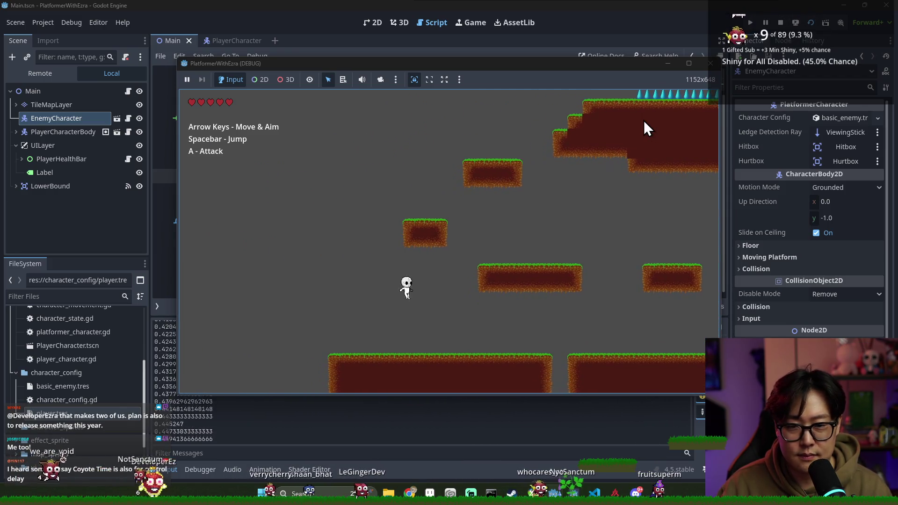
pyautogui.press('Right')
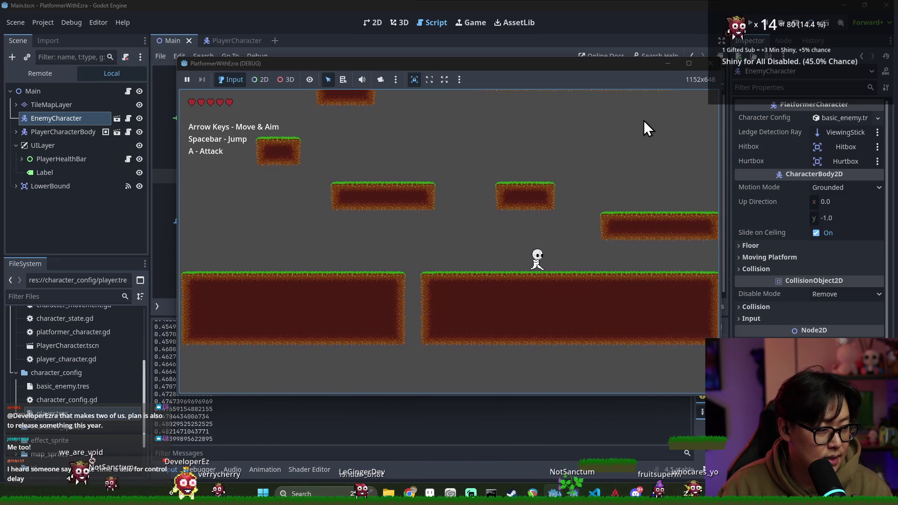
pyautogui.press('Right')
pyautogui.press('space')
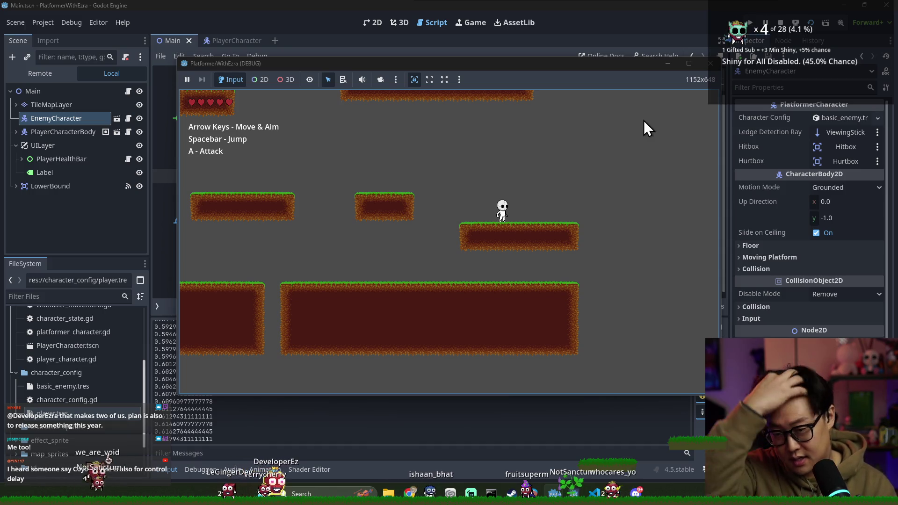
# Step: Jump the player rightward over the spiked terrain and land on the pillar
pyautogui.press('Right')
pyautogui.press('Left')
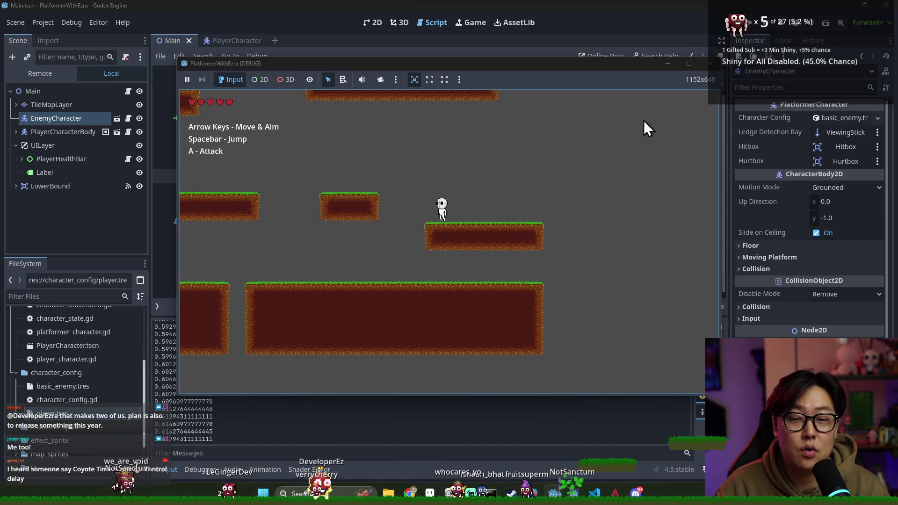
pyautogui.press('space')
pyautogui.press('Right')
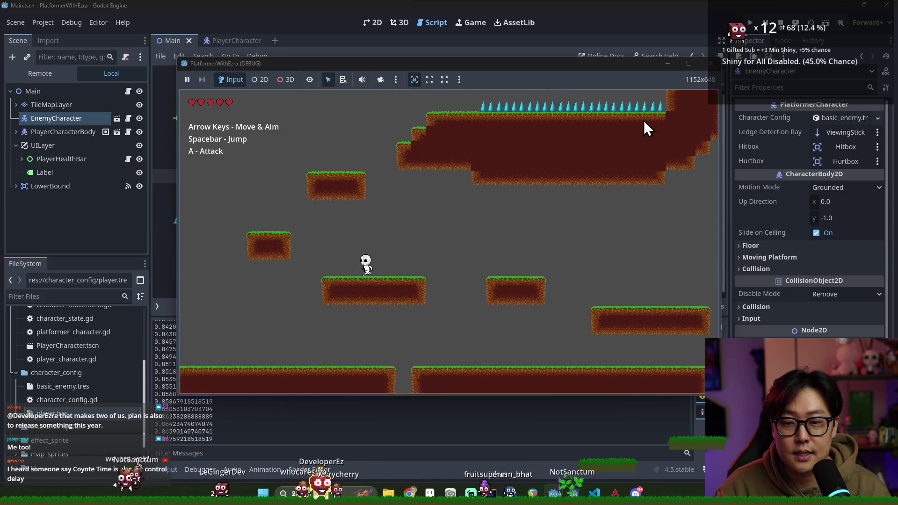
pyautogui.press('space')
pyautogui.press('Right')
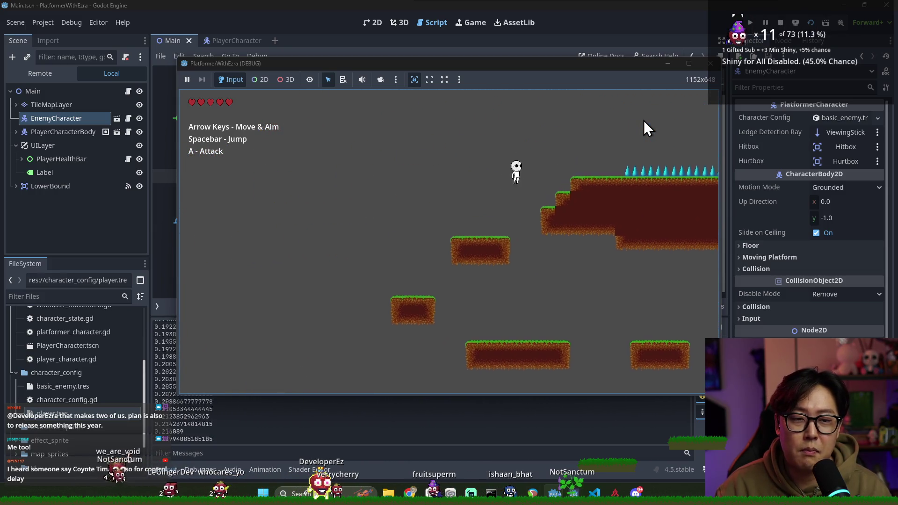
pyautogui.press('space')
pyautogui.press('Right')
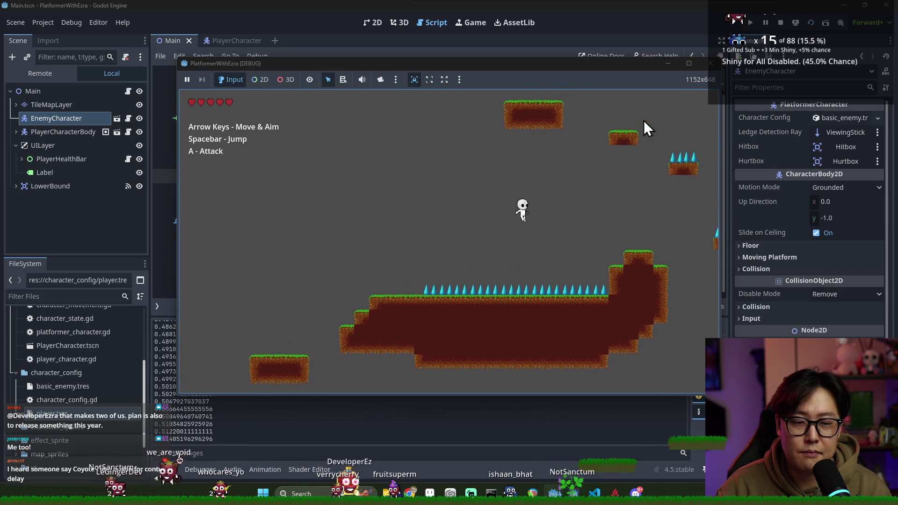
pyautogui.press('Right')
pyautogui.press('space')
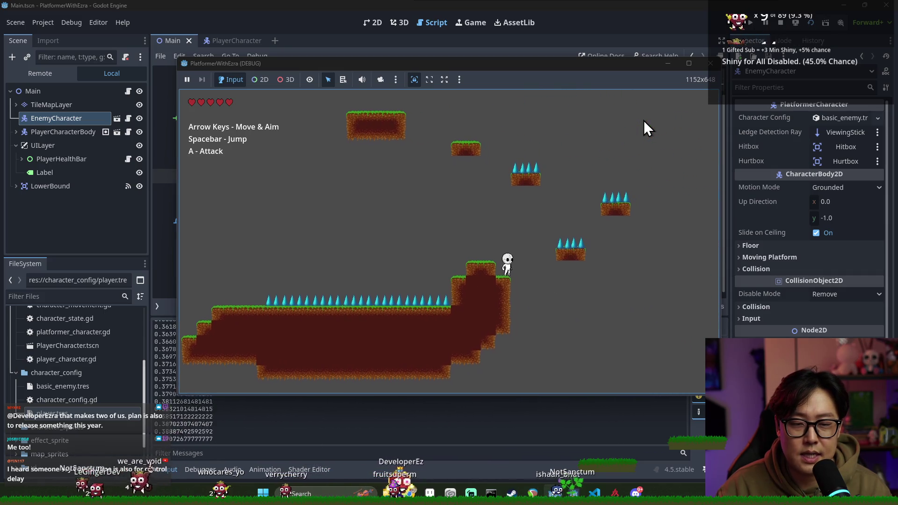
pyautogui.press('space')
pyautogui.press('Right')
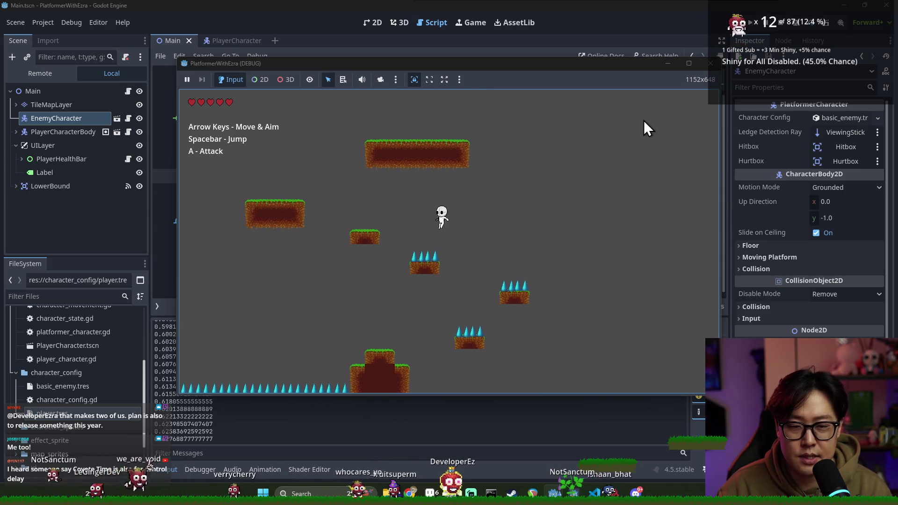
# Step: Climb up the platforms heading right, then drop back down and land on the ground
pyautogui.press('Left')
pyautogui.press('space')
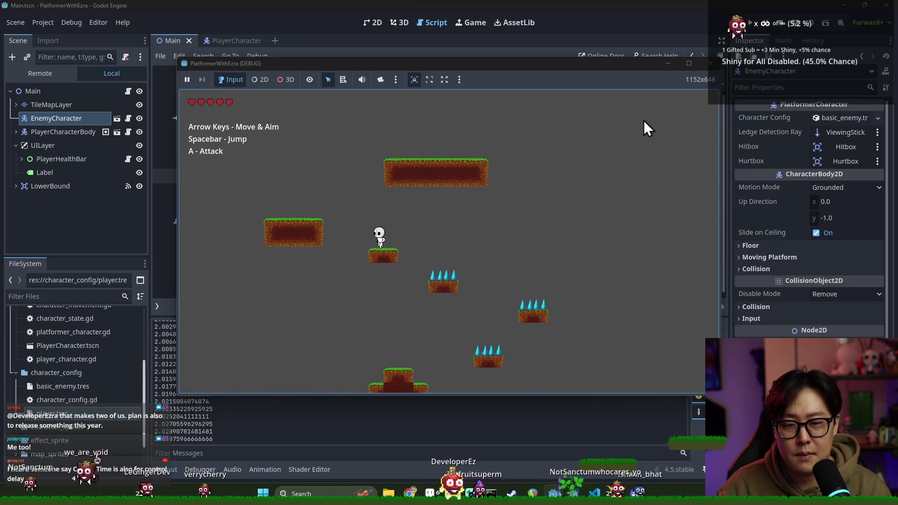
pyautogui.press('space')
pyautogui.press('Right')
pyautogui.press('space')
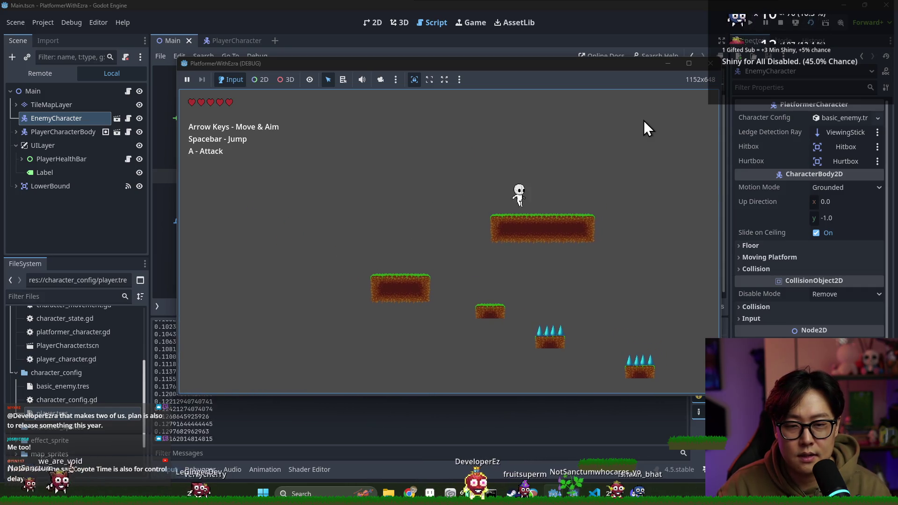
pyautogui.press('space')
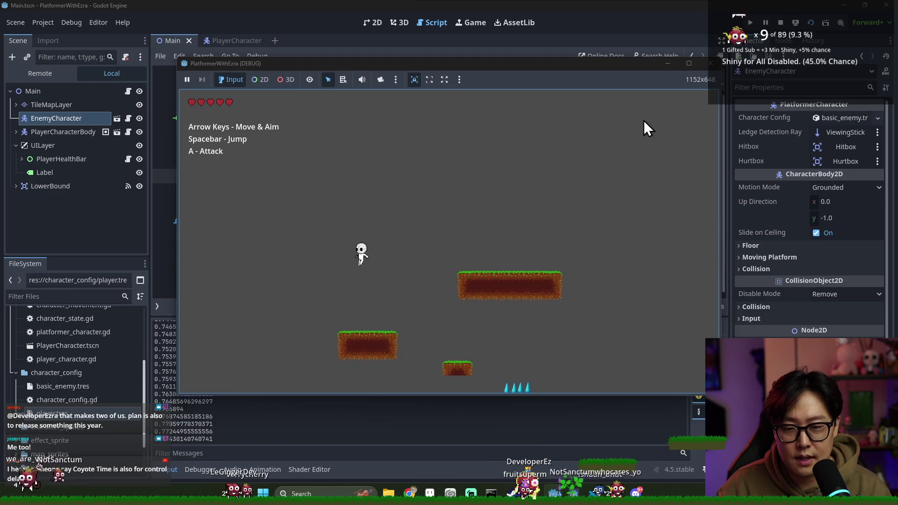
pyautogui.press('Right')
pyautogui.press('space')
pyautogui.press('Right')
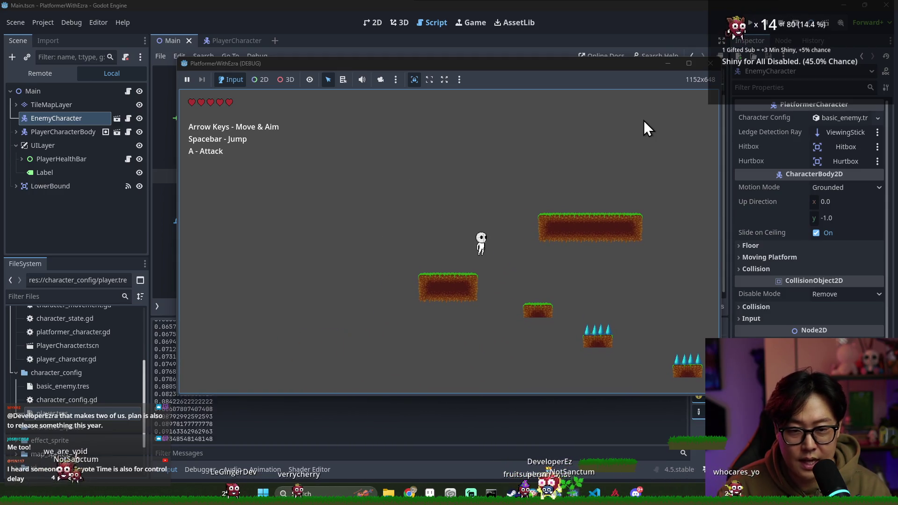
pyautogui.press('space')
pyautogui.press('Left')
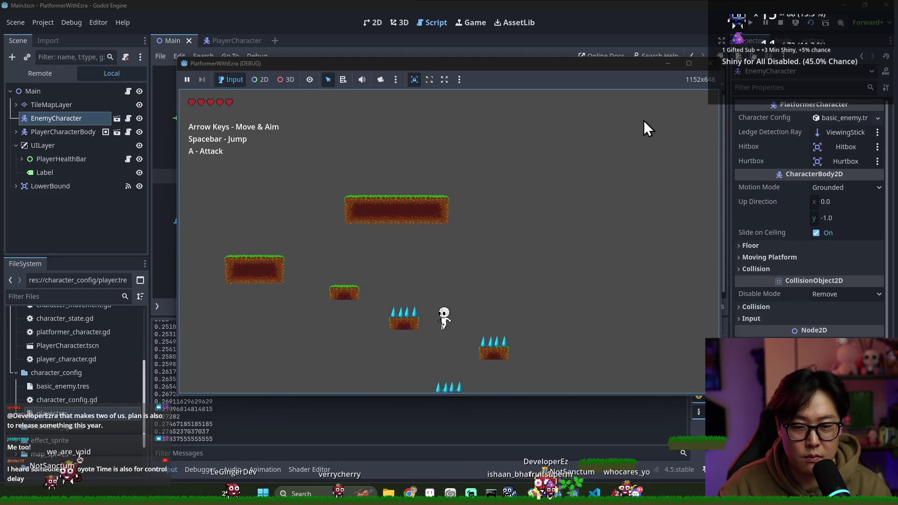
pyautogui.press('Right')
pyautogui.press('space')
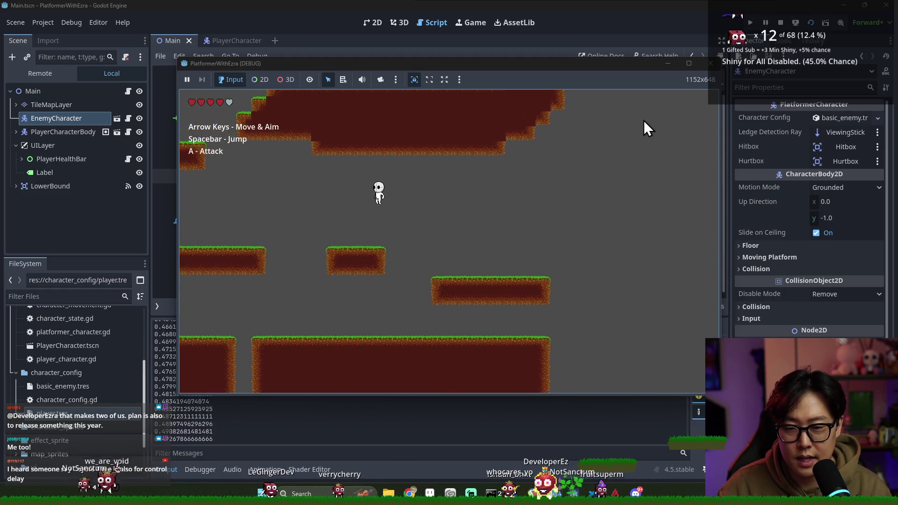
pyautogui.press('Left')
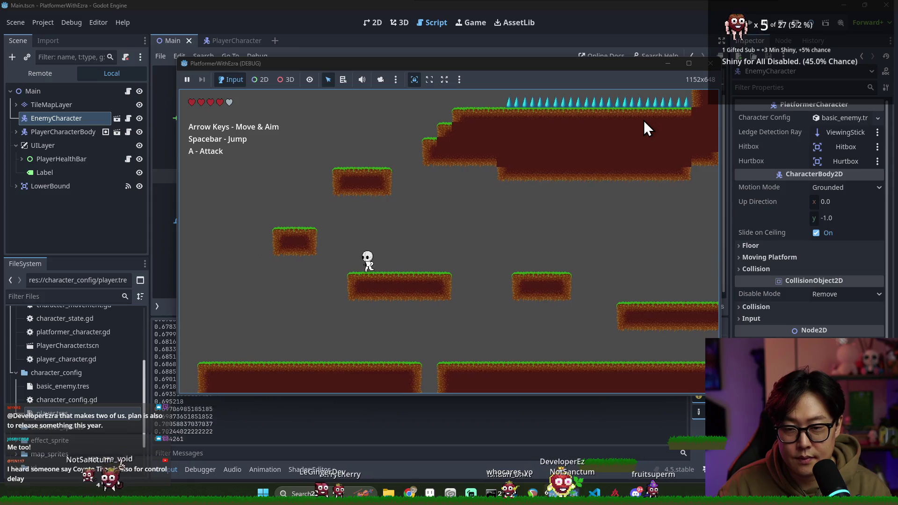
pyautogui.press('Right')
pyautogui.press('space')
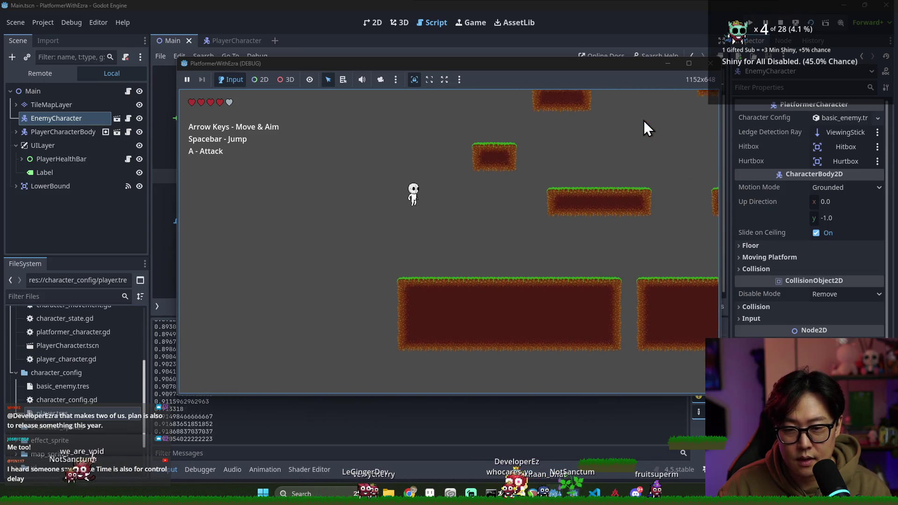
pyautogui.press('Right')
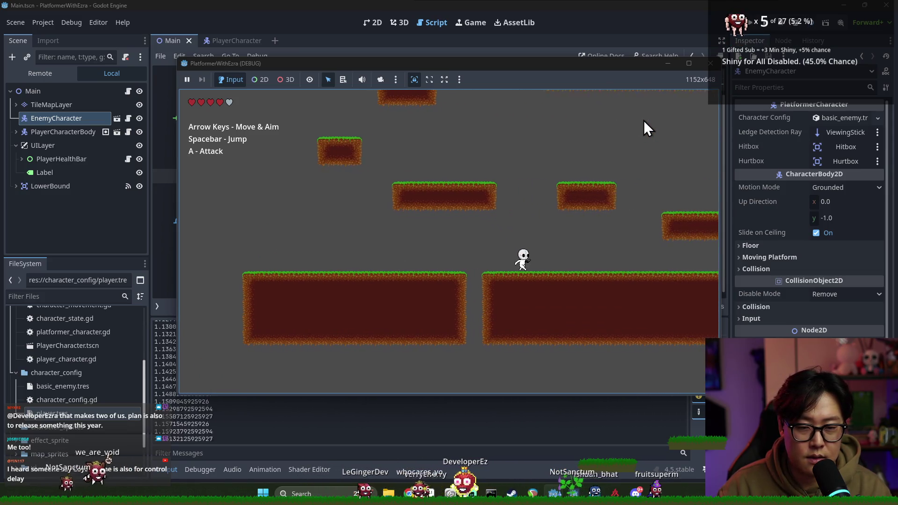
# Step: Jump onto the higher platform, fall off, and climb back toward the spiked ledge
pyautogui.press('Right')
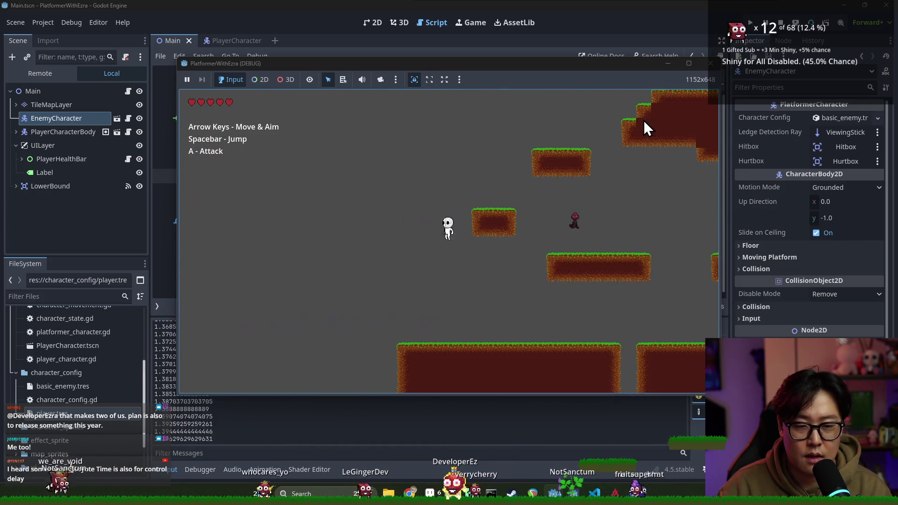
pyautogui.press('Right')
pyautogui.press('space')
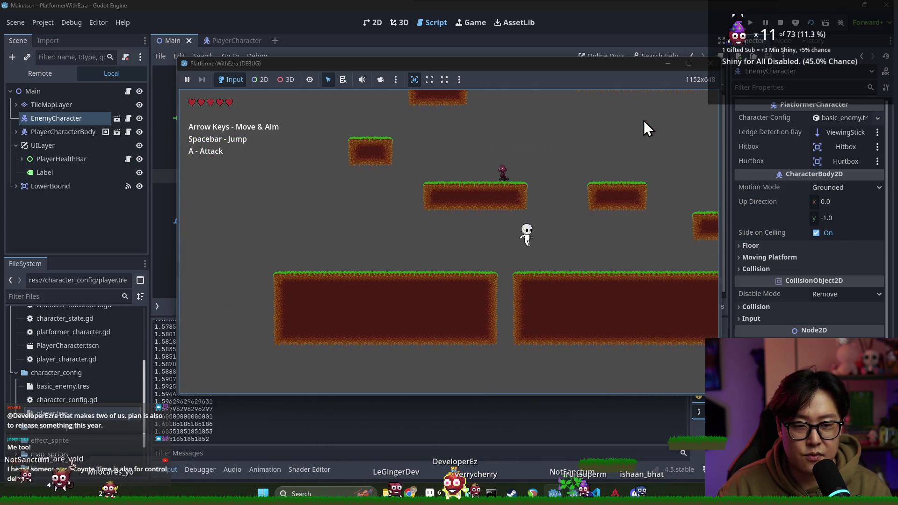
pyautogui.press('space')
pyautogui.press('space')
pyautogui.press('Left')
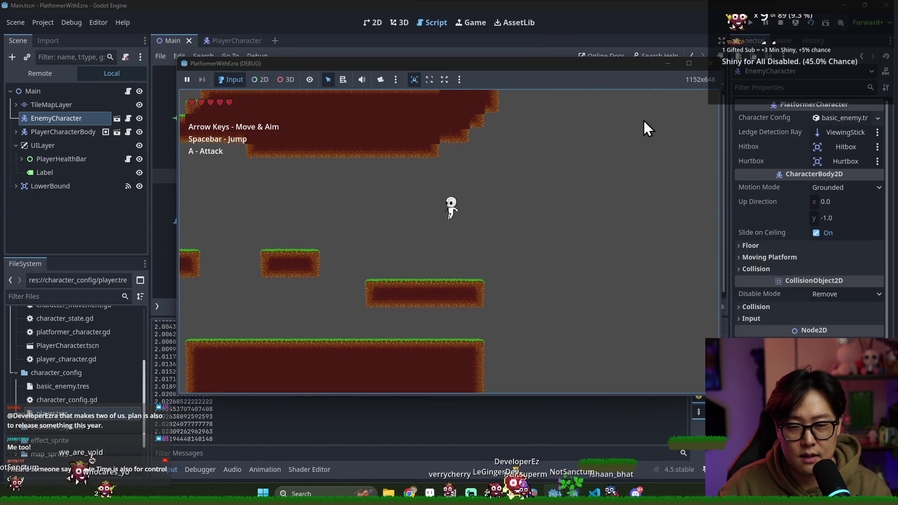
pyautogui.press('Left')
pyautogui.press('space')
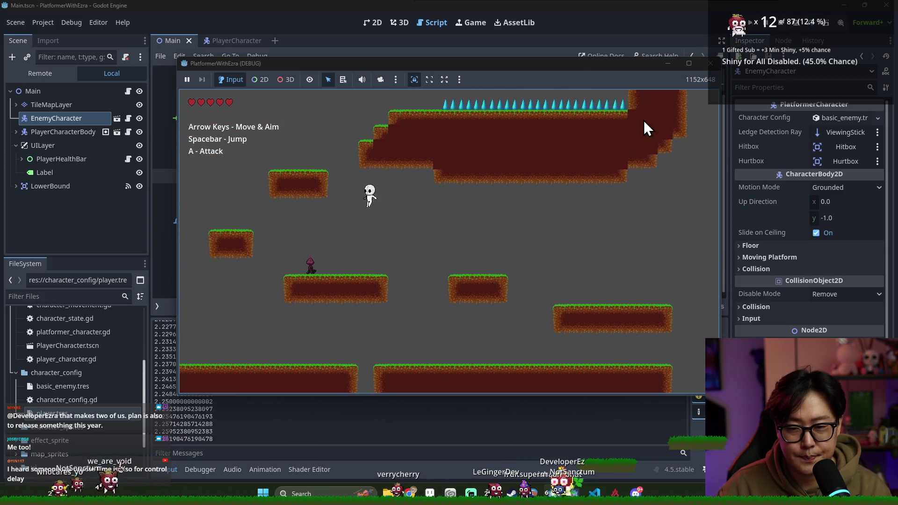
pyautogui.press('Left')
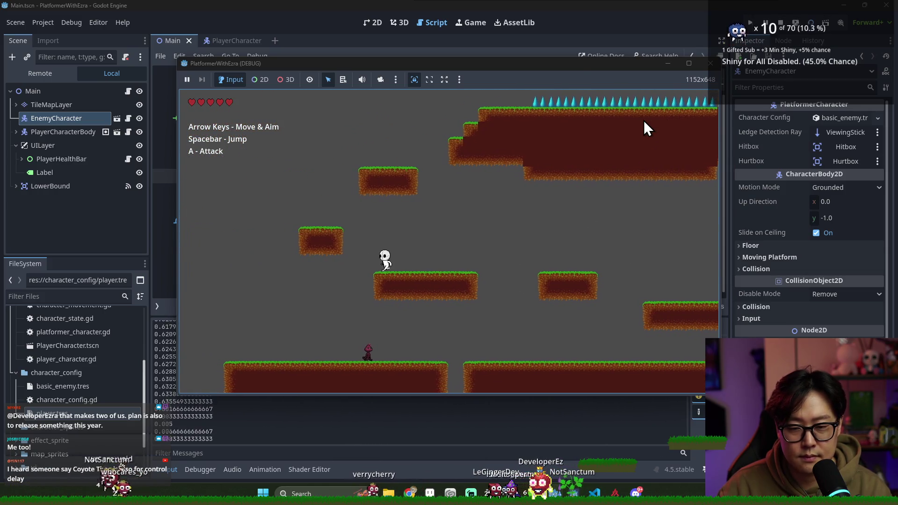
pyautogui.press('Right')
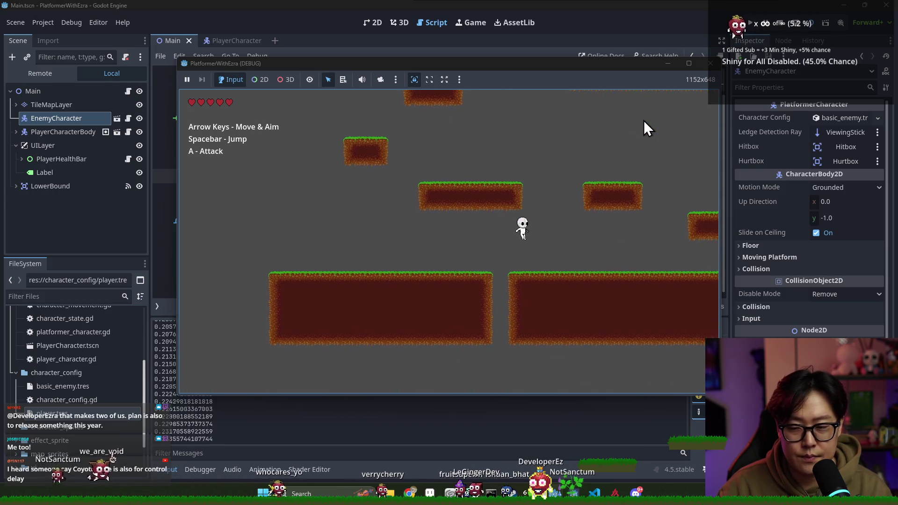
pyautogui.press('space')
pyautogui.press('Left')
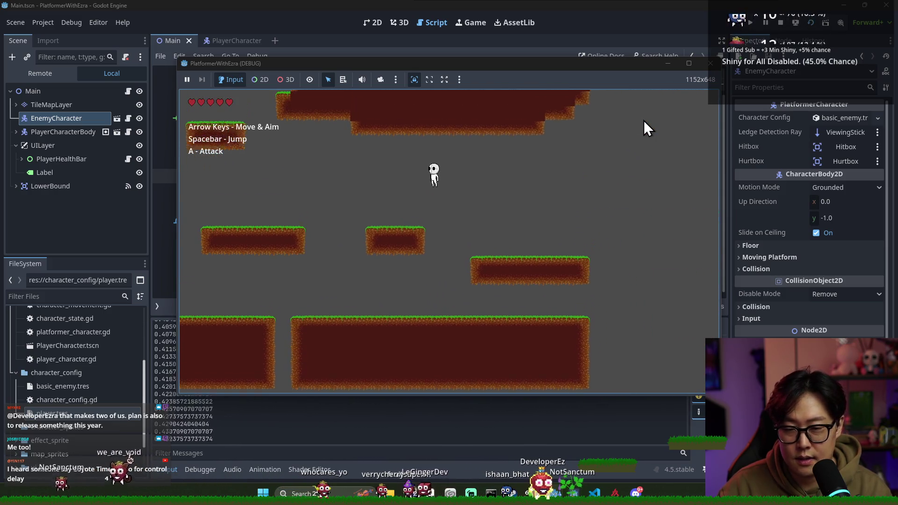
pyautogui.press('Left')
pyautogui.press('space')
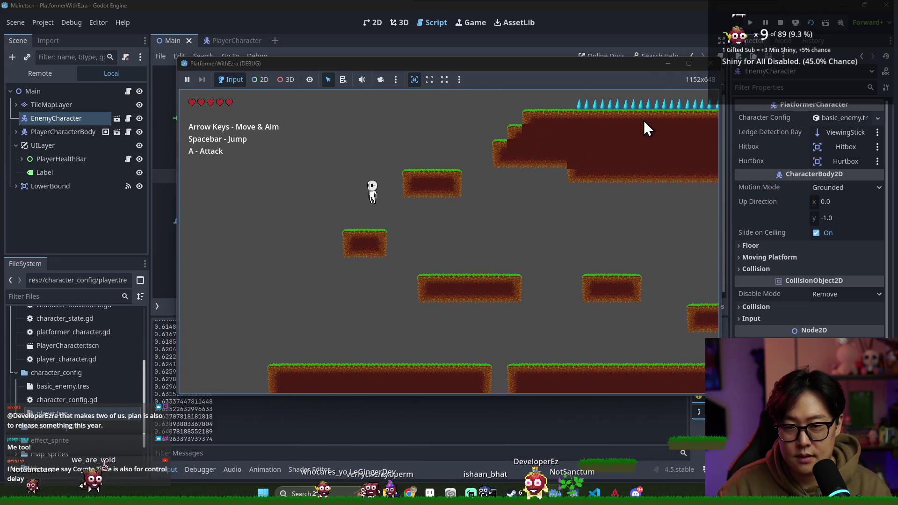
pyautogui.press('Right')
# Step: Jump up the spiked ledges, swing a downward slash, fall to the ground, and stop the game
pyautogui.press('space')
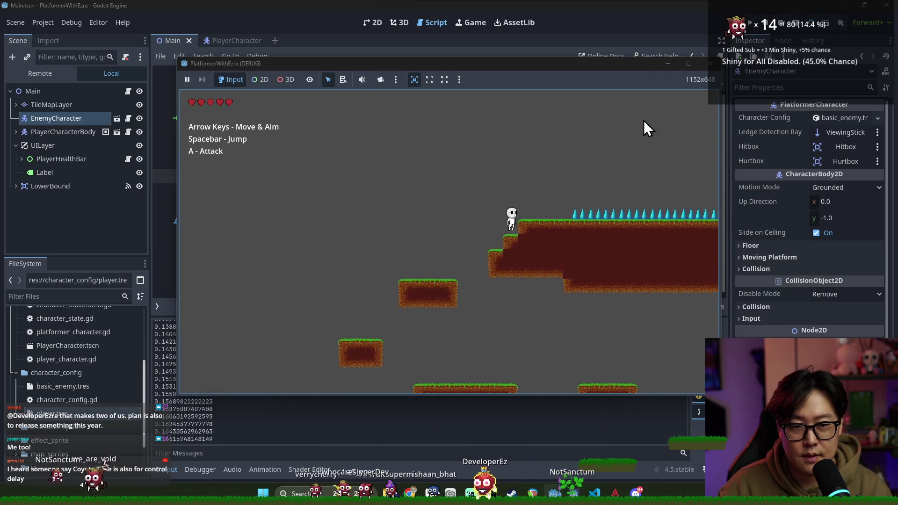
pyautogui.press('space')
pyautogui.press('Right')
pyautogui.press('space')
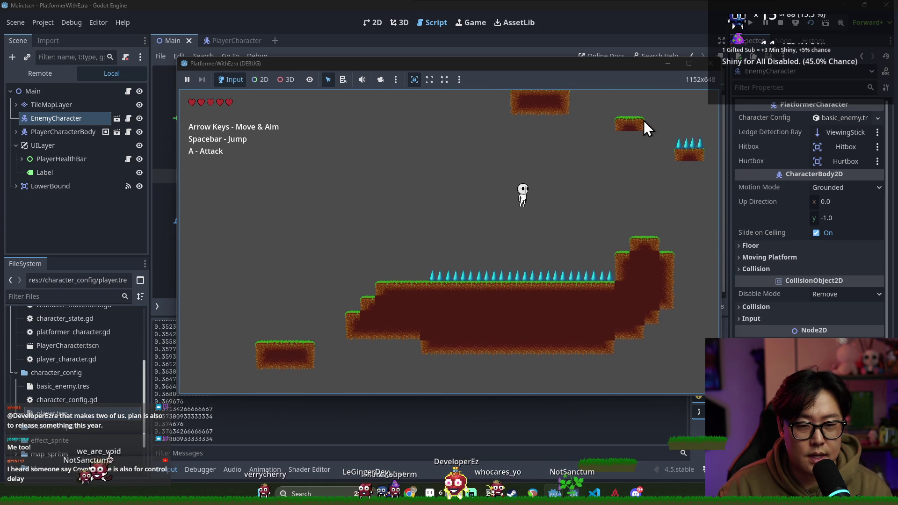
pyautogui.press('Right')
pyautogui.press('space')
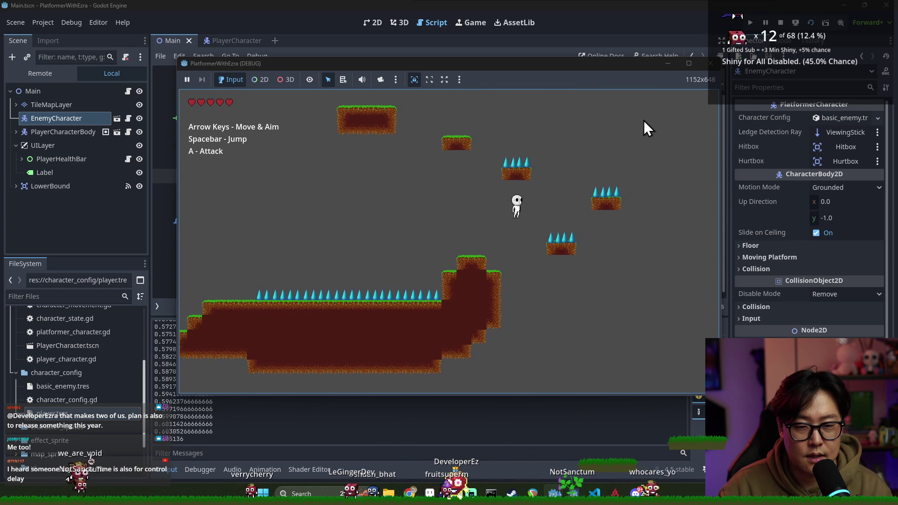
pyautogui.press('Left')
pyautogui.press('space')
pyautogui.press('Right')
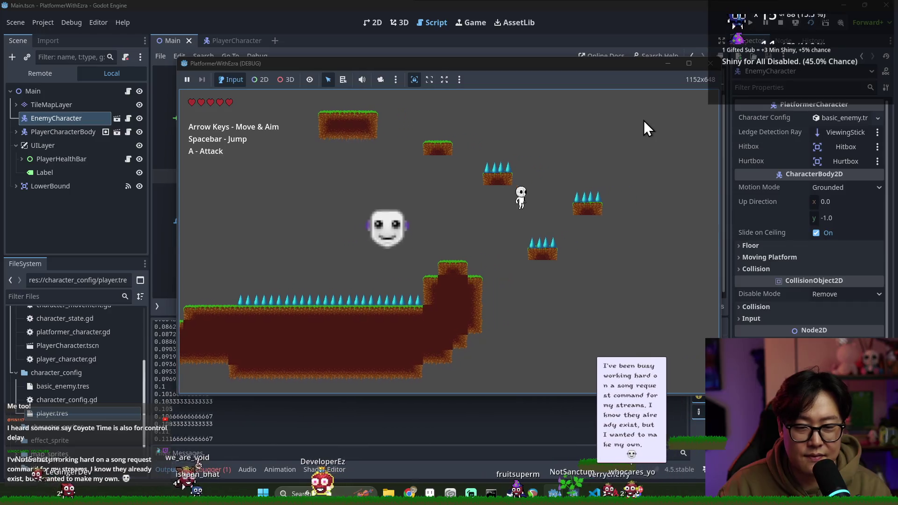
pyautogui.press('Left')
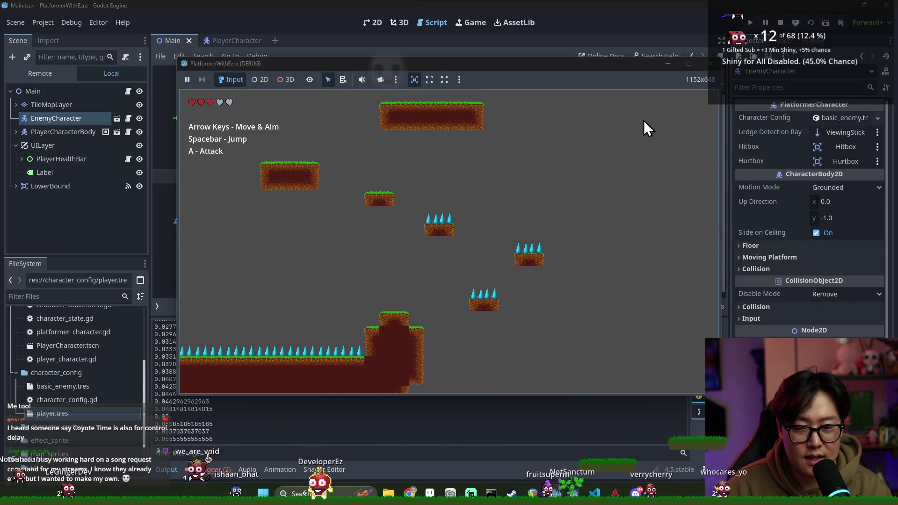
pyautogui.press('Right')
pyautogui.press('space')
pyautogui.press('a')
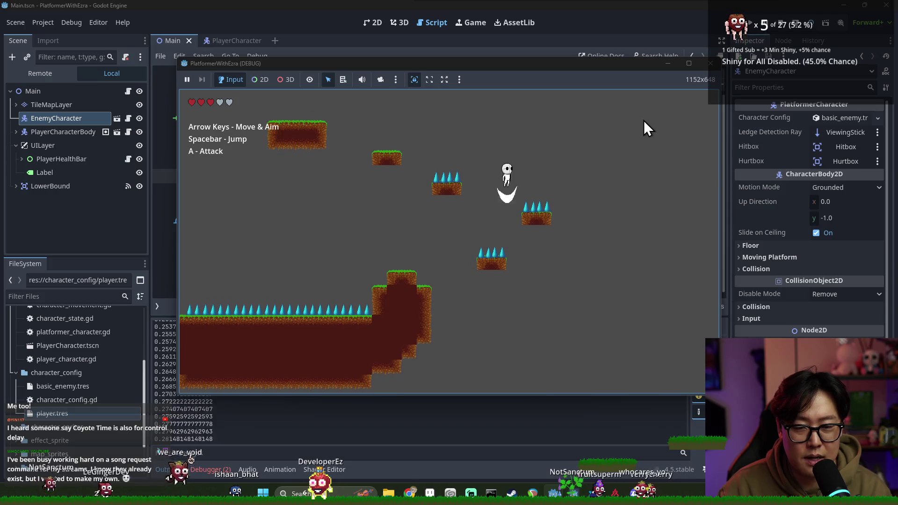
pyautogui.press('Left')
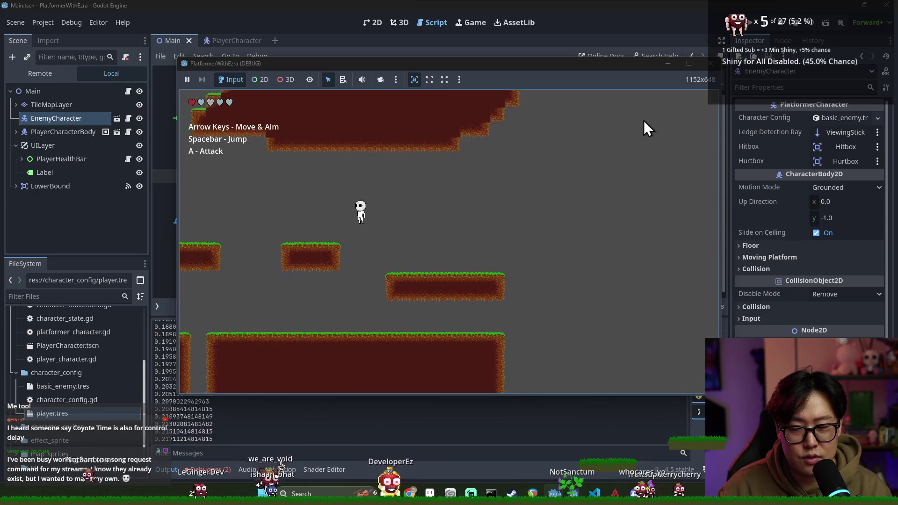
pyautogui.press('Left')
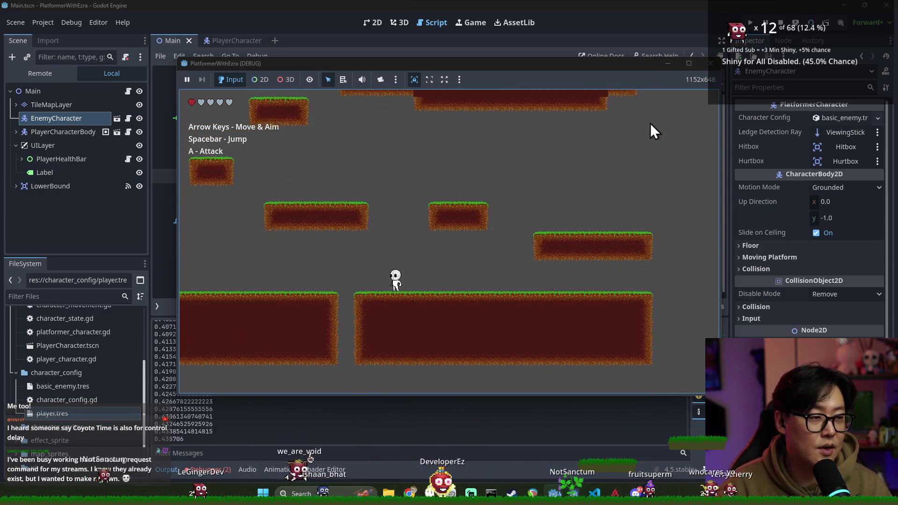
pyautogui.click(780, 22)
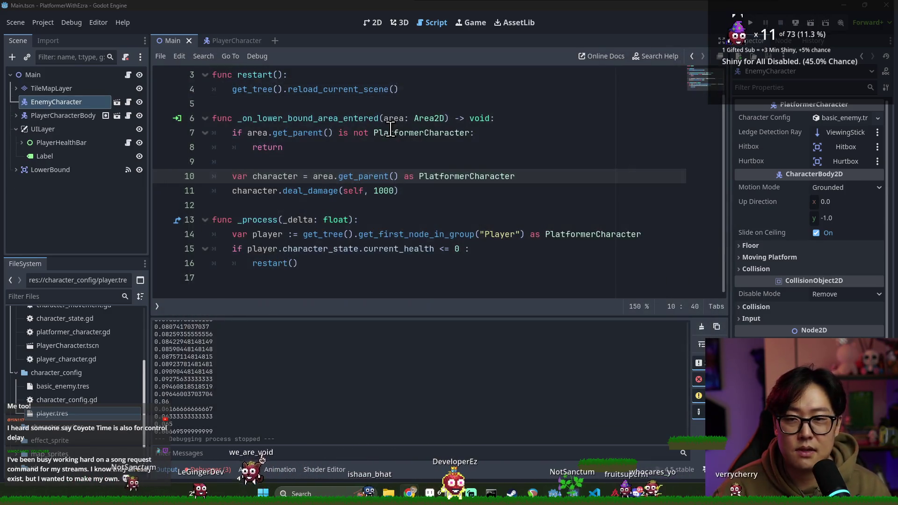
# Step: In the PlayerCharacter scene, shorten the Hurtbox CollisionShape2D from the bottom
pyautogui.click(232, 40)
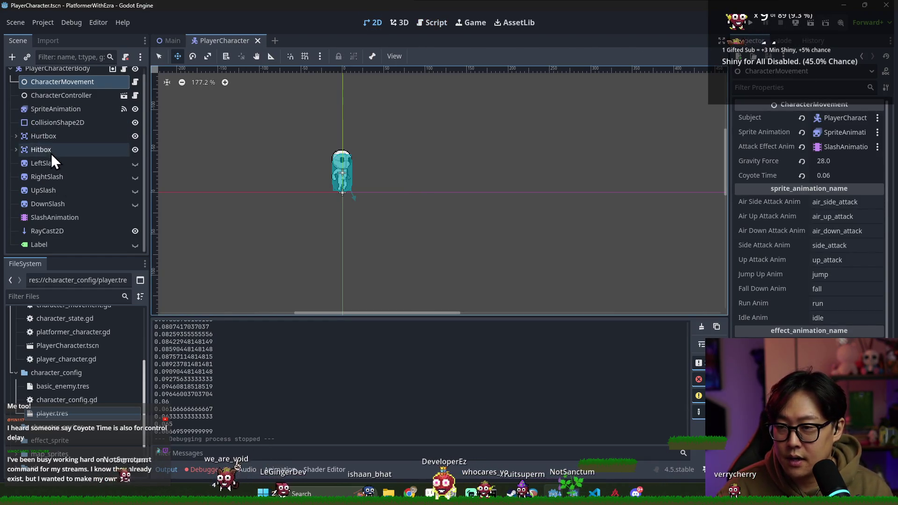
pyautogui.click(17, 157)
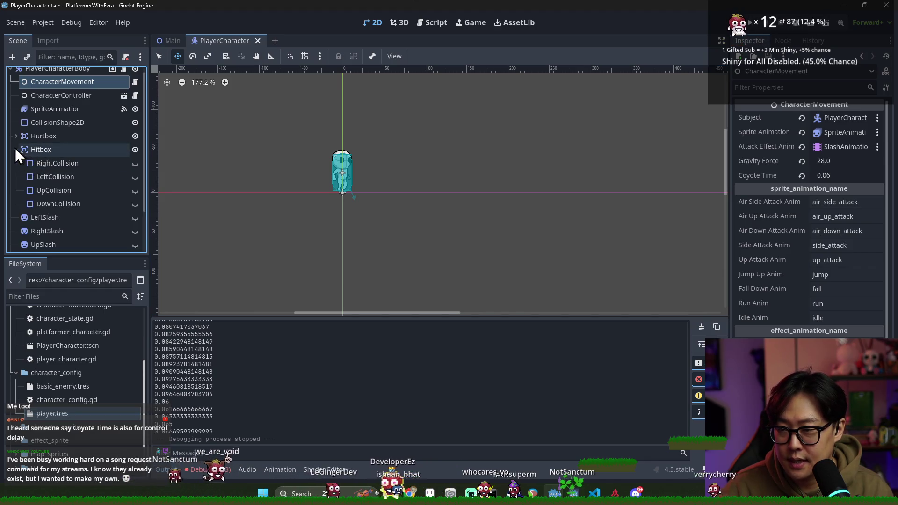
pyautogui.click(16, 149)
pyautogui.click(16, 136)
pyautogui.click(63, 149)
pyautogui.press('f')
pyautogui.scroll(1, 328, 185)
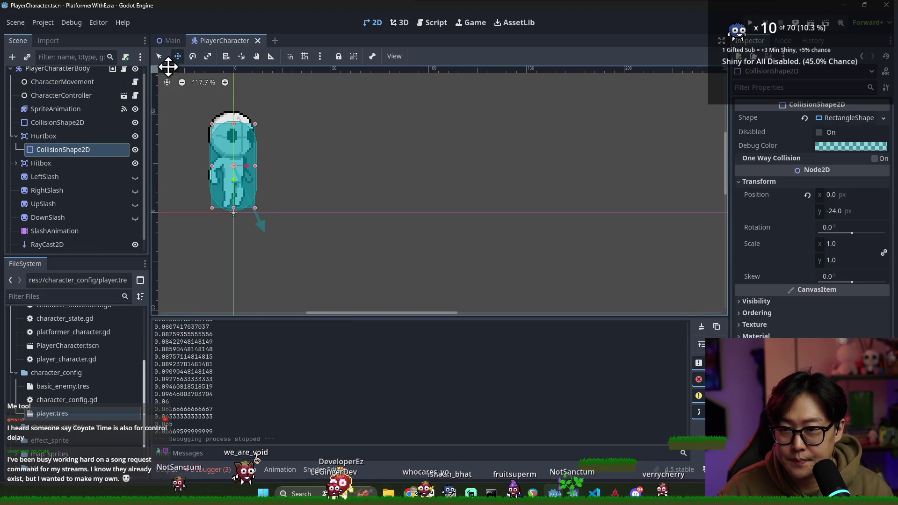
pyautogui.moveTo(233, 208); pyautogui.dragTo(234, 193)
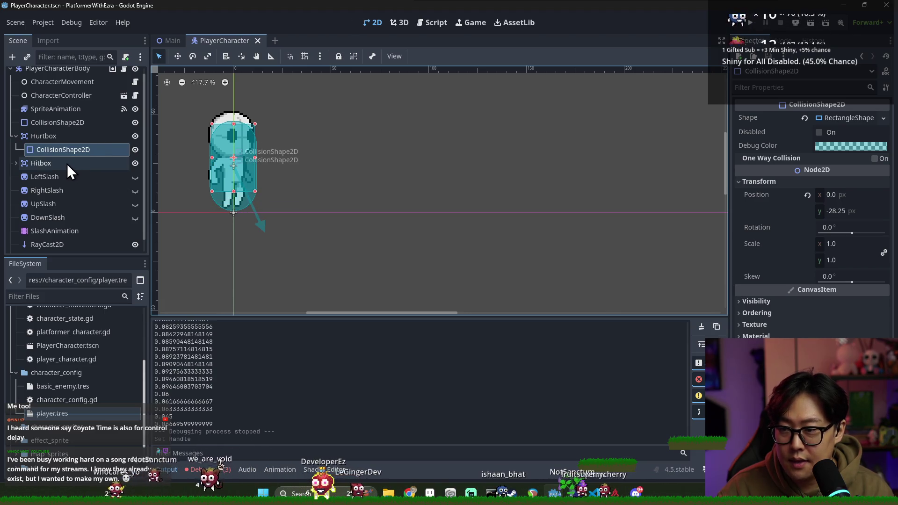
# Step: Make the Right, Left, Up and Down hitbox collision boxes and the LeftSlash effect visible
pyautogui.click(17, 163)
pyautogui.click(134, 178)
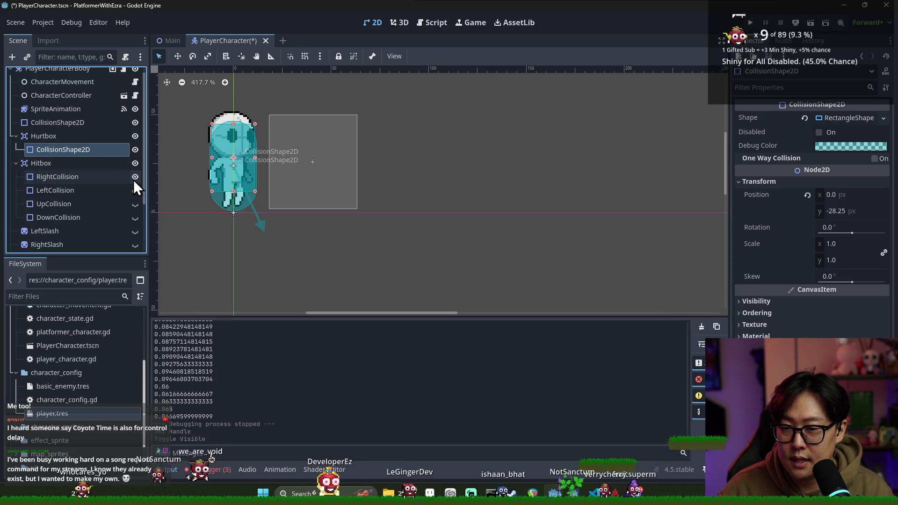
pyautogui.click(135, 190)
pyautogui.click(135, 203)
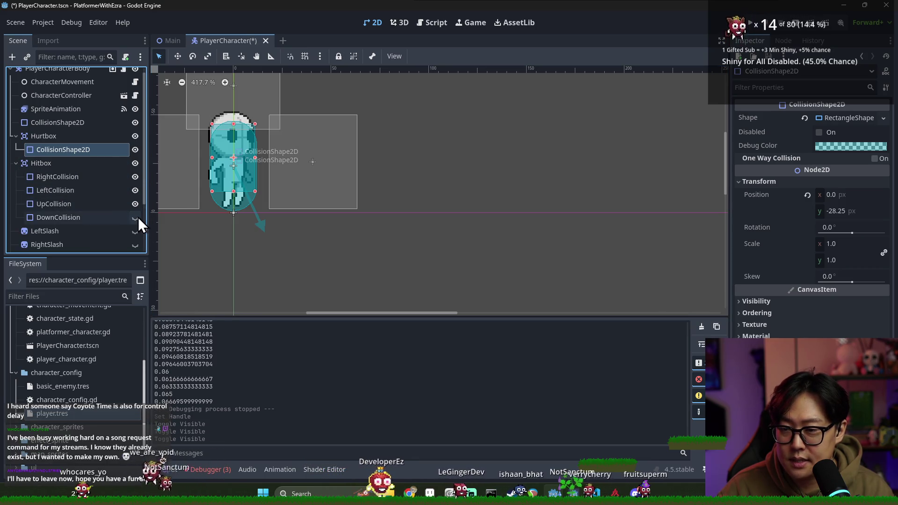
pyautogui.click(135, 217)
pyautogui.click(135, 231)
pyautogui.scroll(-2, 293, 204)
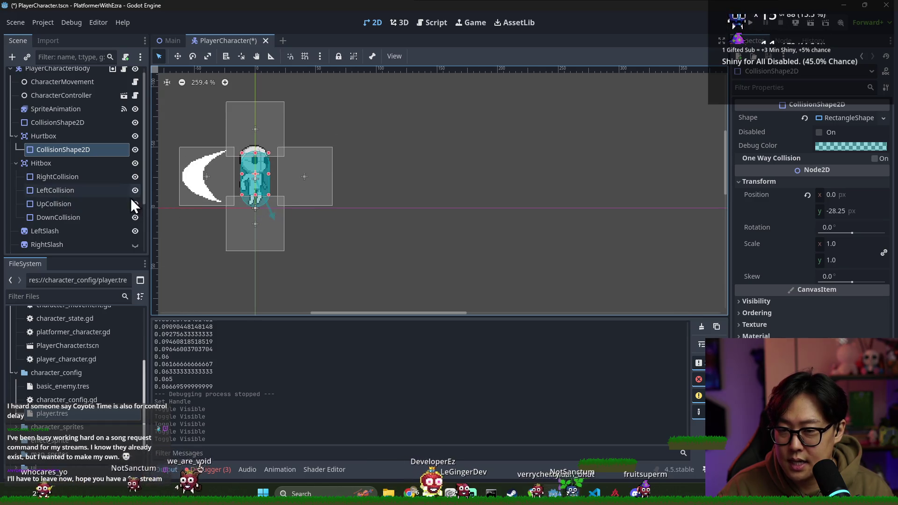
# Step: Resize the Down, Left and Right hitbox collision boxes to fit the character, saving along the way
pyautogui.click(109, 217)
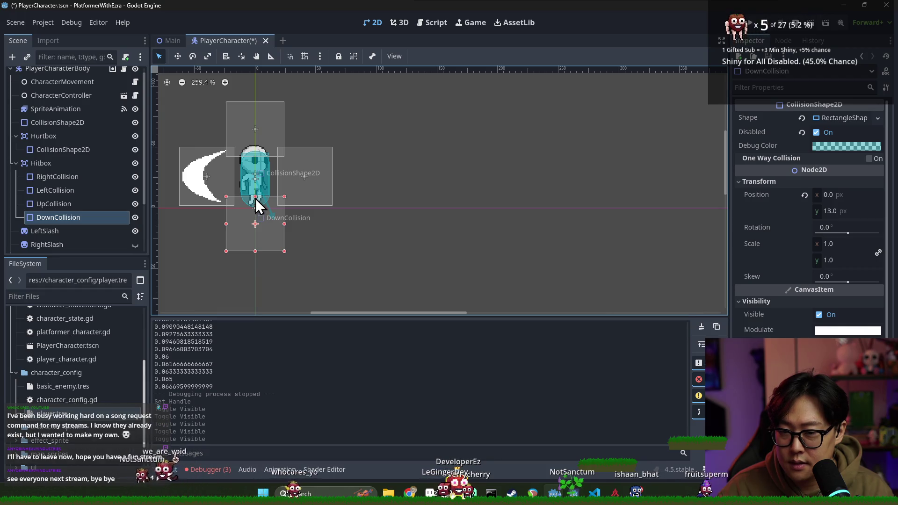
pyautogui.moveTo(256, 197); pyautogui.dragTo(254, 196)
pyautogui.click(92, 208)
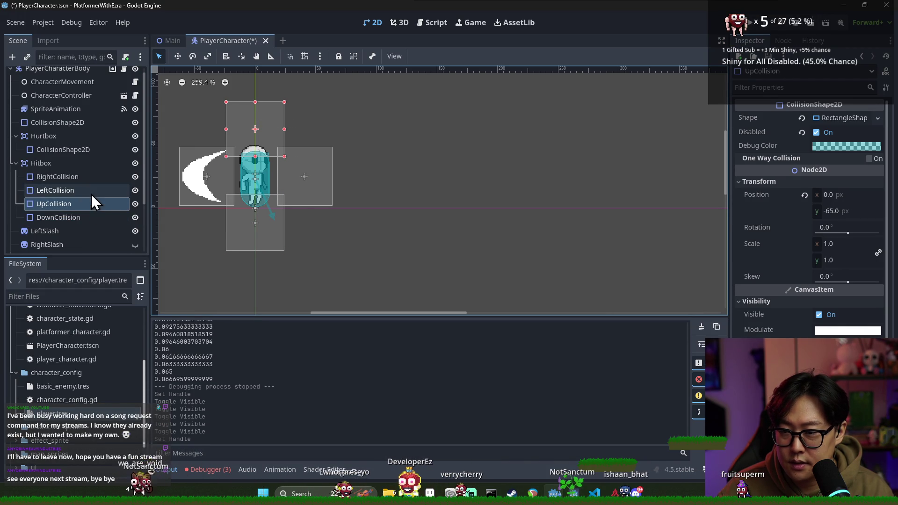
pyautogui.moveTo(234, 176); pyautogui.dragTo(243, 177)
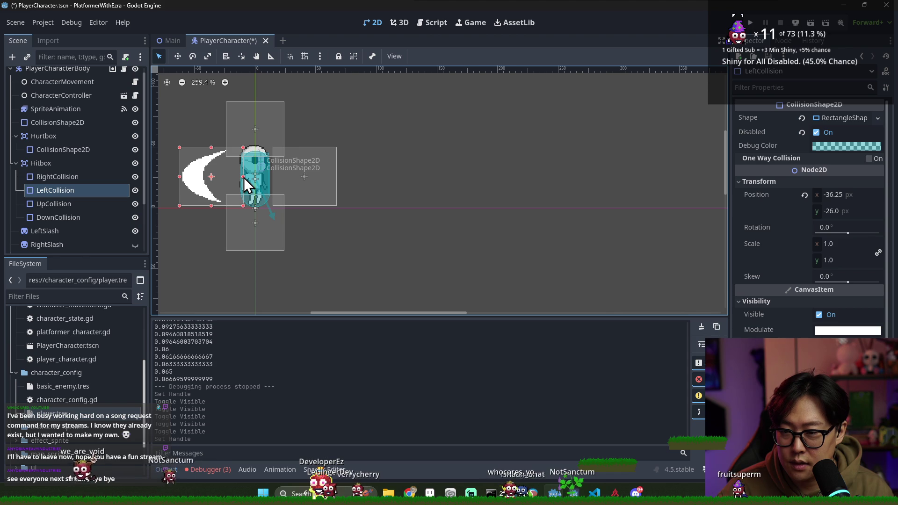
pyautogui.click(243, 178)
pyautogui.click(878, 118)
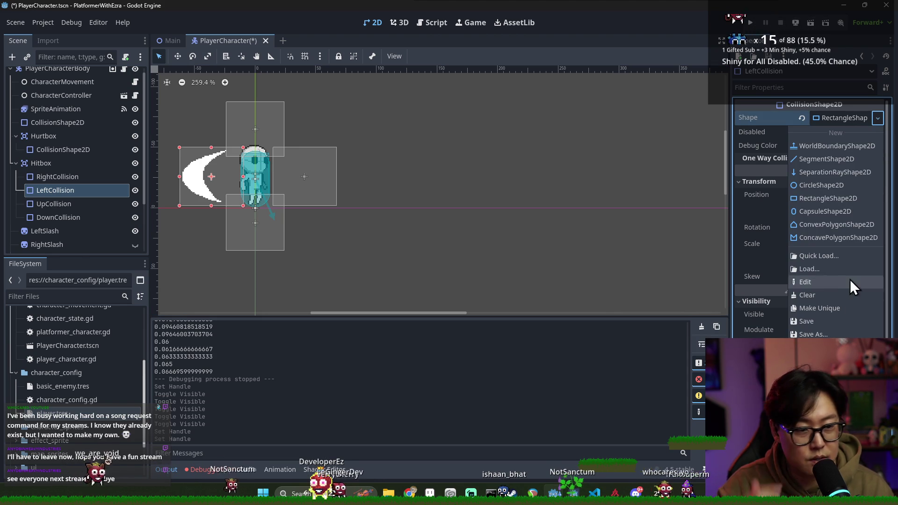
pyautogui.click(819, 309)
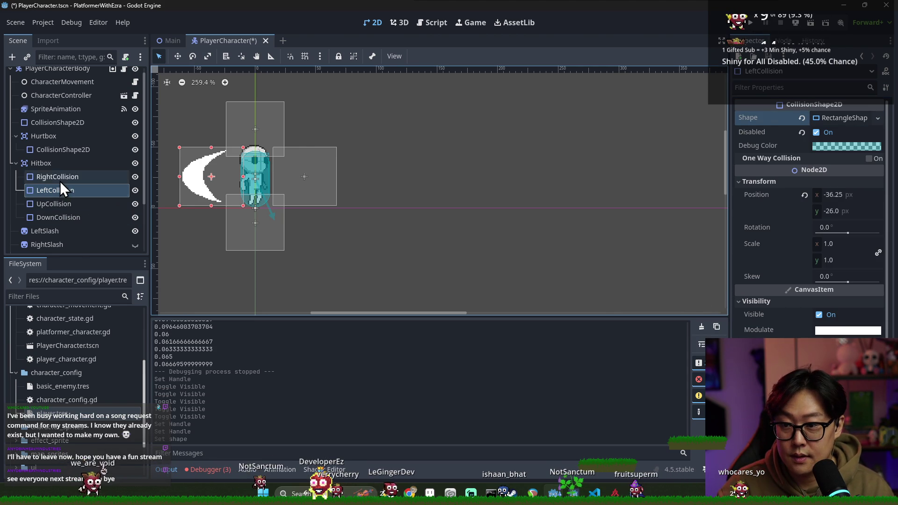
pyautogui.moveTo(276, 178); pyautogui.dragTo(271, 178)
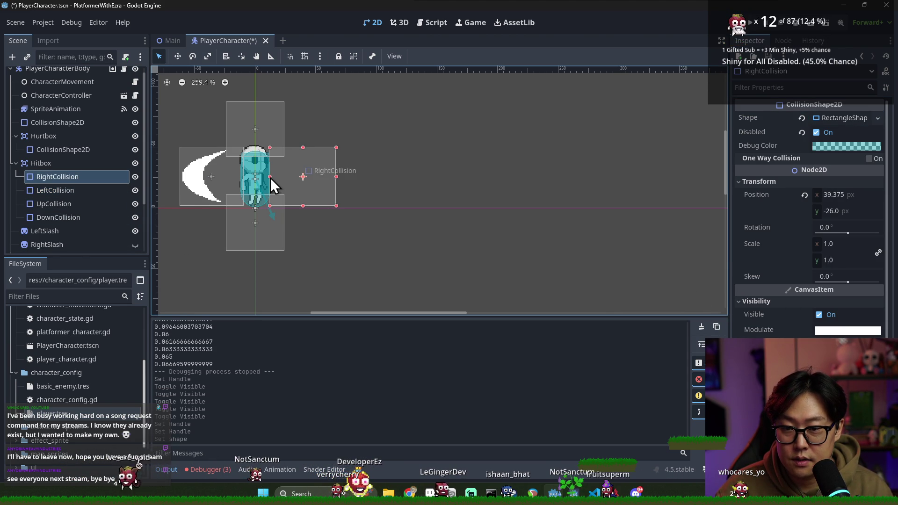
pyautogui.hotkey('ctrl', 's')
pyautogui.scroll(-2, 122, 242)
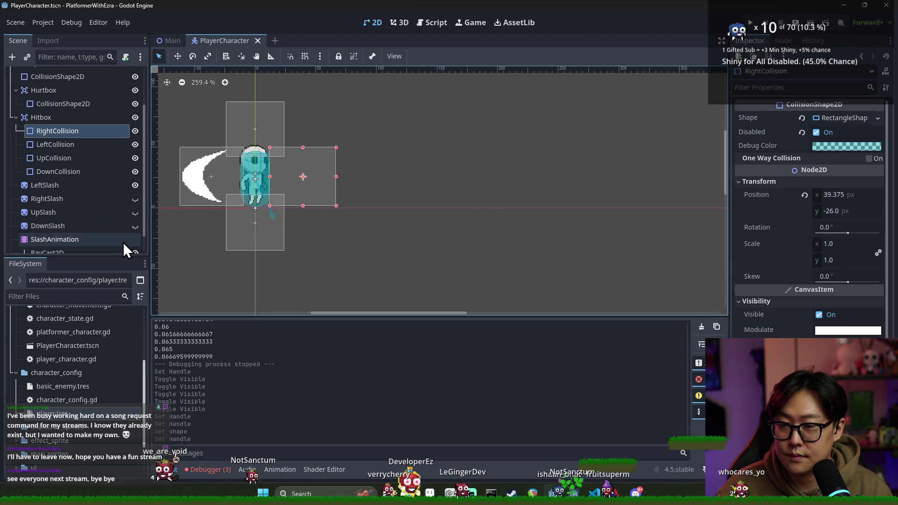
pyautogui.click(135, 199)
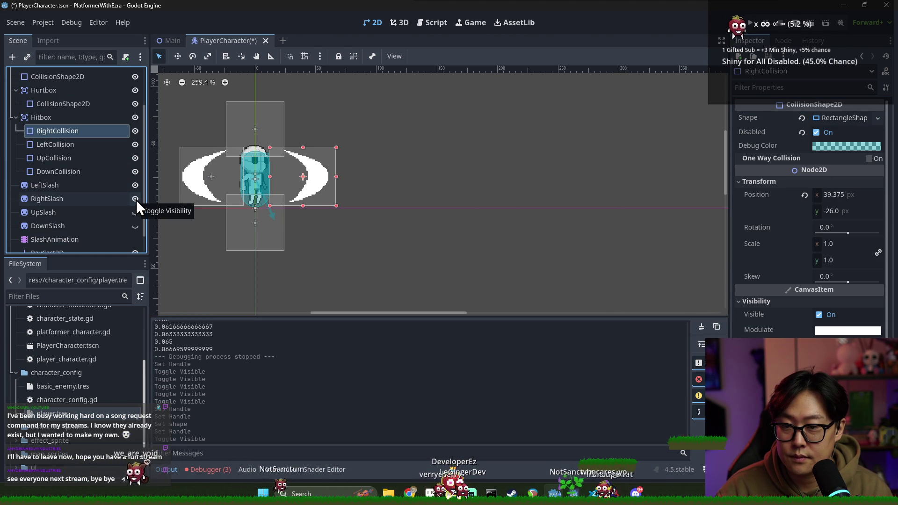
pyautogui.moveTo(338, 177); pyautogui.dragTo(332, 179)
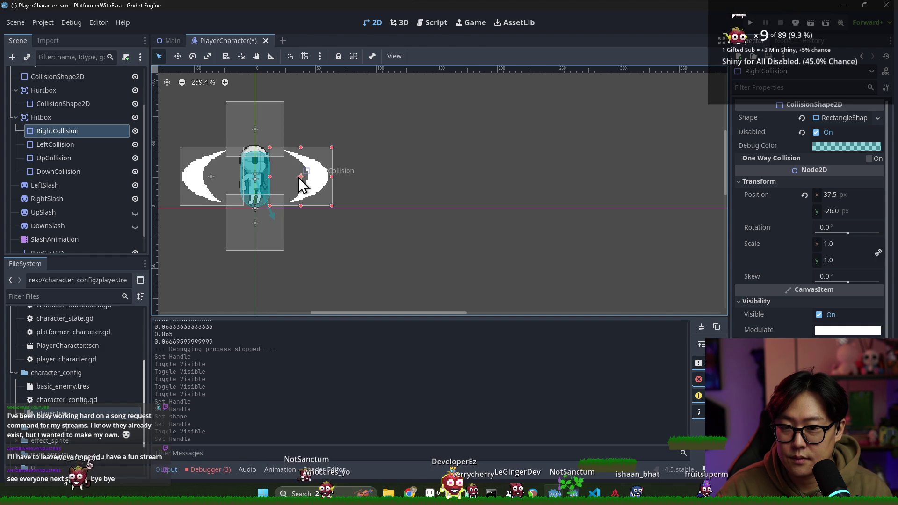
# Step: Hide all slash effects and hitbox collision boxes, collapse Hitbox, save, and return to Main
pyautogui.click(137, 225)
pyautogui.click(138, 211)
pyautogui.click(137, 225)
pyautogui.click(136, 212)
pyautogui.click(137, 198)
pyautogui.click(139, 185)
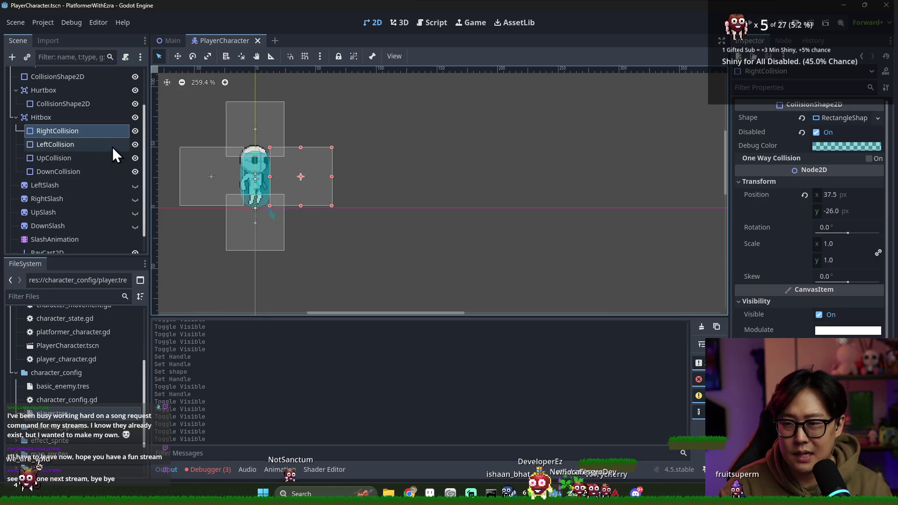
pyautogui.click(135, 131)
pyautogui.click(135, 145)
pyautogui.click(136, 158)
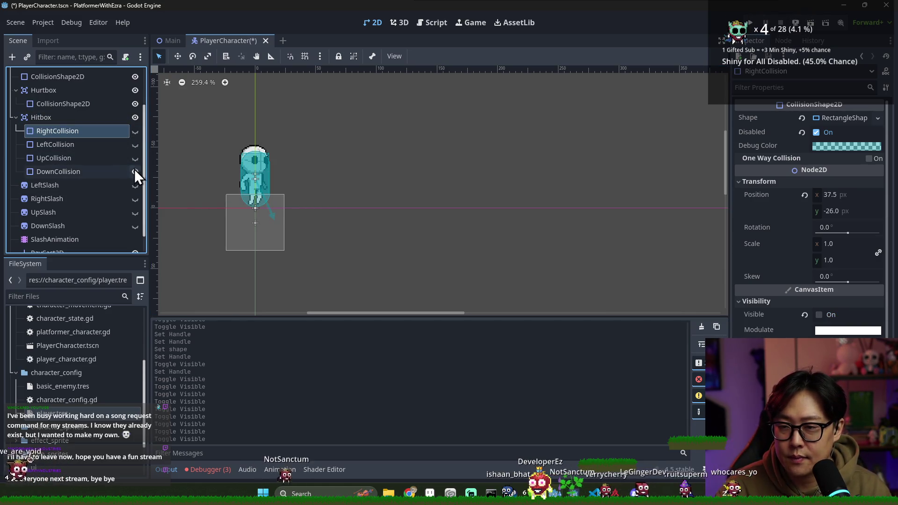
pyautogui.click(41, 117)
pyautogui.click(16, 118)
pyautogui.hotkey('ctrl', 's')
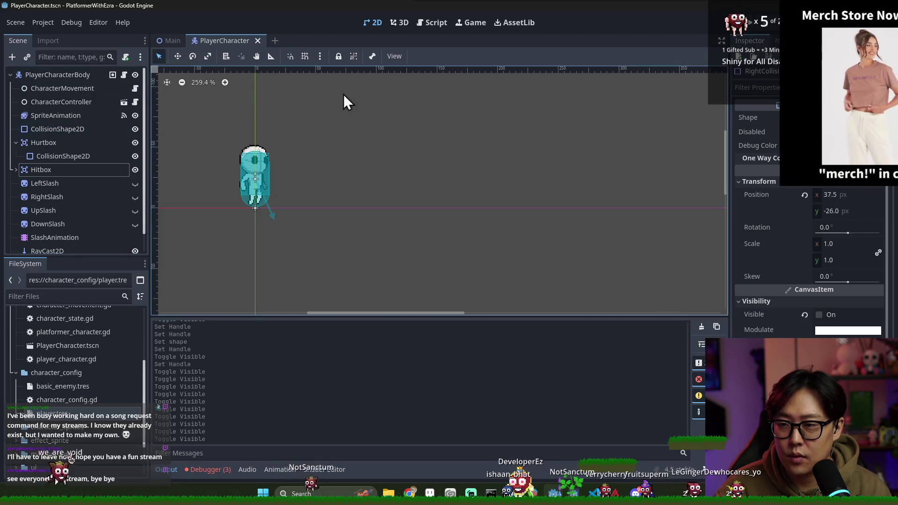
pyautogui.click(173, 41)
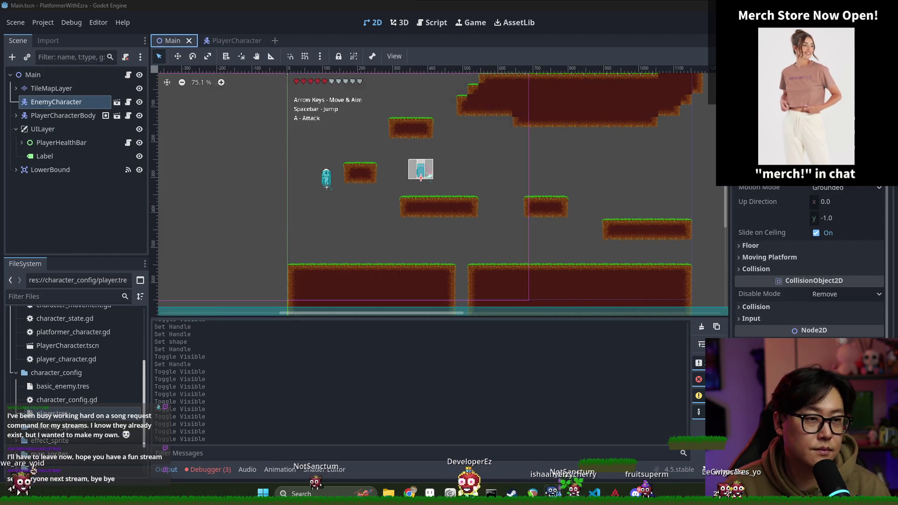
# Step: Run the game with F5 and jump the player between the raised platforms
pyautogui.press('F5')
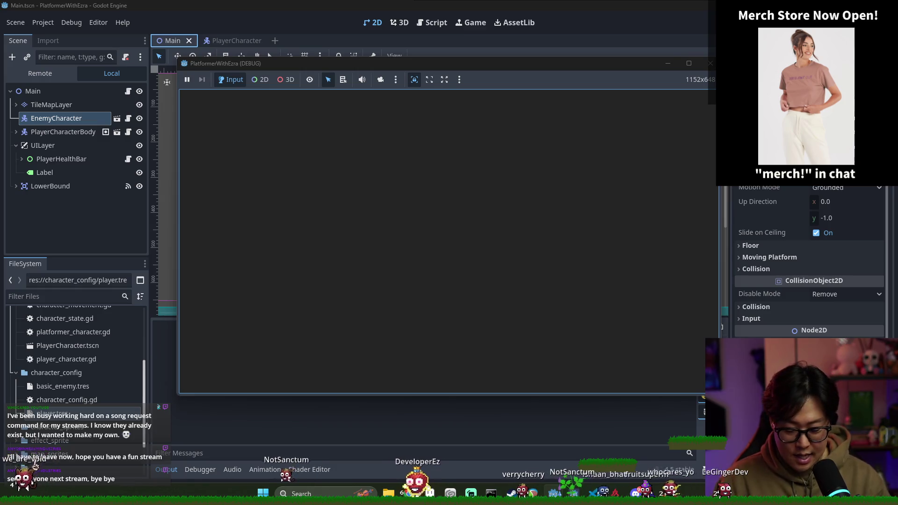
pyautogui.press('Right')
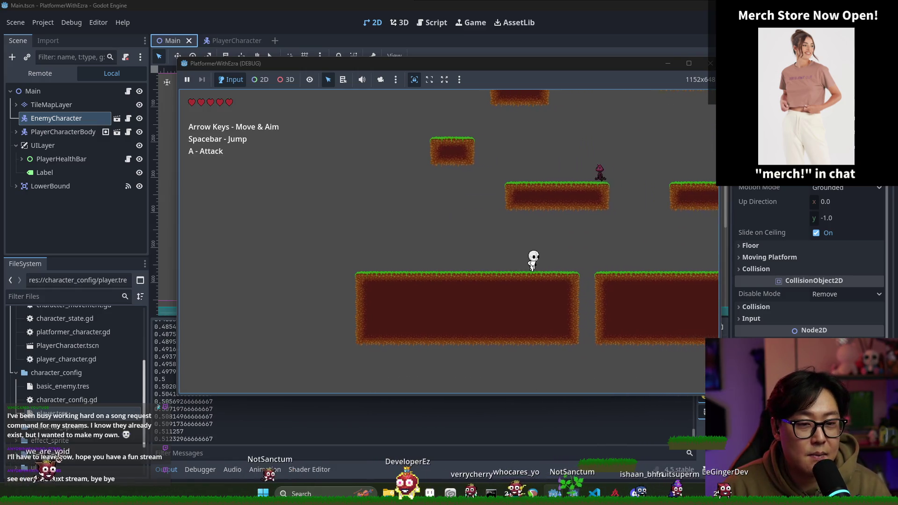
pyautogui.press('space')
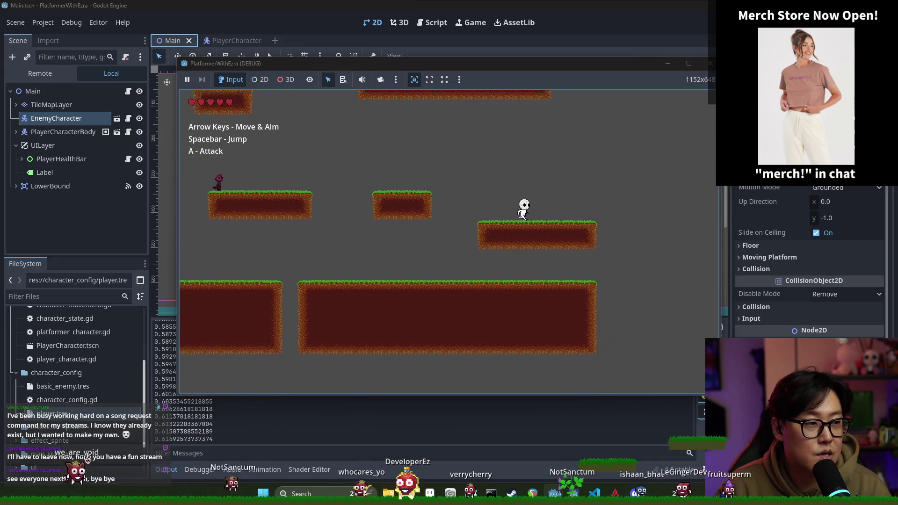
pyautogui.press('space')
pyautogui.press('Left')
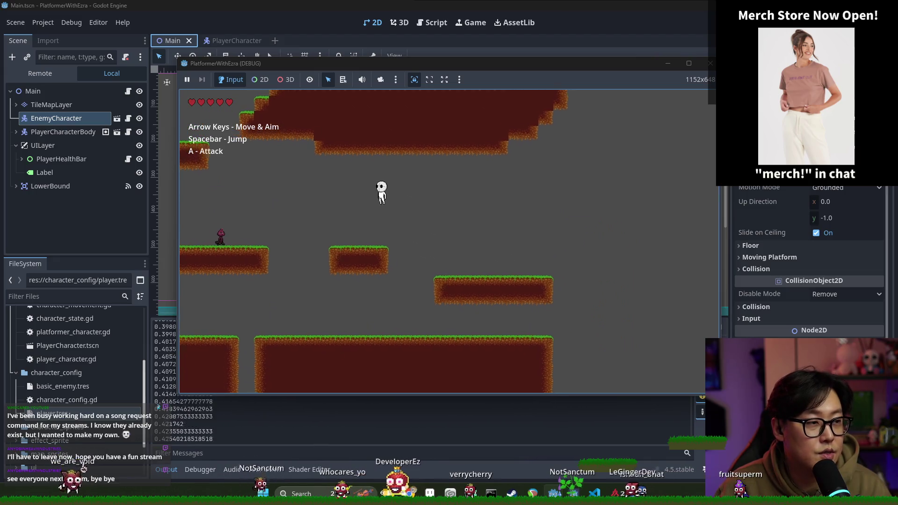
pyautogui.press('Right')
pyautogui.press('space')
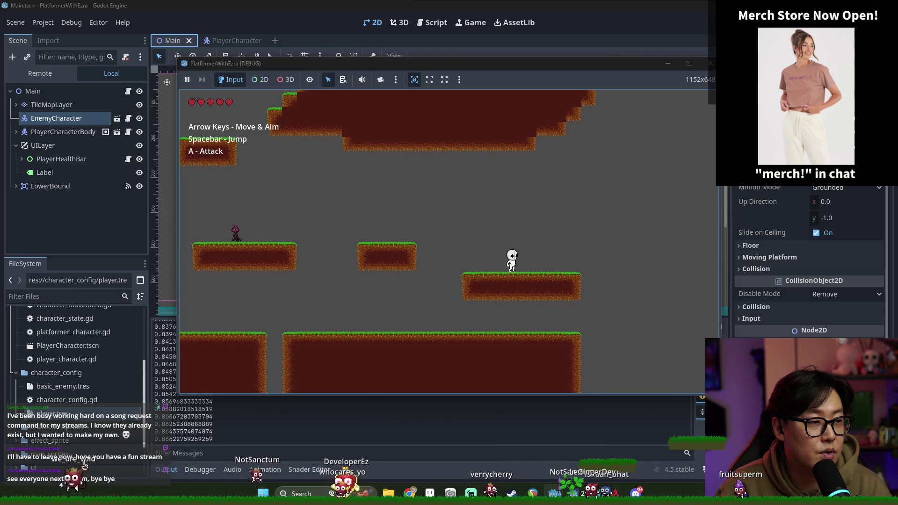
pyautogui.press('Left')
pyautogui.press('space')
pyautogui.press('Right')
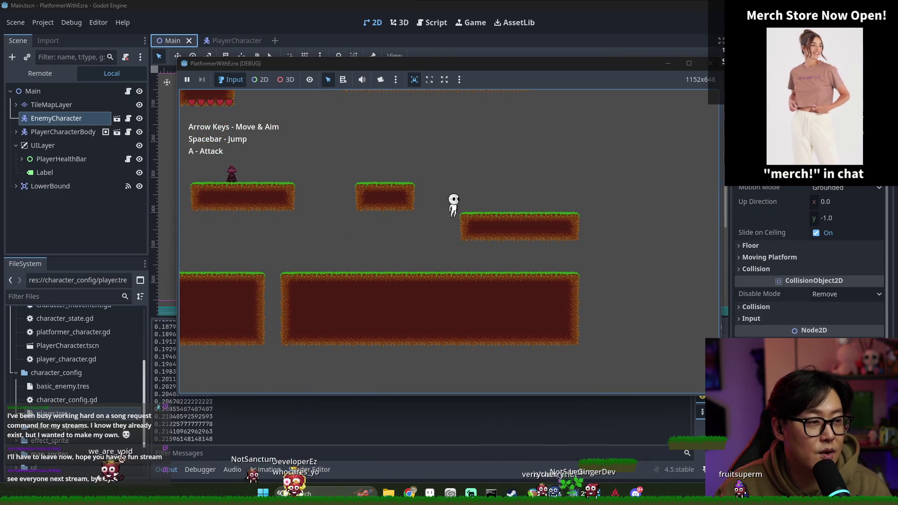
# Step: Drop to the lower ground, attack, jump onto the raised platform, then stop with F8
pyautogui.press('Right')
pyautogui.press('Left')
pyautogui.press('space')
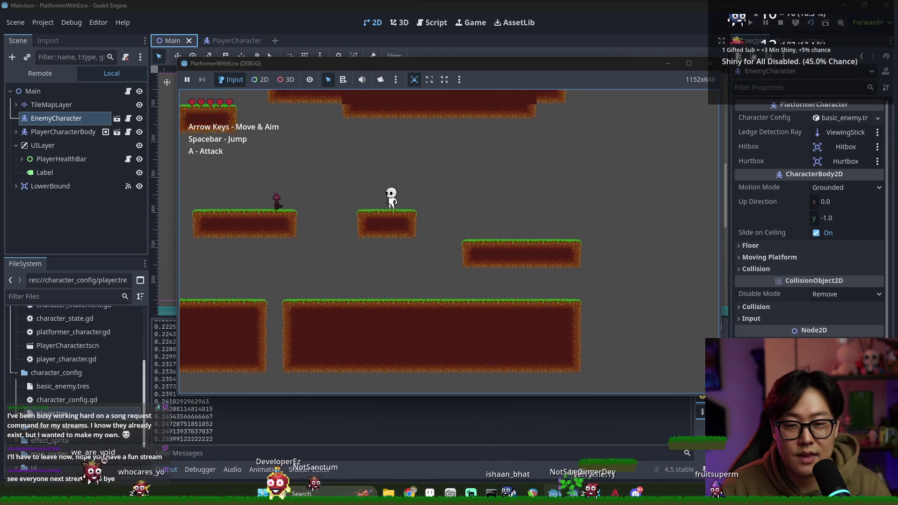
pyautogui.press('space')
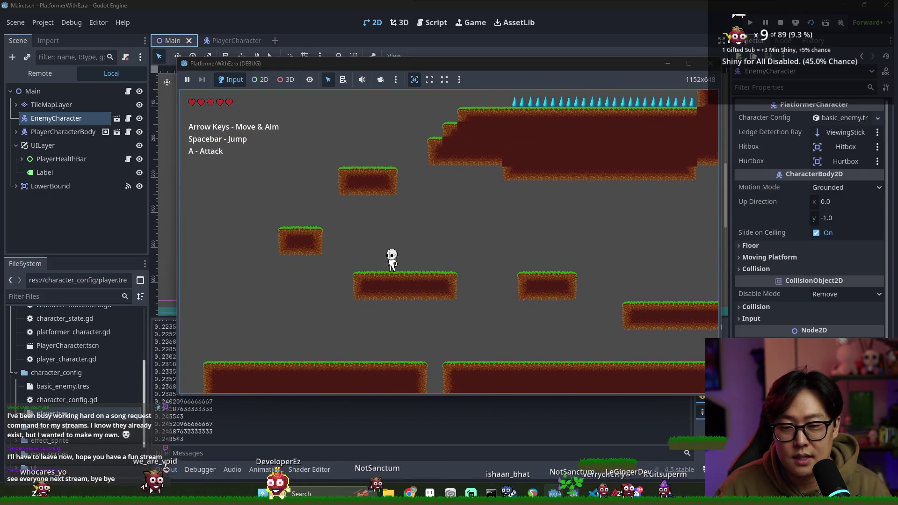
pyautogui.press('Left')
pyautogui.press('Right')
pyautogui.press('a')
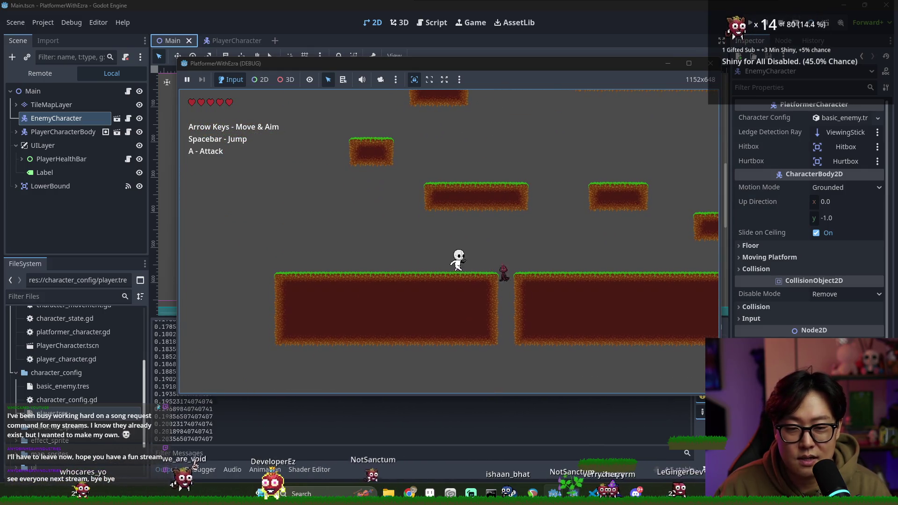
pyautogui.press('Right')
pyautogui.press('space')
pyautogui.press('space')
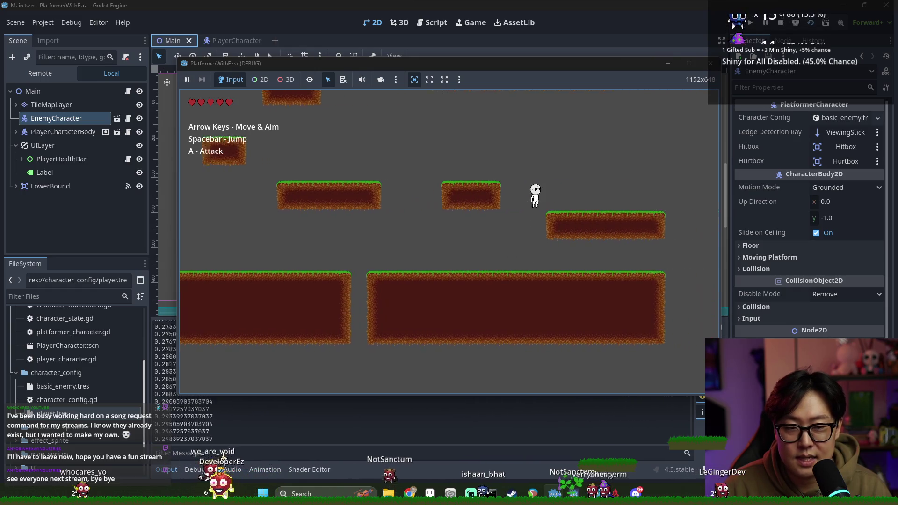
pyautogui.press('F8')
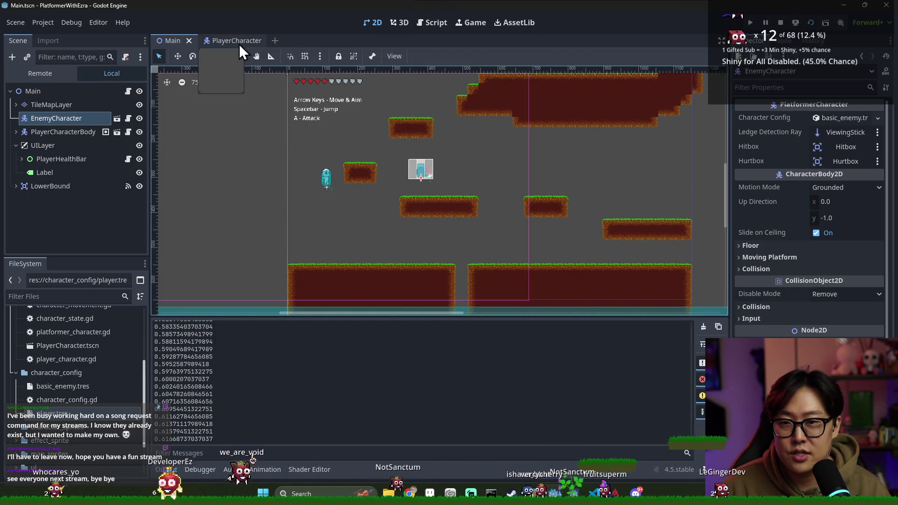
# Step: Delete the print(time_since_off_floor) line from character_movement.gd in the PlayerCharacter scene
pyautogui.click(240, 44)
pyautogui.click(135, 119)
pyautogui.scroll(-5, 470, 247)
pyautogui.scroll(4, 156, 117)
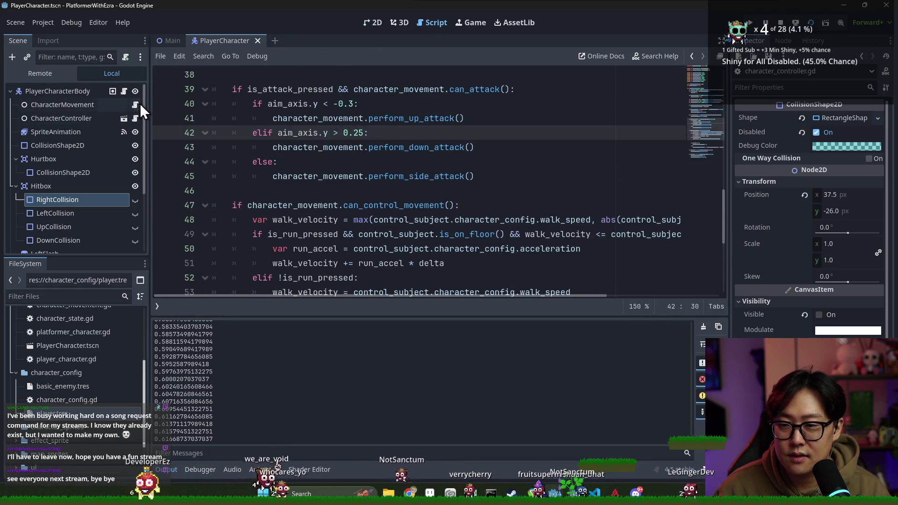
pyautogui.click(135, 104)
pyautogui.scroll(-1, 327, 162)
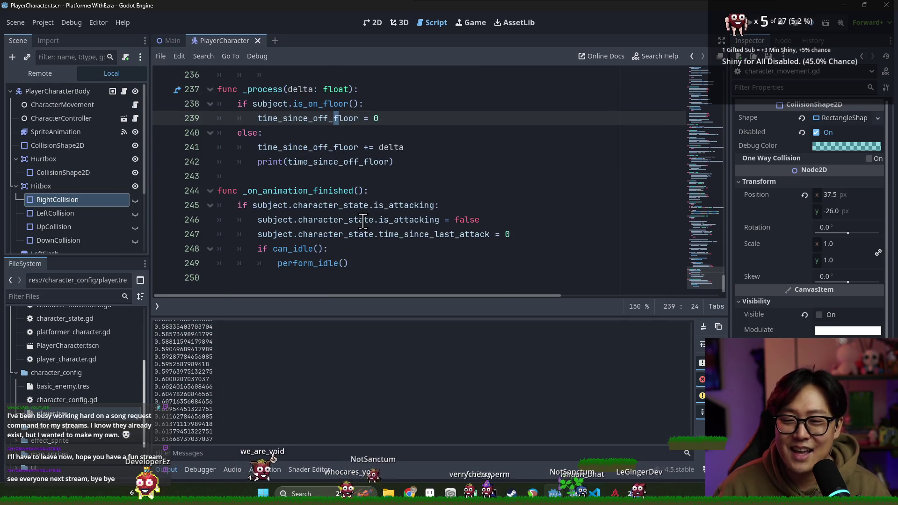
pyautogui.scroll(17, 337, 187)
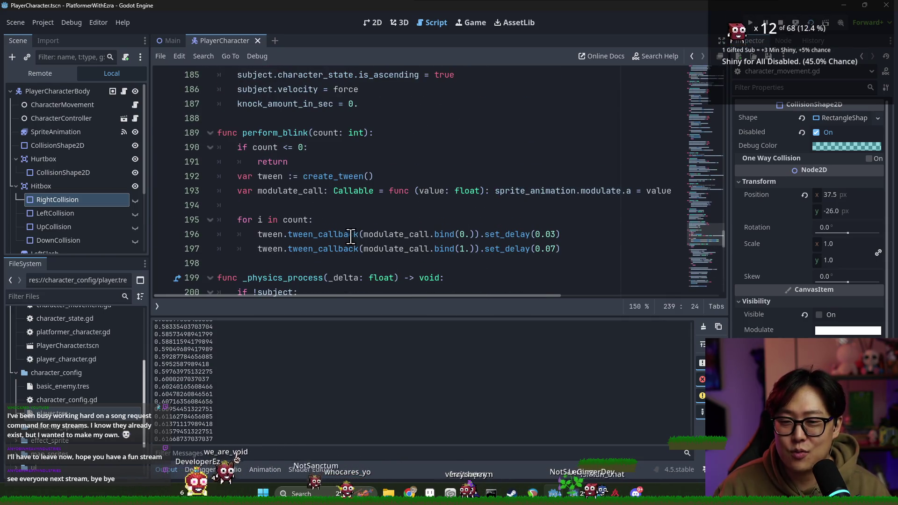
pyautogui.scroll(-12, 351, 237)
pyautogui.scroll(-5, 302, 179)
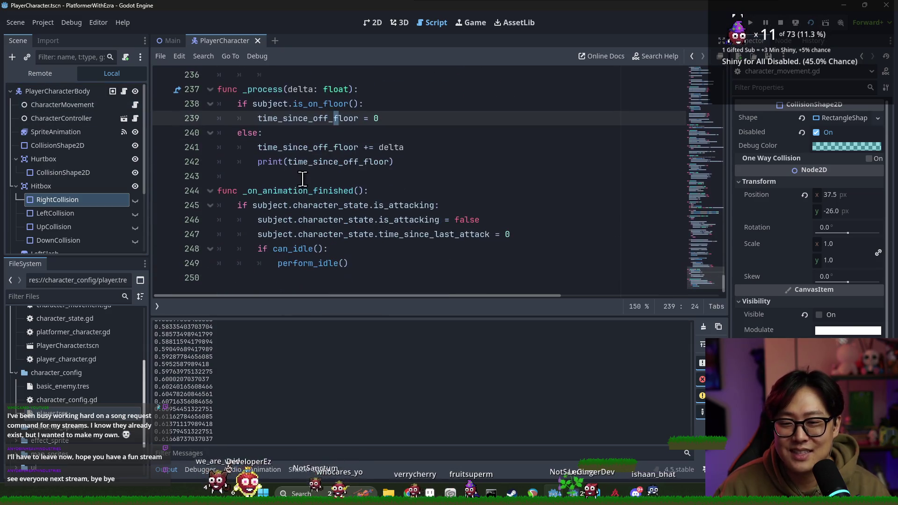
pyautogui.tripleClick(279, 161)
pyautogui.press('BackSpace')
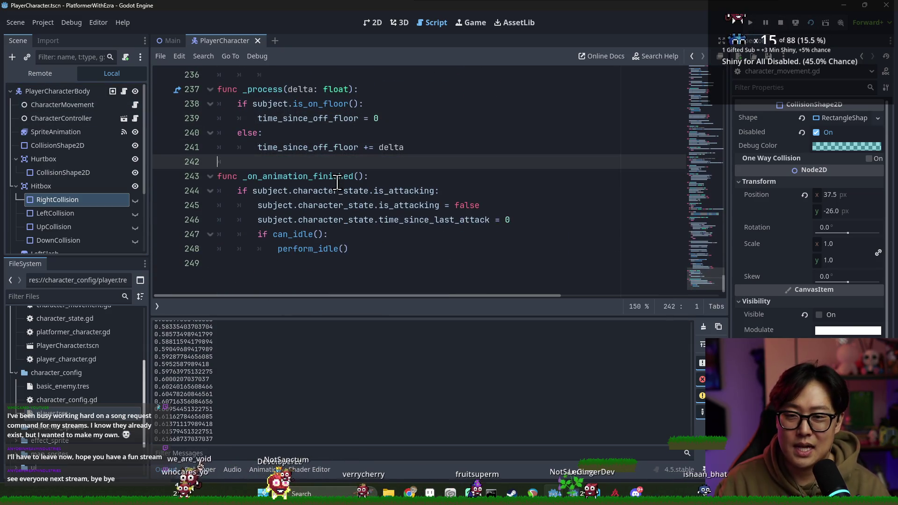
# Step: Launch the game and run and jump the player across the opening platforms
pyautogui.click(813, 24)
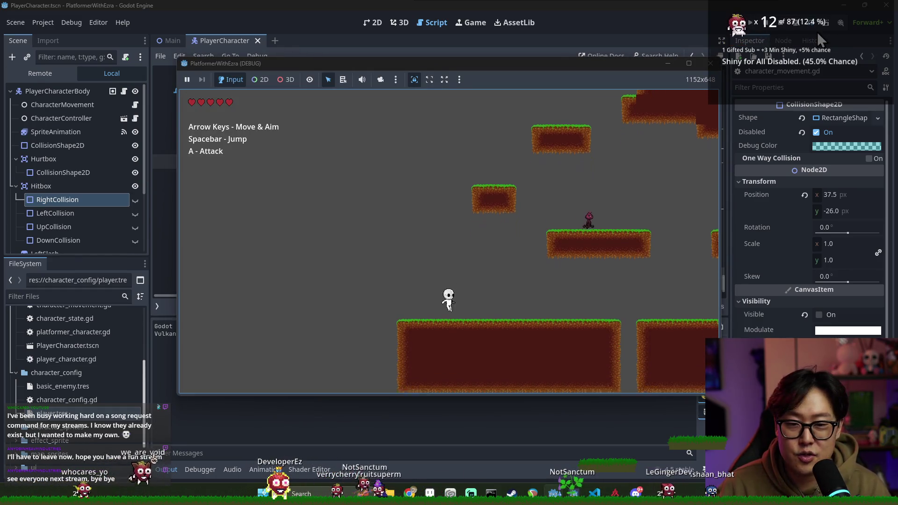
pyautogui.press('Right')
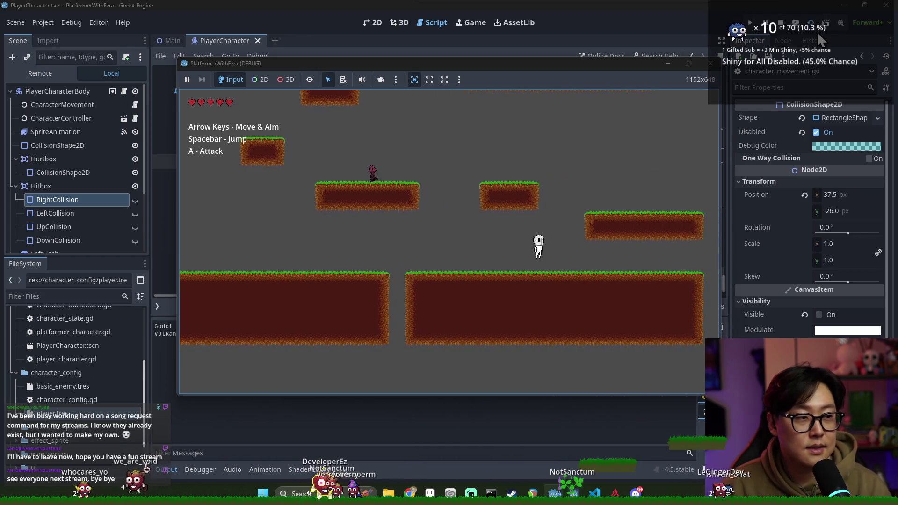
pyautogui.press('space')
pyautogui.press('Left')
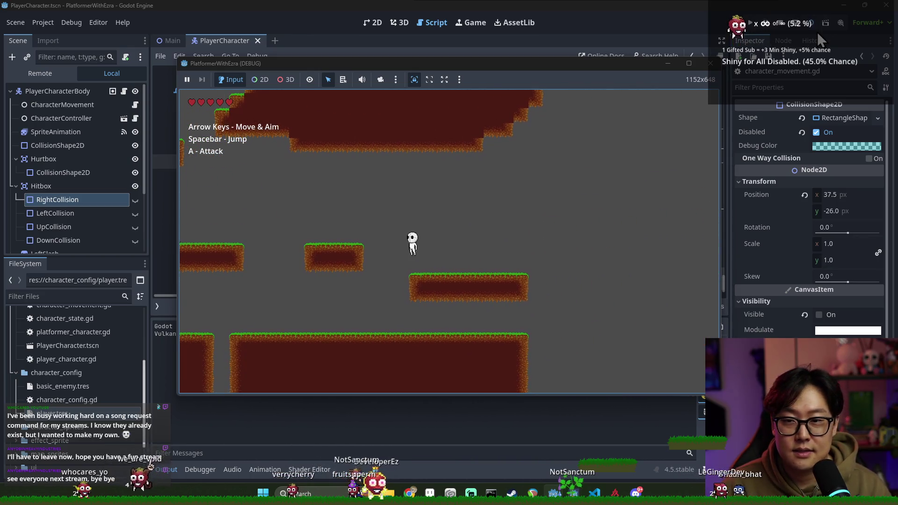
pyautogui.press('Right')
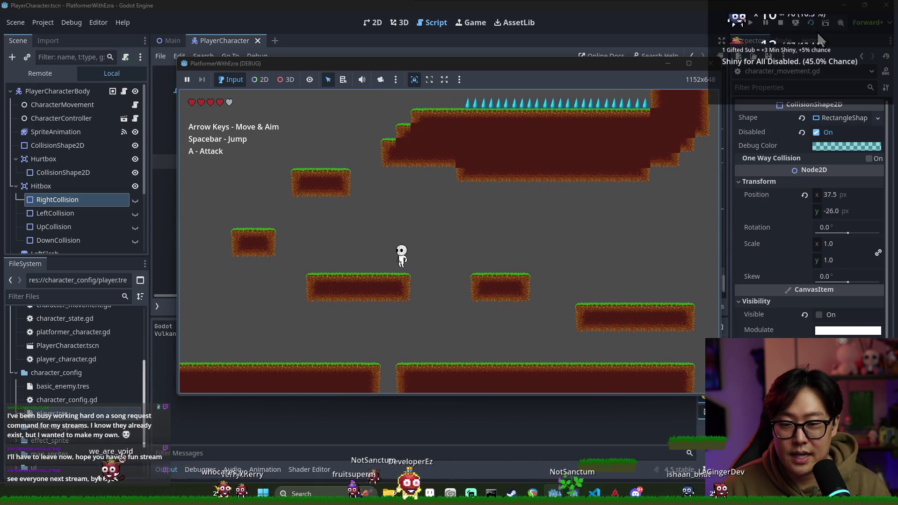
pyautogui.press('Right')
pyautogui.press('space')
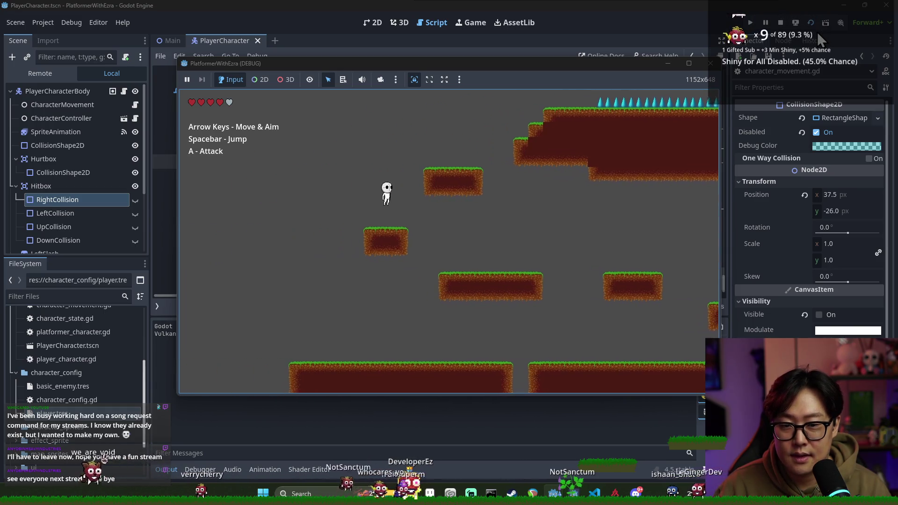
pyautogui.press('Right')
pyautogui.press('space')
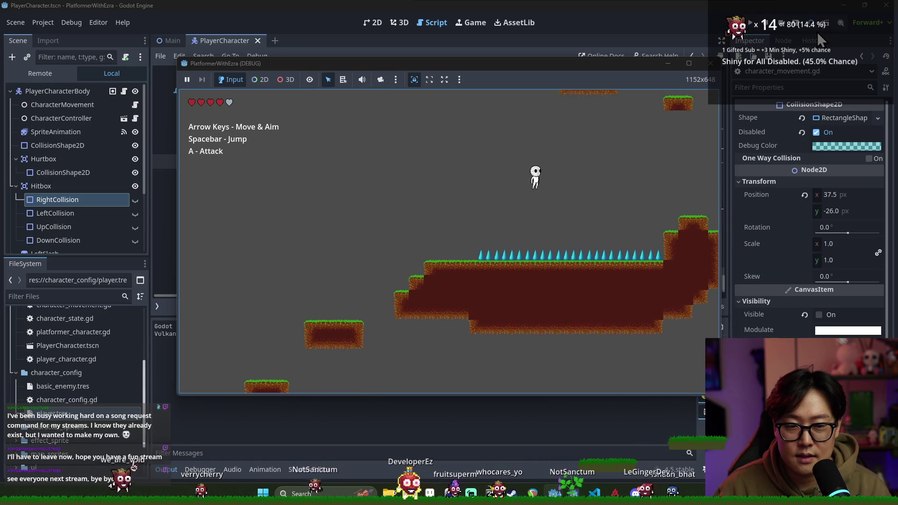
pyautogui.press('Right')
pyautogui.press('space')
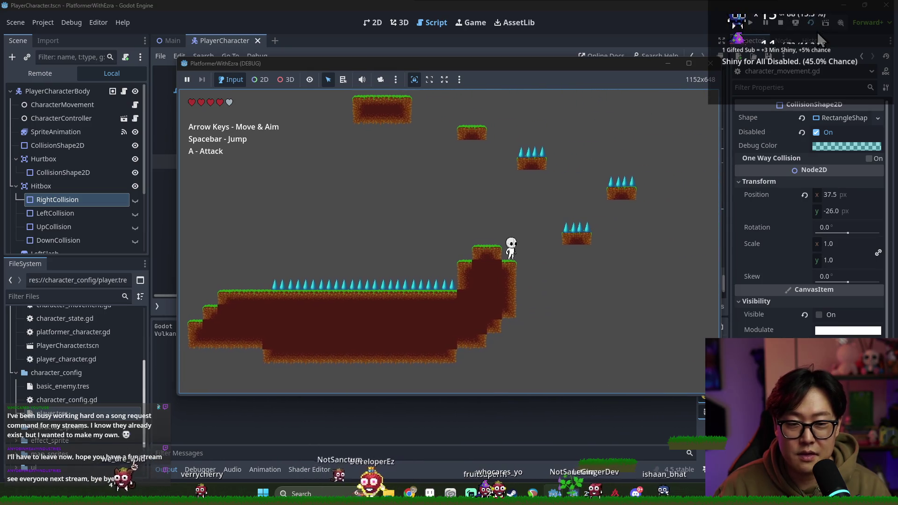
pyautogui.press('Left')
pyautogui.press('space')
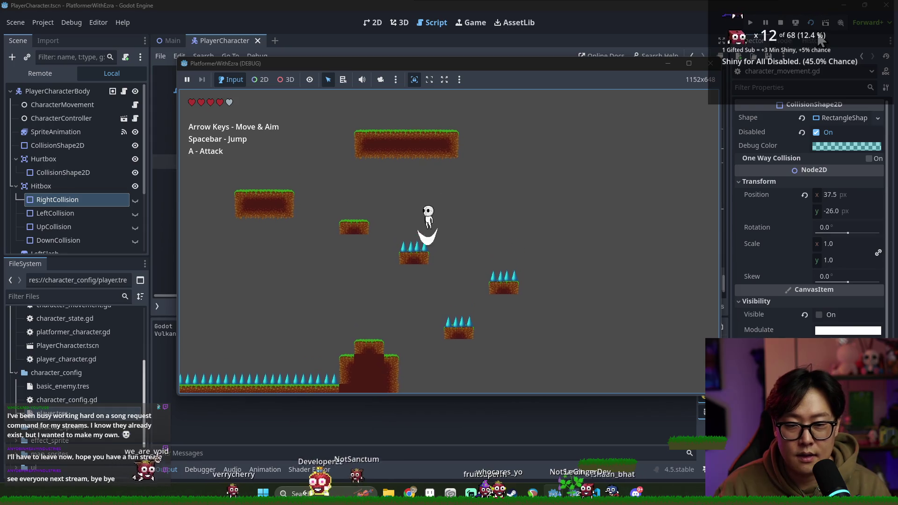
pyautogui.press('Left')
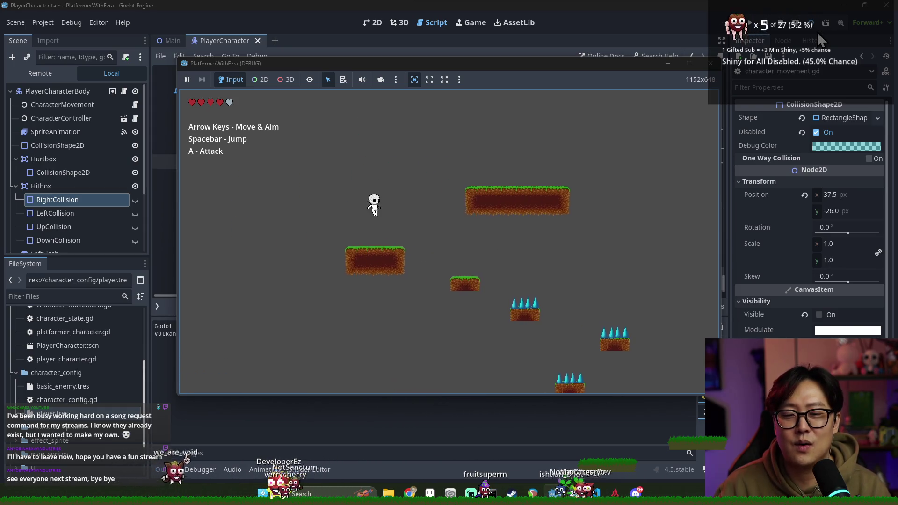
pyautogui.press('space')
pyautogui.press('Left')
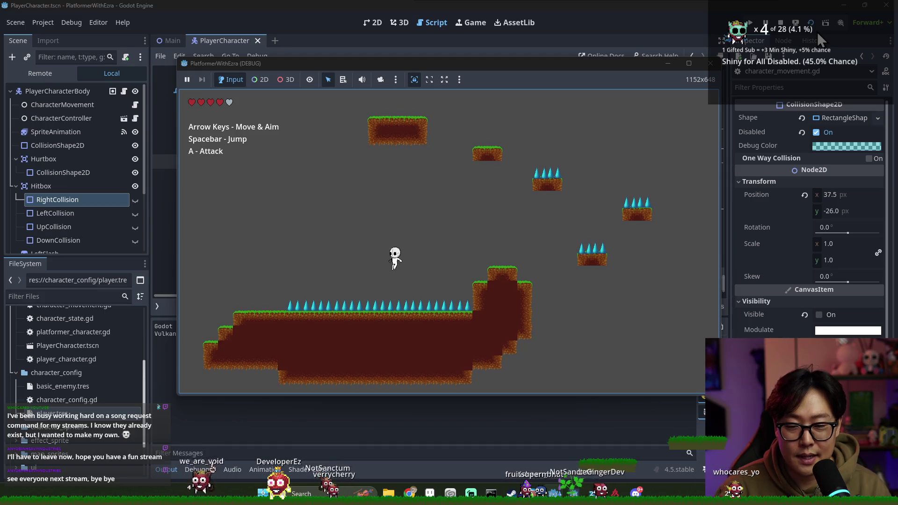
pyautogui.press('space')
# Step: Keep jumping between platforms, attack downward, and slash an enemy with the sword
pyautogui.press('a')
pyautogui.press('Right')
pyautogui.press('space')
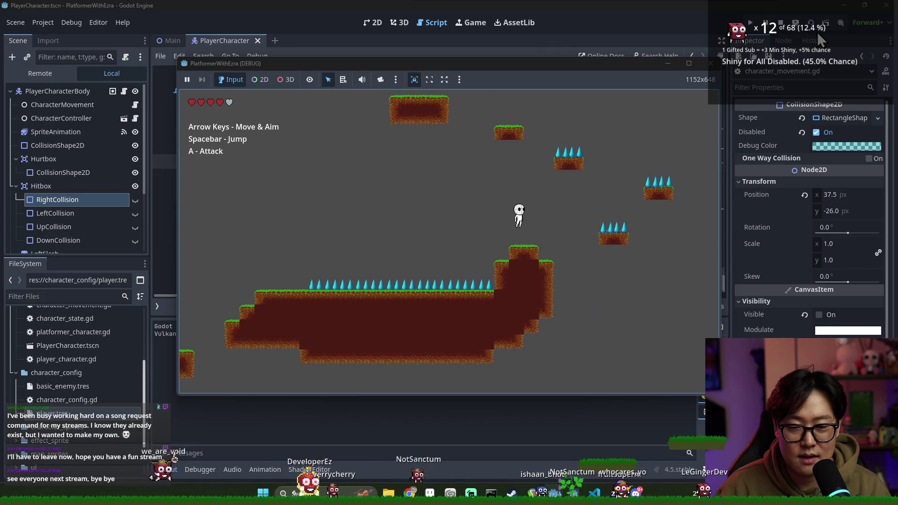
pyautogui.press('space')
pyautogui.press('Left')
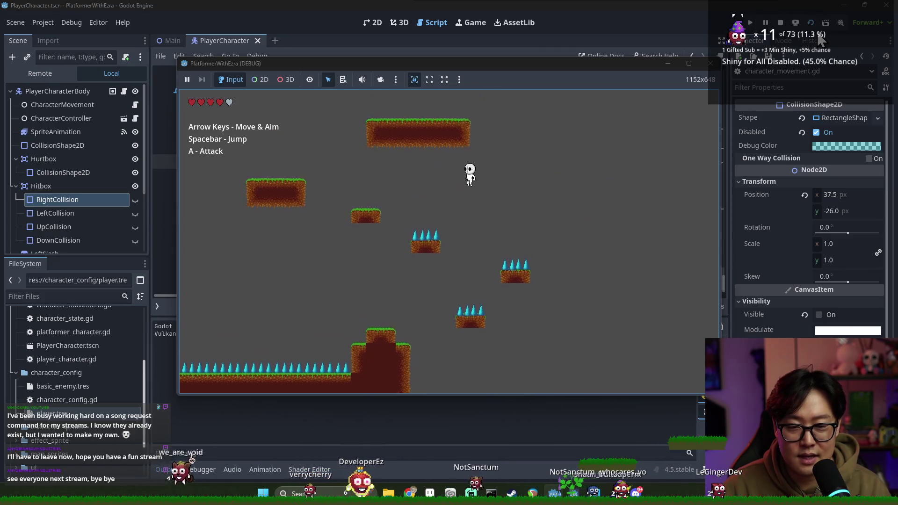
pyautogui.press('Right')
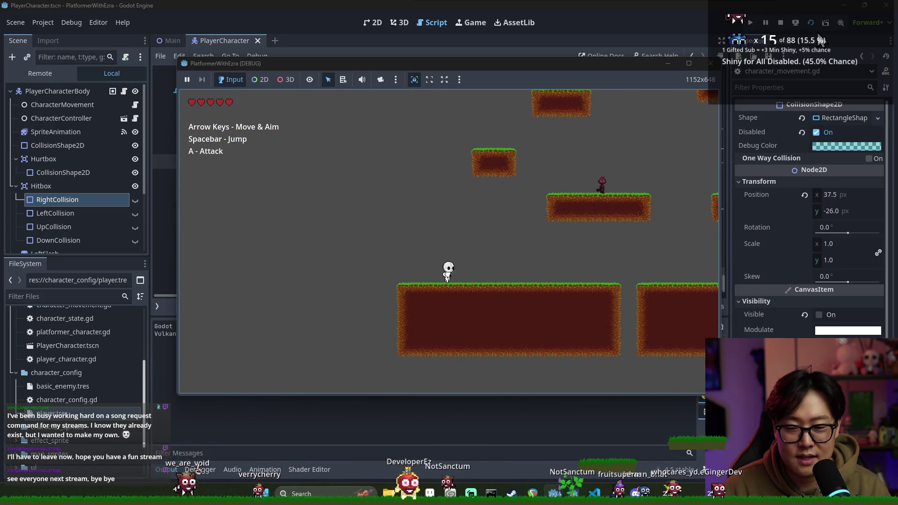
pyautogui.press('Right')
pyautogui.press('space')
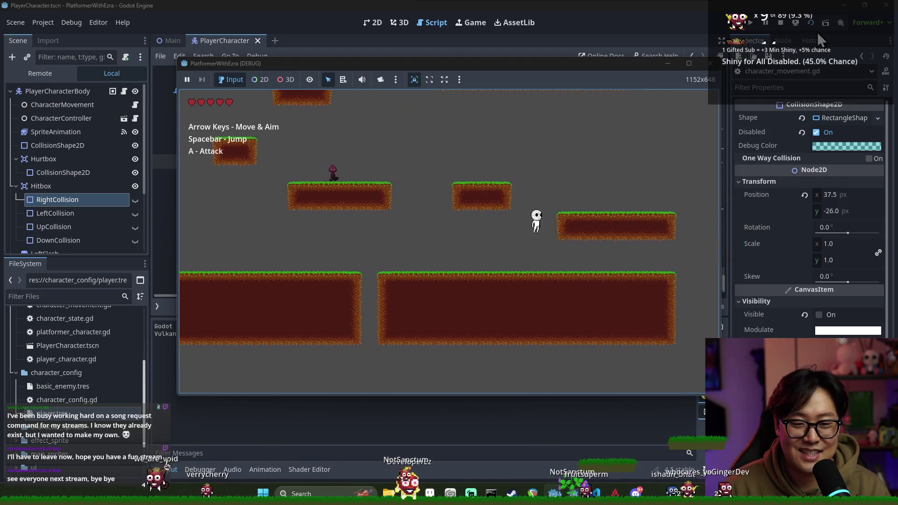
pyautogui.press('Left')
pyautogui.press('space')
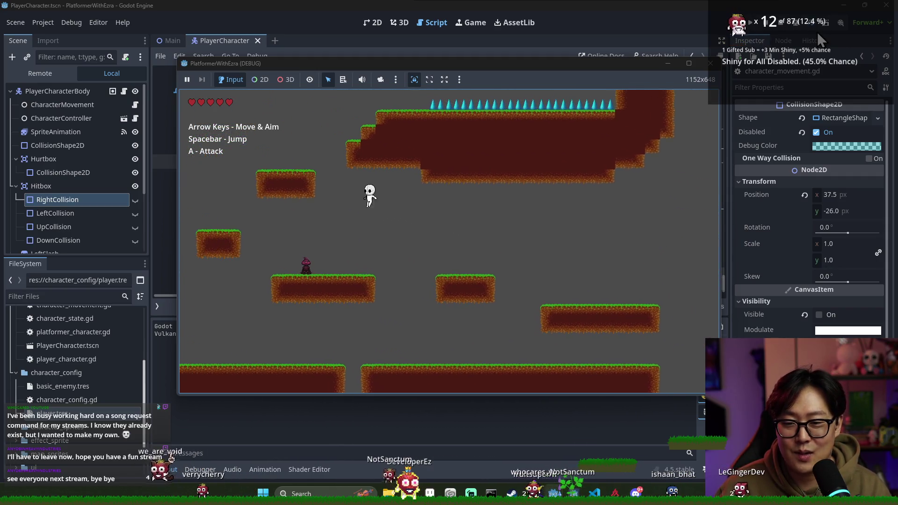
pyautogui.press('a')
pyautogui.press('Right')
pyautogui.press('space')
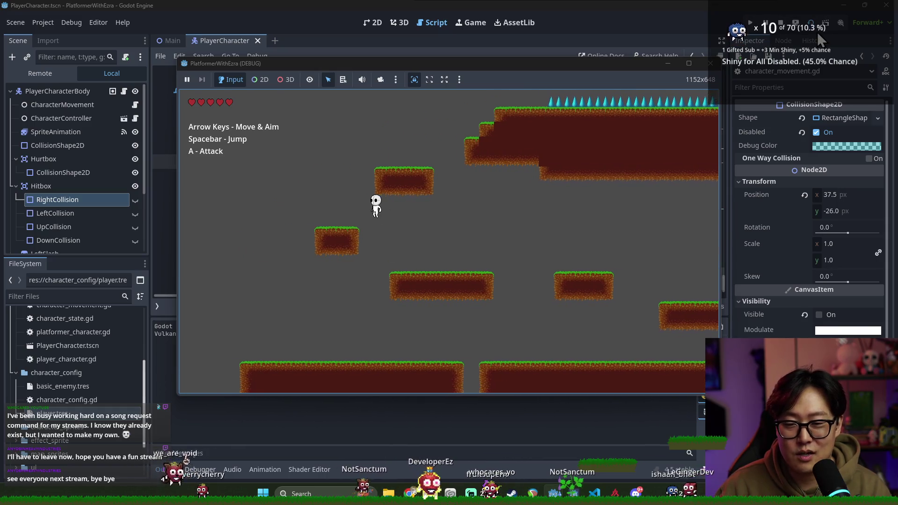
pyautogui.press('Right')
pyautogui.press('Right')
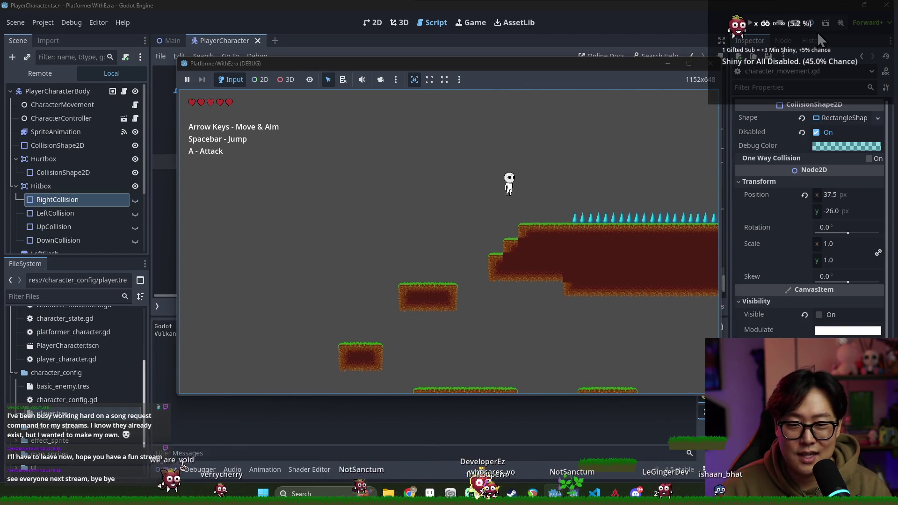
pyautogui.press('Right')
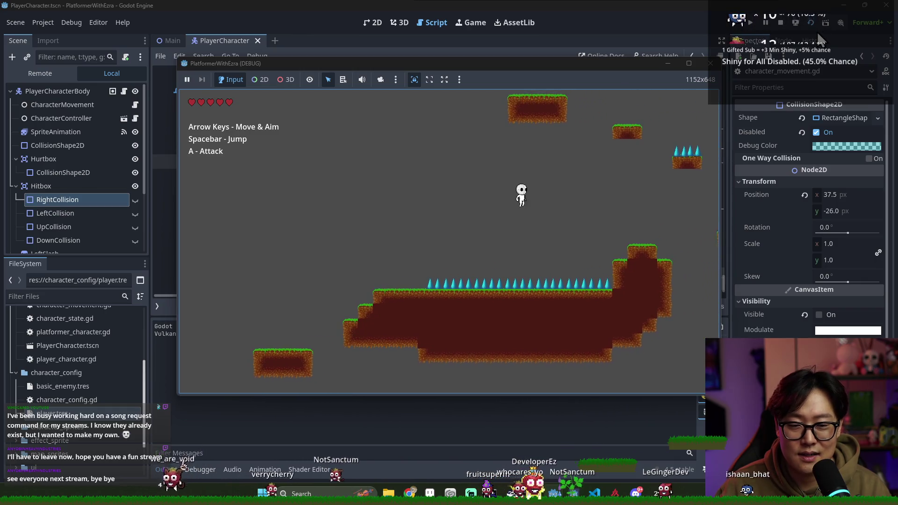
pyautogui.press('space')
pyautogui.press('Right')
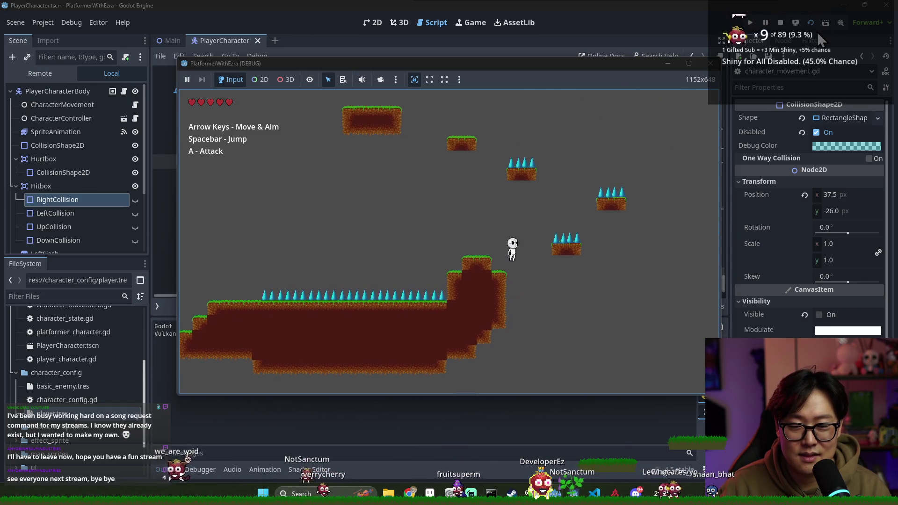
# Step: Jump off the tall dirt pillar, test mid-air and downward slashes, then stop the game
pyautogui.press('Left')
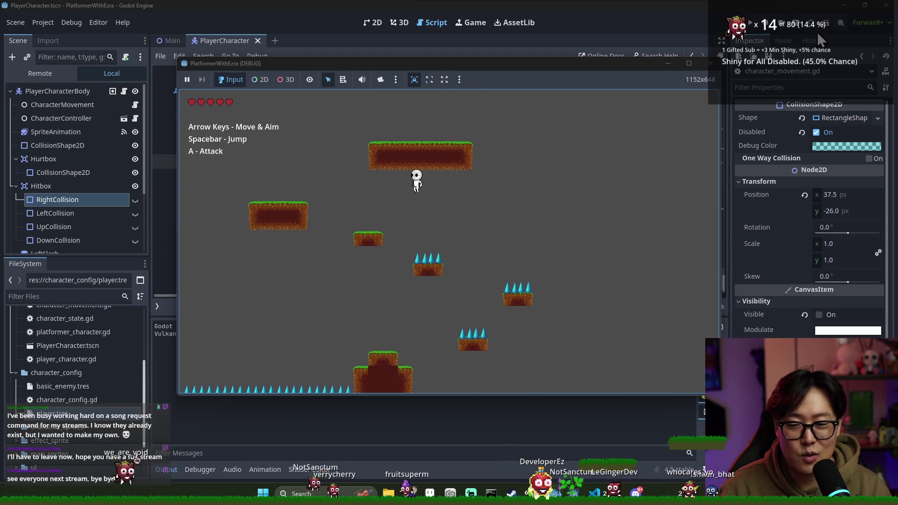
pyautogui.press('space')
pyautogui.press('Right')
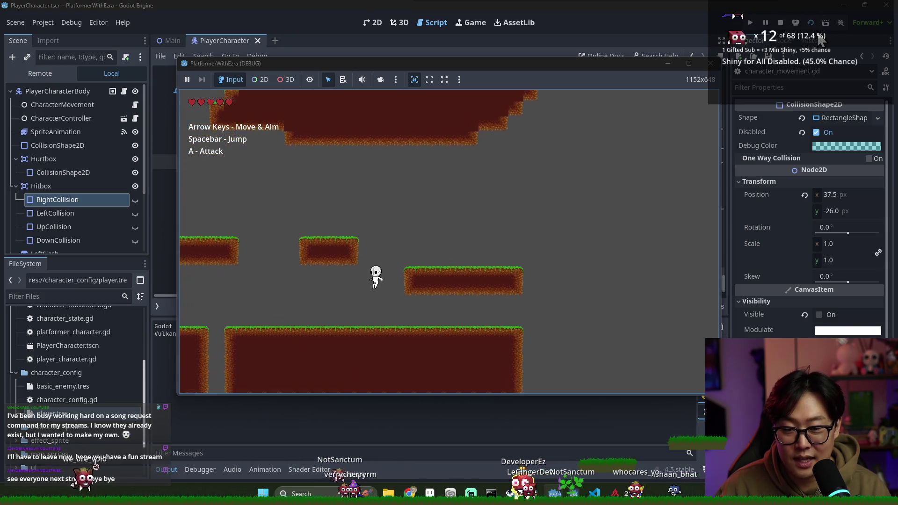
pyautogui.press('Left')
pyautogui.press('Left')
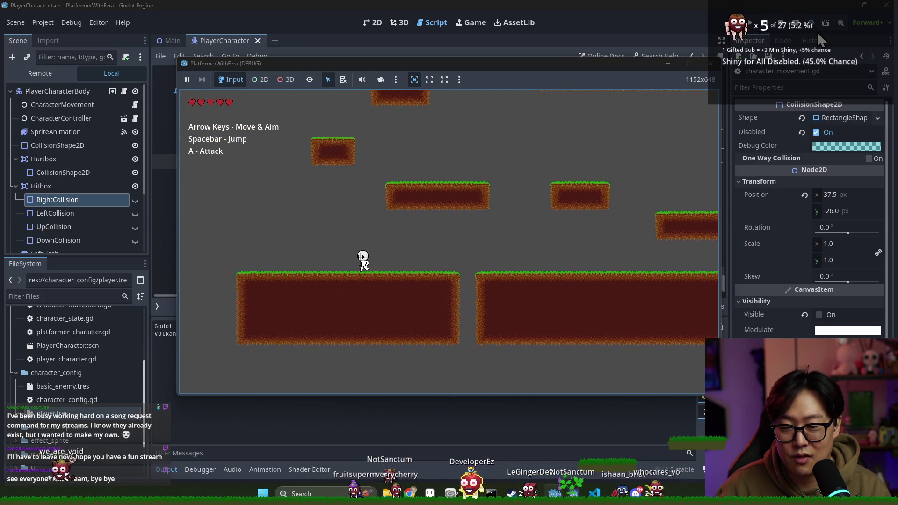
pyautogui.press('space')
pyautogui.press('Right')
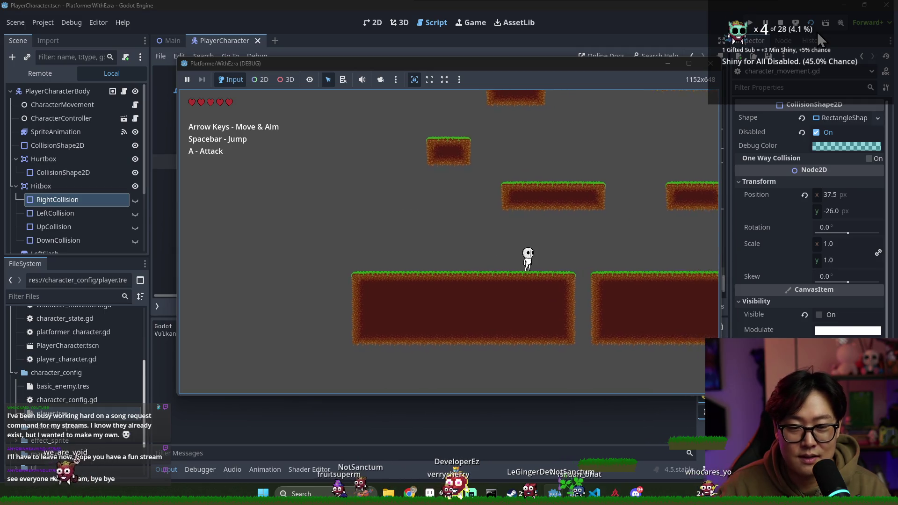
pyautogui.press('space')
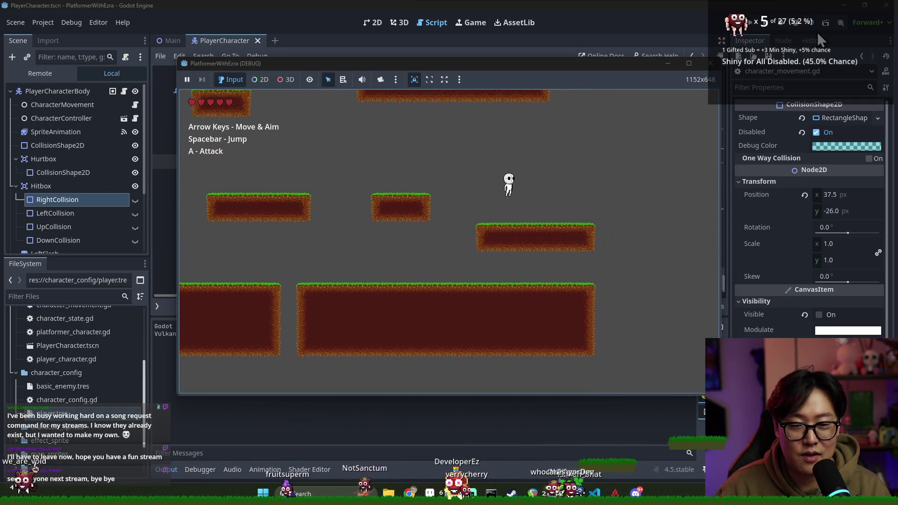
pyautogui.press('space')
pyautogui.press('space')
pyautogui.press('a')
pyautogui.press('space')
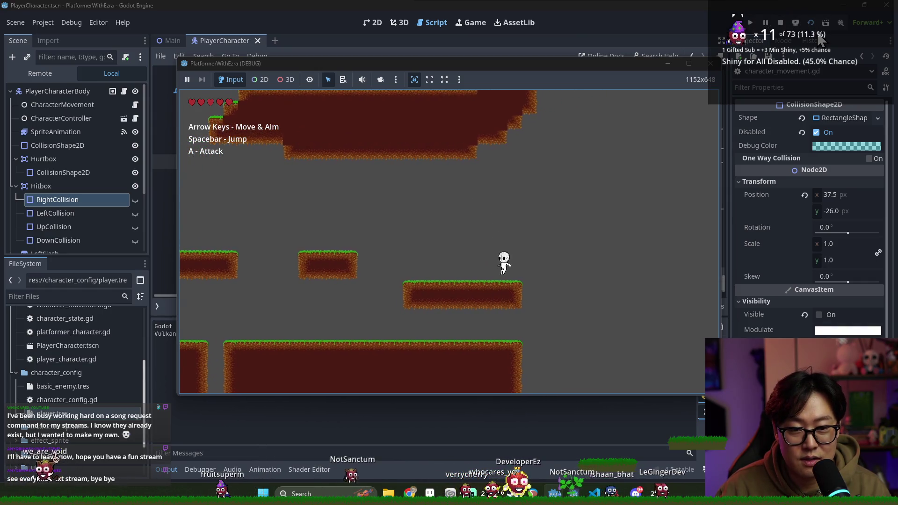
pyautogui.press('Left')
pyautogui.press('space')
pyautogui.press('Right')
pyautogui.press('a')
pyautogui.press('space')
pyautogui.press('Left')
pyautogui.press('space')
pyautogui.press('Left')
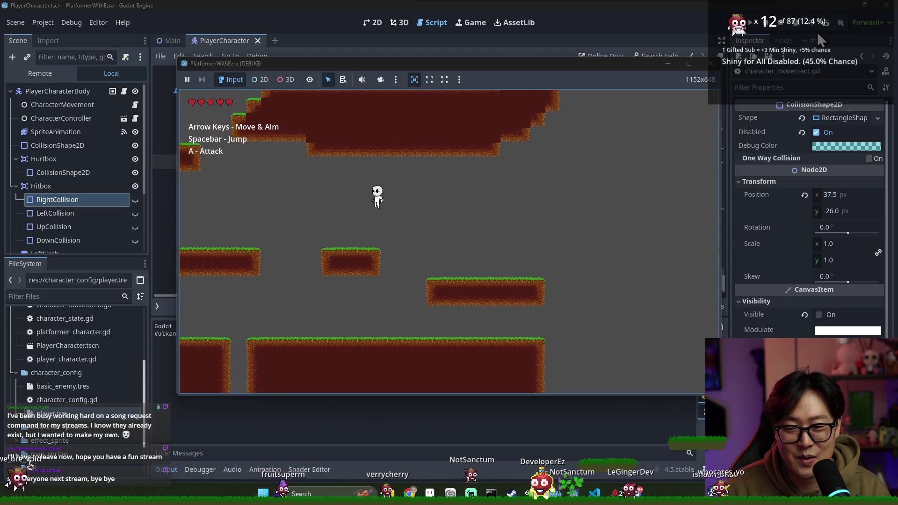
pyautogui.press('space')
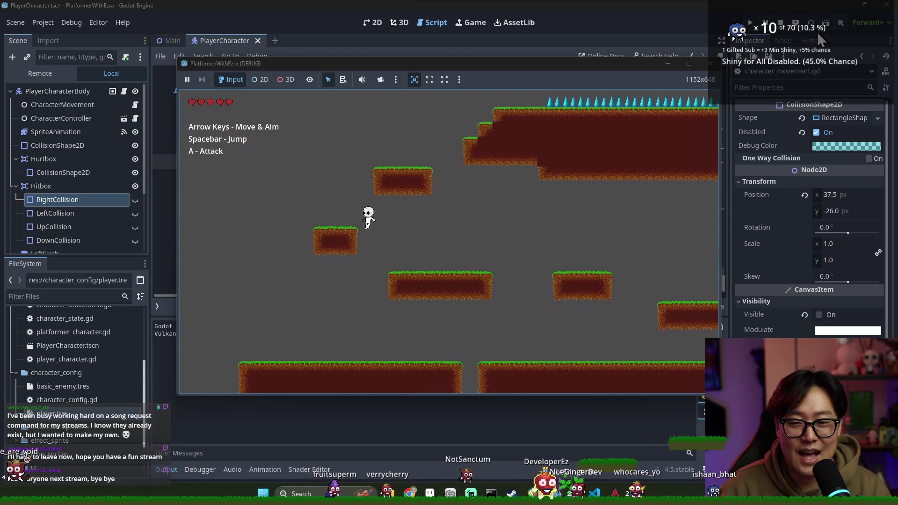
pyautogui.press('Right')
pyautogui.press('space')
pyautogui.press('Right')
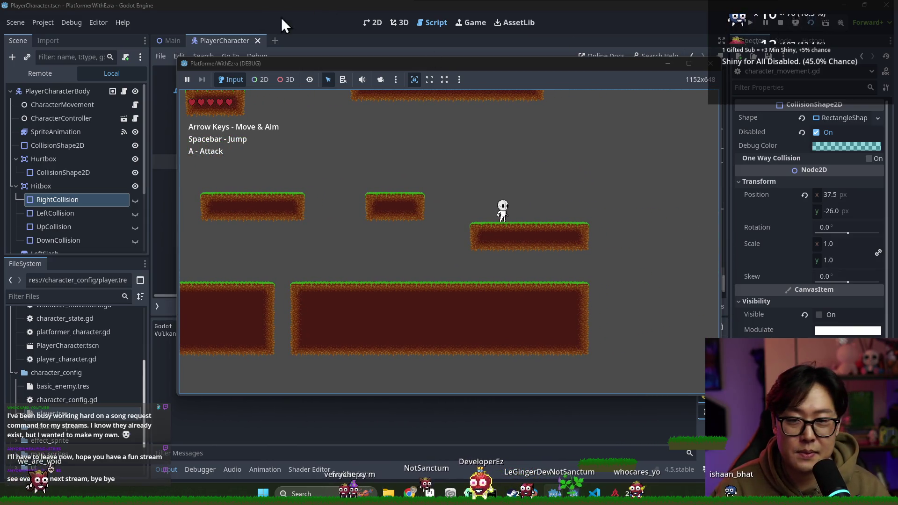
pyautogui.click(710, 63)
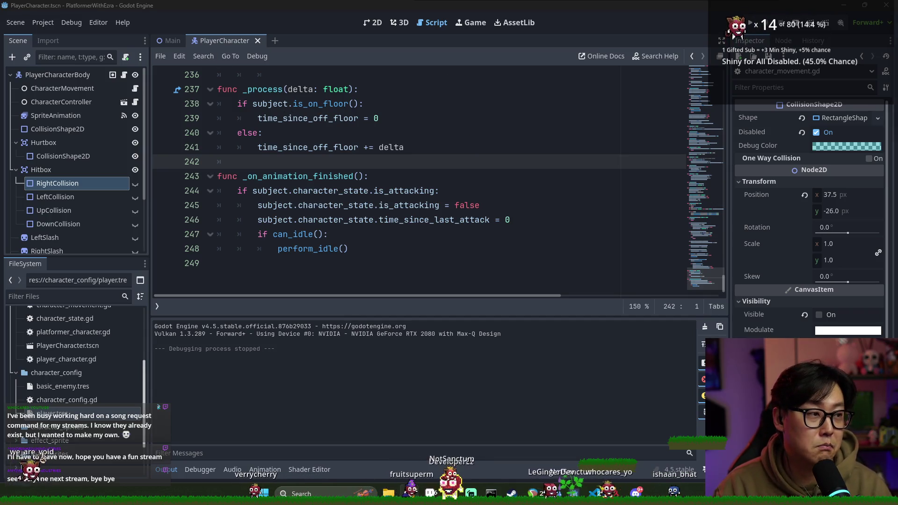
# Step: Close the PlayerCharacter tab and return to the Main level's 2D view
pyautogui.click(453, 161)
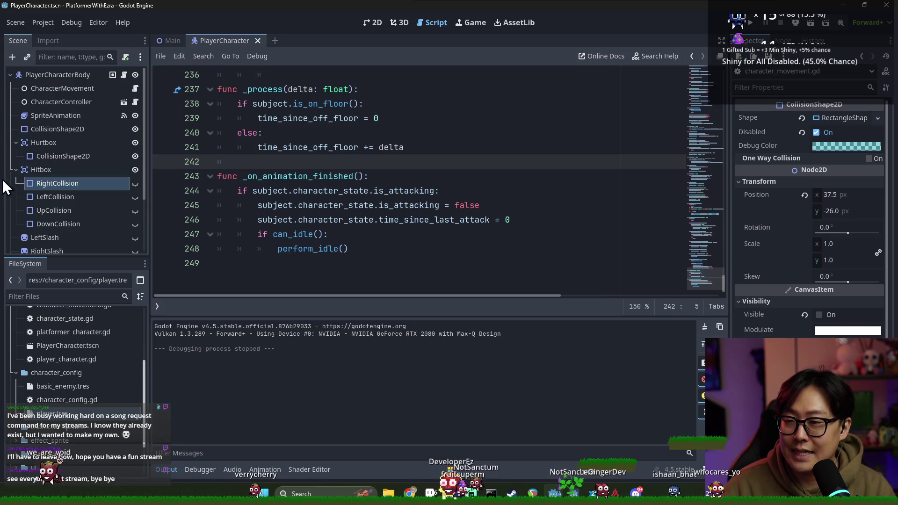
pyautogui.click(15, 170)
pyautogui.click(16, 143)
pyautogui.click(257, 41)
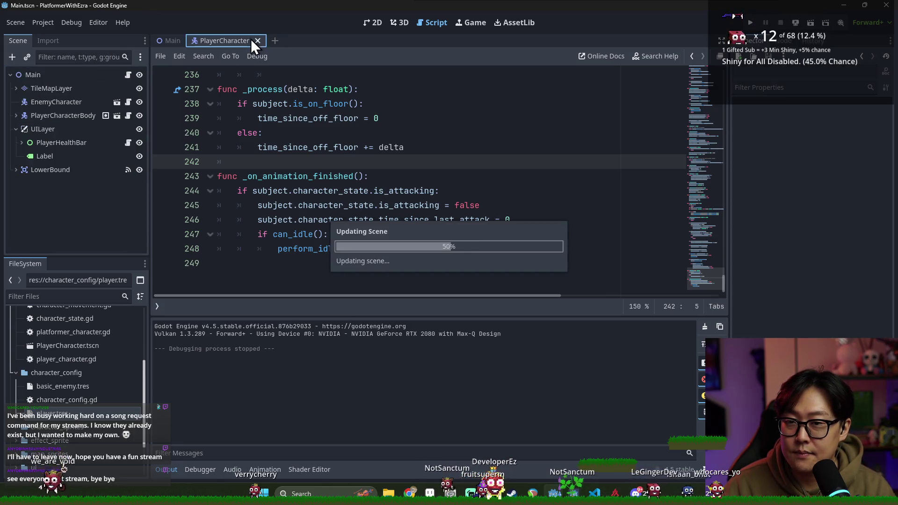
pyautogui.click(373, 23)
# Step: Open PlayerCharacter from the level and inspect CharacterController, CharacterMovement and the body root
pyautogui.click(16, 129)
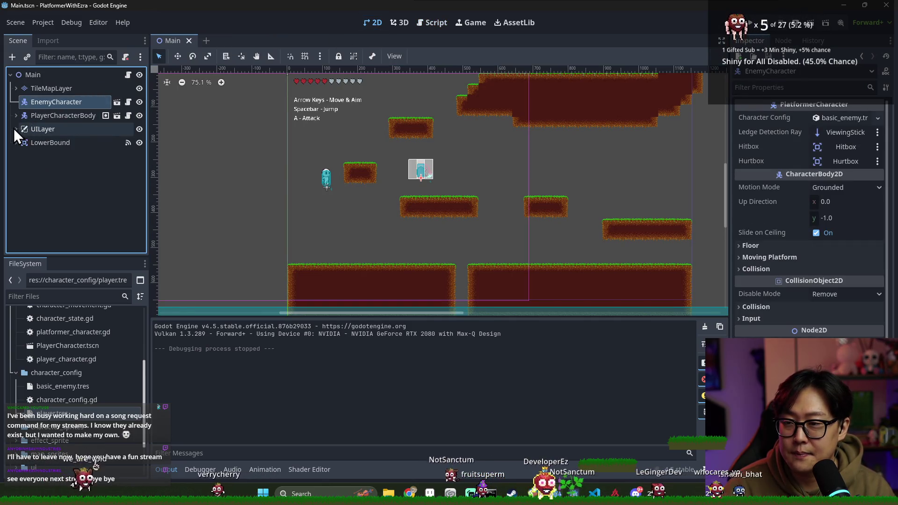
pyautogui.click(114, 117)
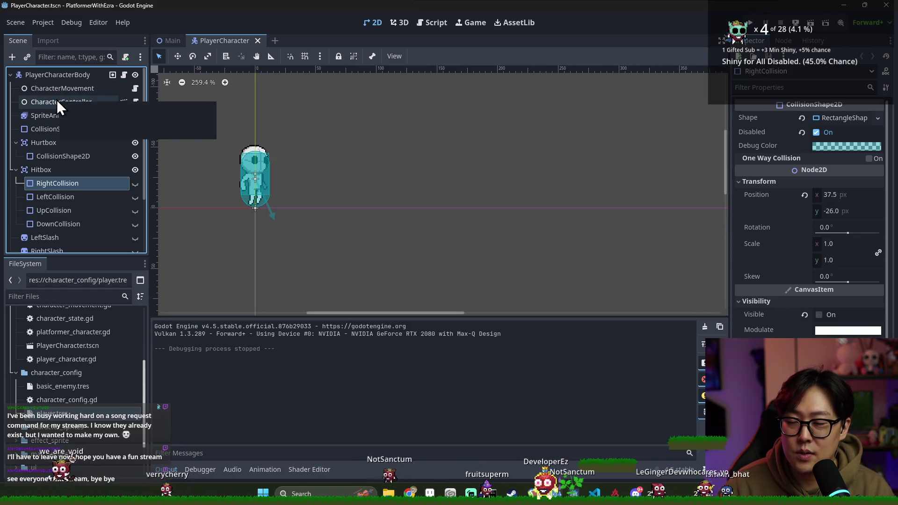
pyautogui.click(58, 100)
pyautogui.click(73, 90)
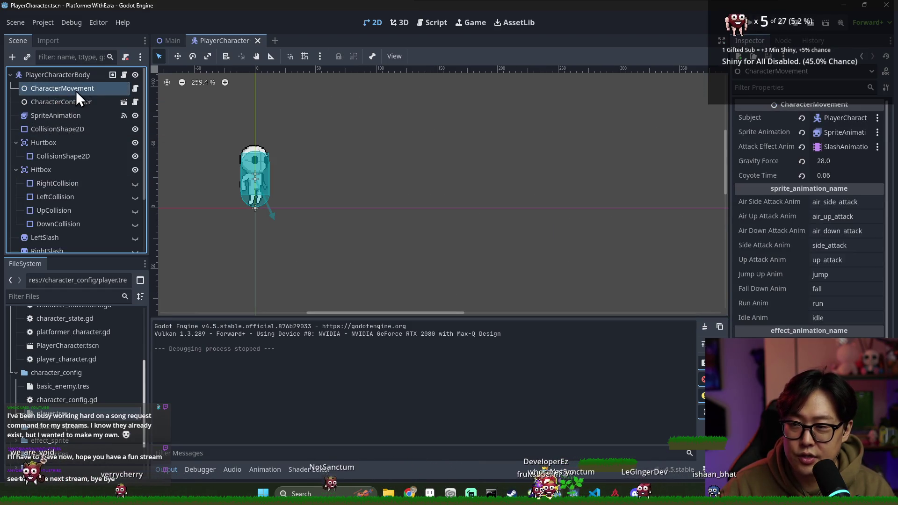
pyautogui.click(84, 99)
pyautogui.click(83, 89)
pyautogui.click(81, 76)
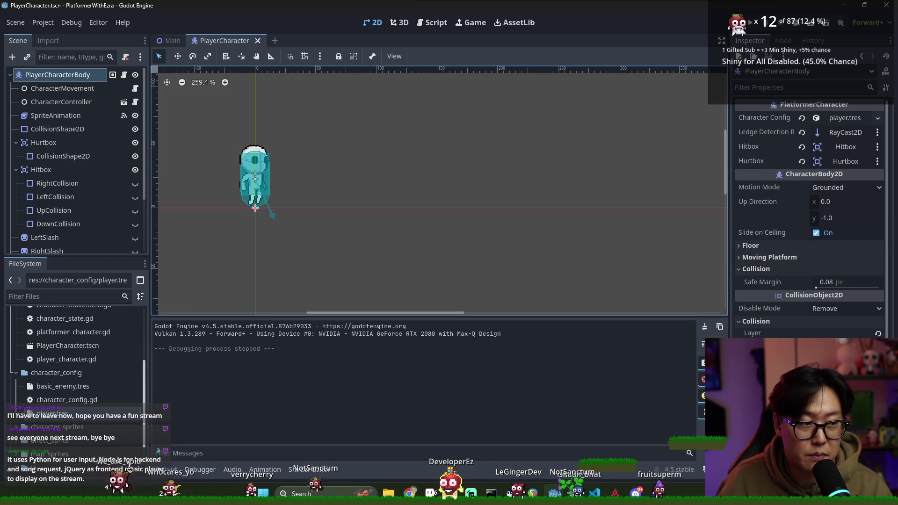
# Step: Collapse the Hitbox and Hurtbox branches and save the PlayerCharacter scene
pyautogui.click(16, 170)
pyautogui.click(16, 143)
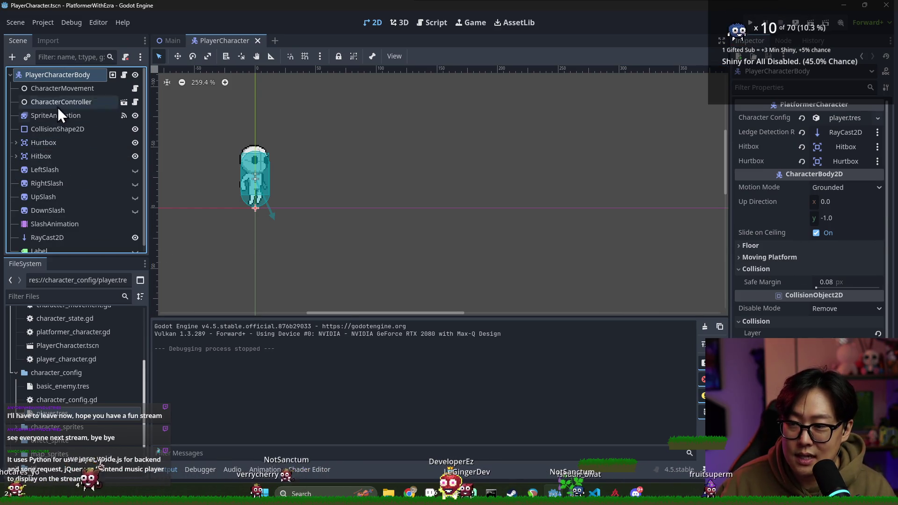
pyautogui.scroll(-1, 53, 218)
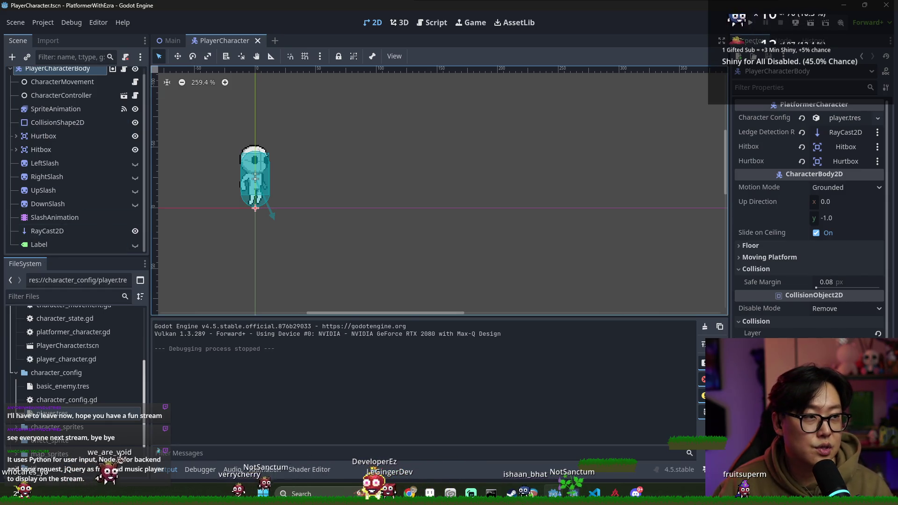
pyautogui.hotkey('ctrl', 's')
pyautogui.hotkey('ctrl', 's')
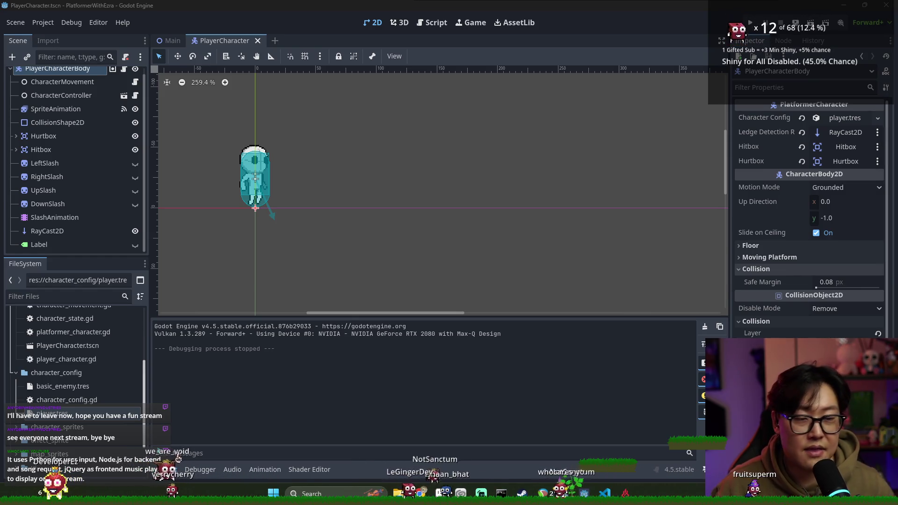
# Step: Frame and zoom in on the player character, then dismiss the system notification panel
pyautogui.press('f')
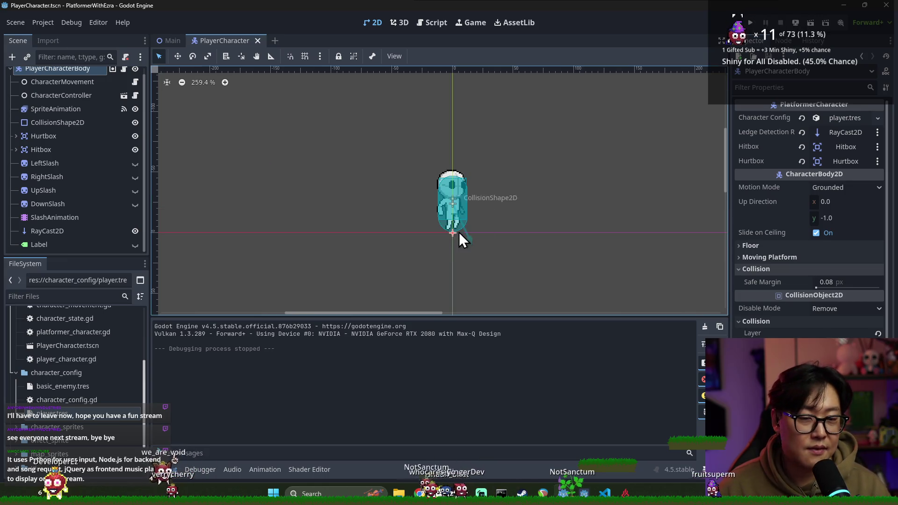
pyautogui.scroll(1, 532, 301)
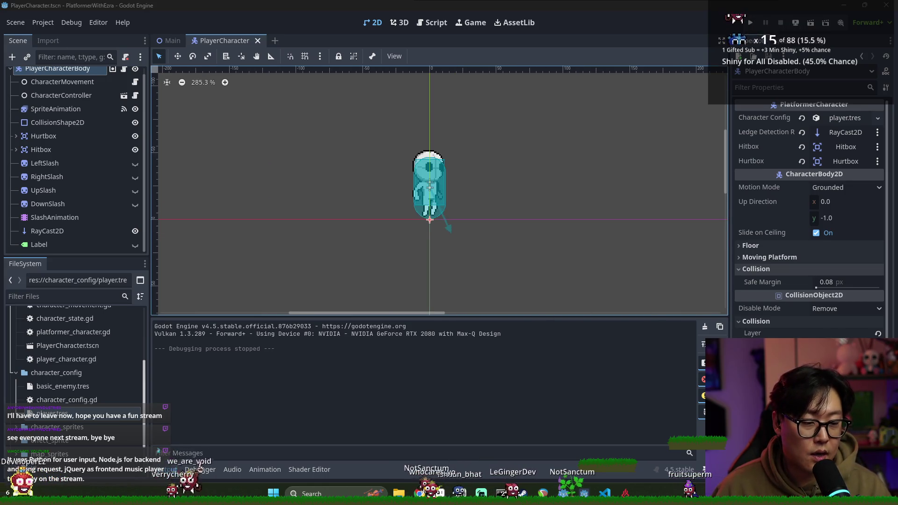
pyautogui.press('super+n')
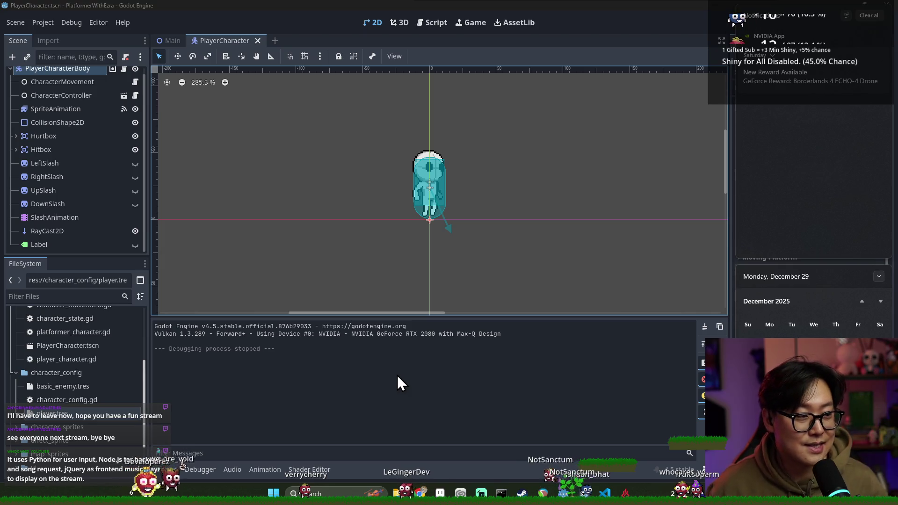
pyautogui.click(657, 406)
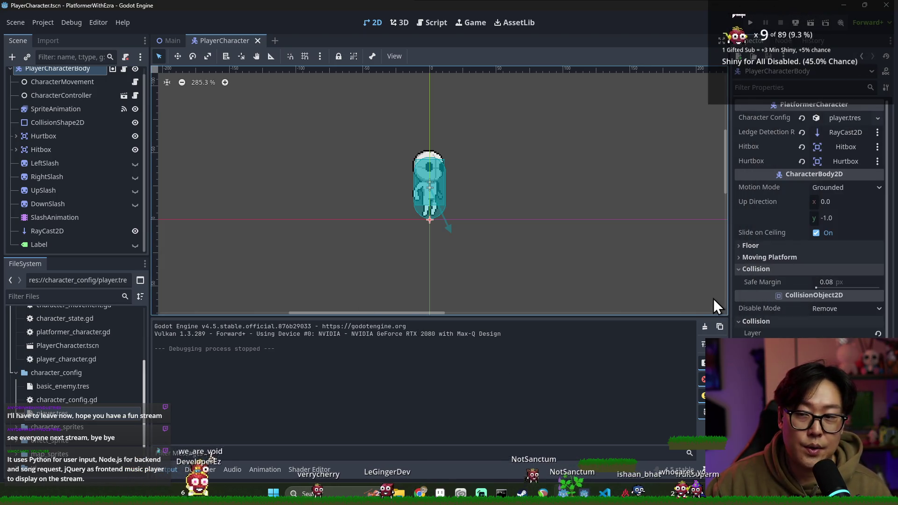